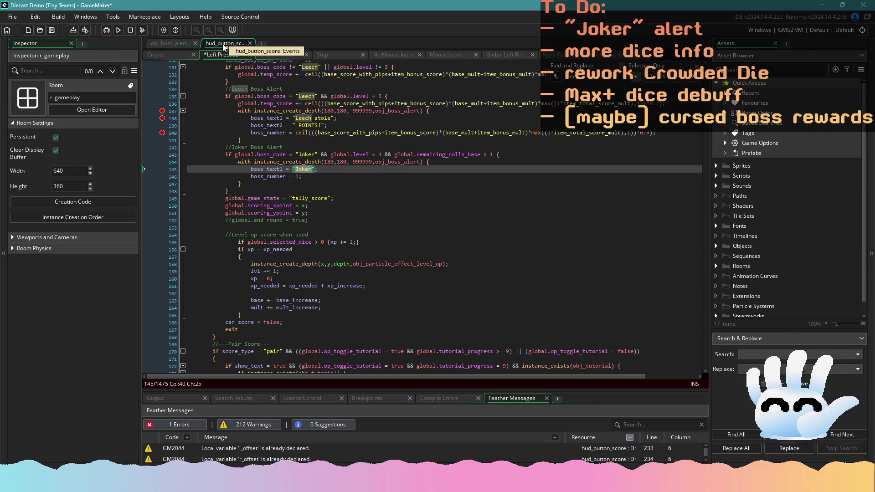
Step: Make the Joker alert's boss_text1 read "Joker stole", save, and glance at obj_boss_alert's Draw code
text(sto)
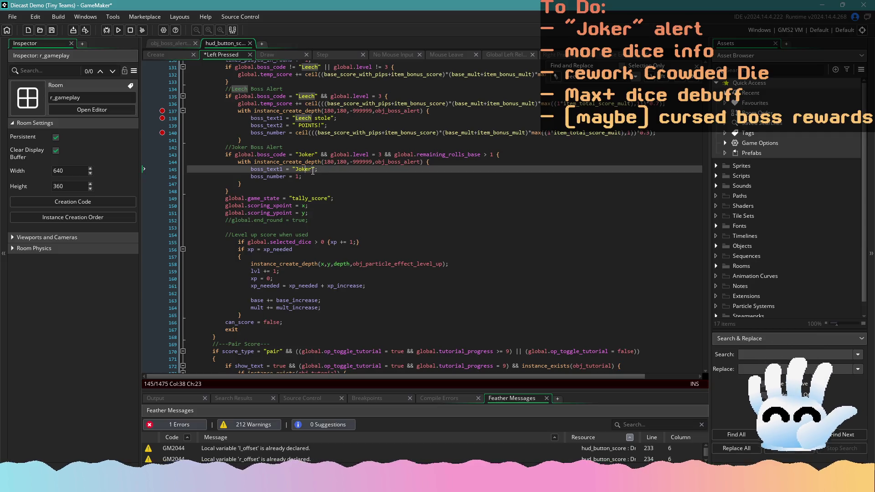
text(le)
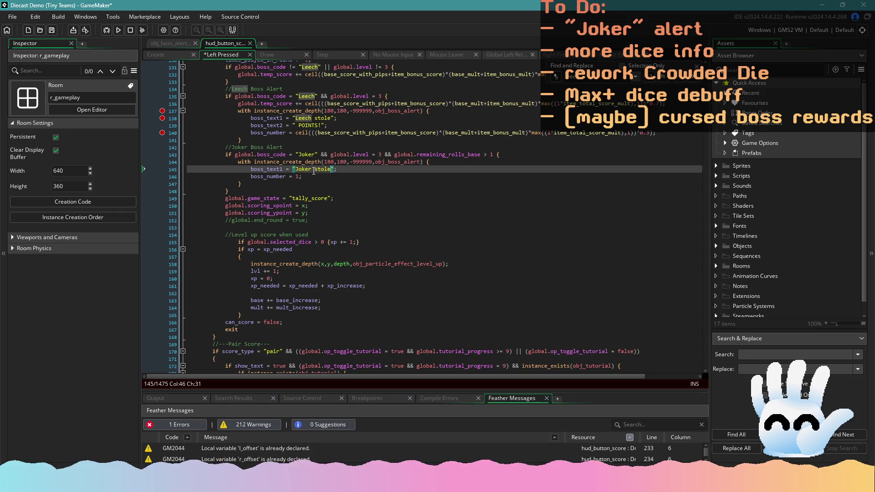
key(ctrl+s)
click(180, 43)
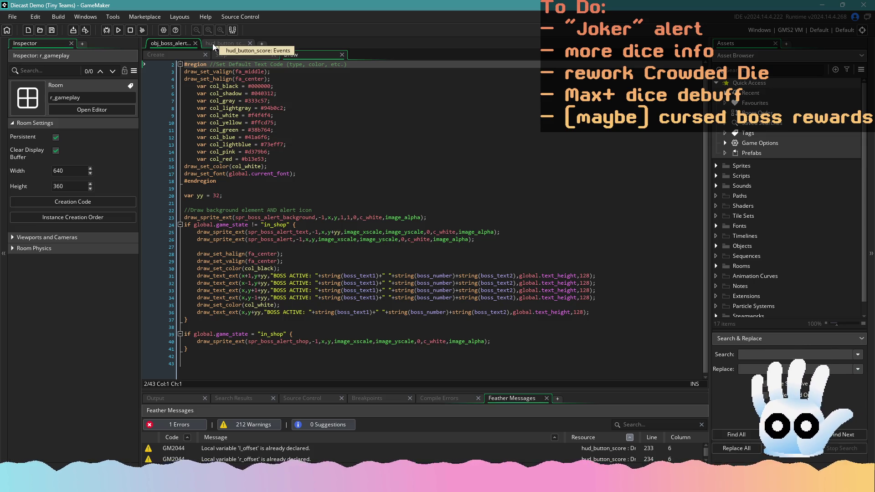
Step: Duplicate the "Joker stole" line 145 below itself, then recheck obj_boss_alert's Draw event
click(213, 43)
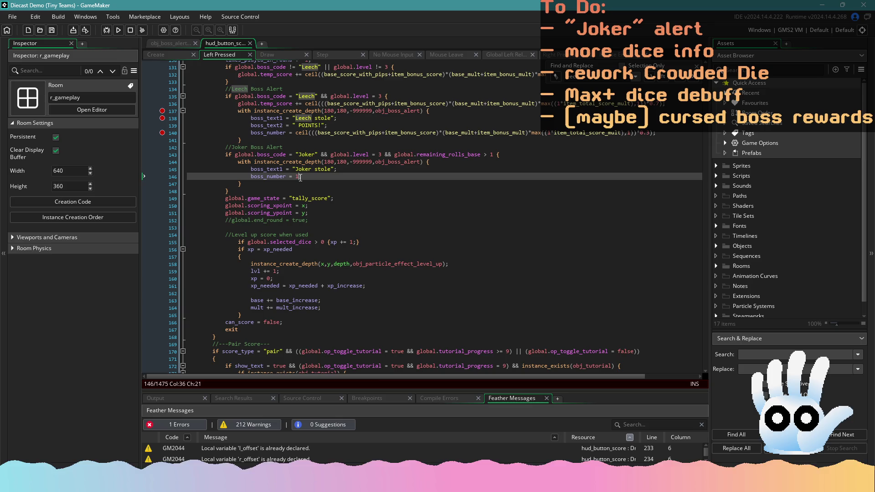
drag(337, 169, 258, 172)
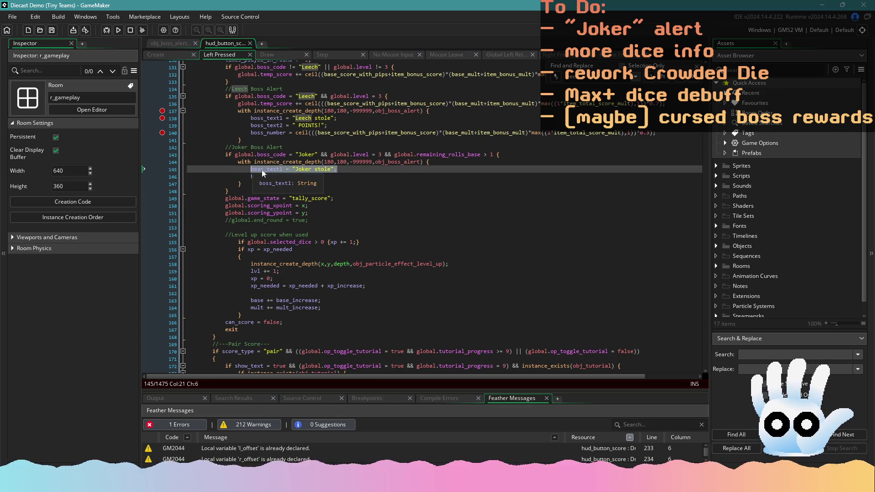
click(346, 167)
key(ctrl+d)
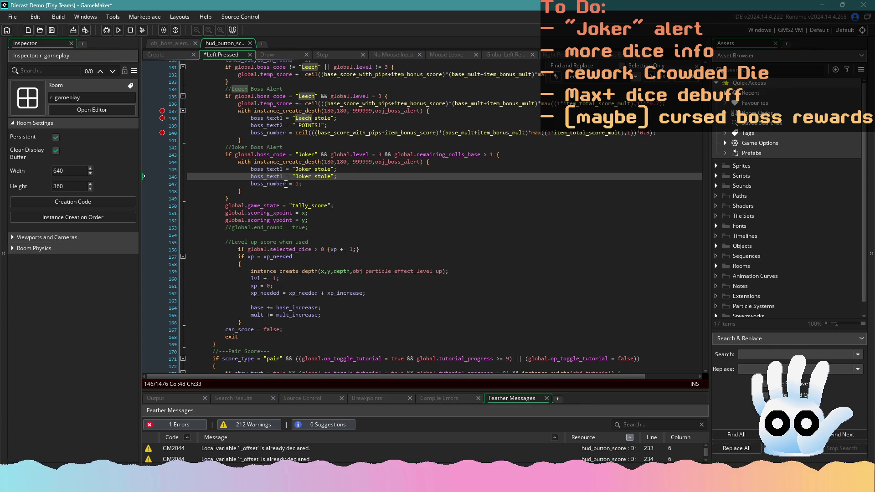
text(2)
click(171, 43)
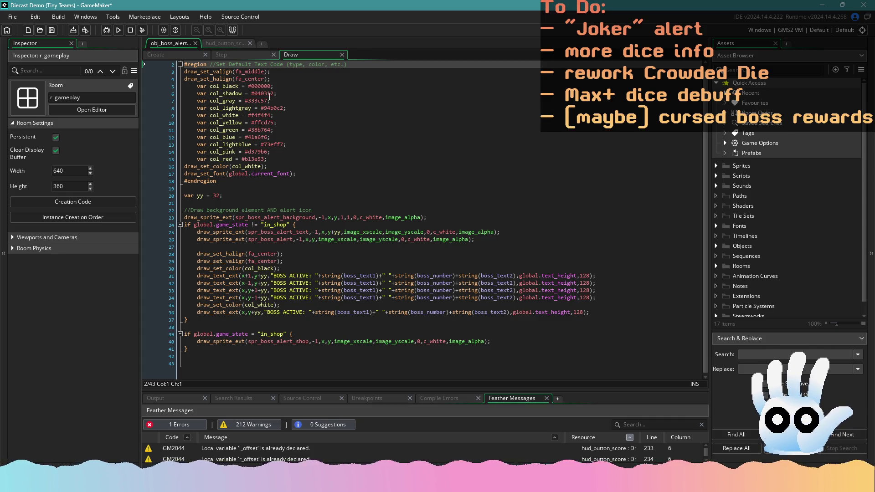
Step: Replace the "Joker stole" text on line 146 with "roll!" and save
click(213, 44)
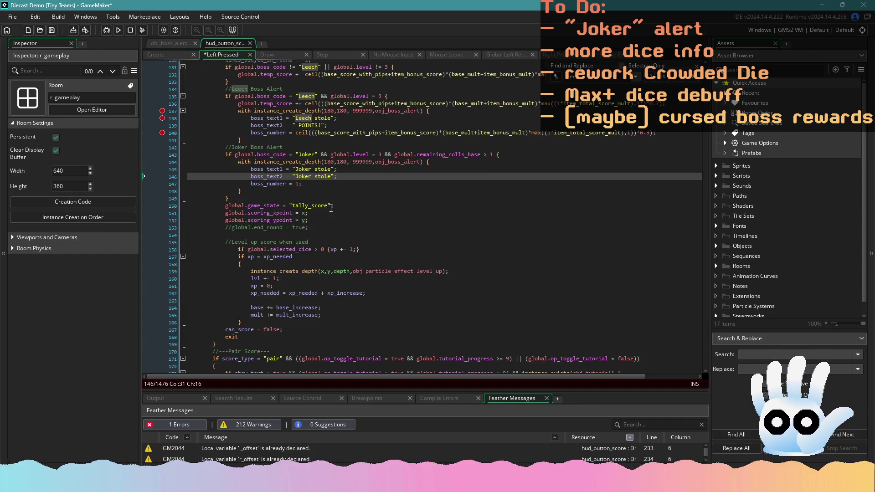
click(332, 177)
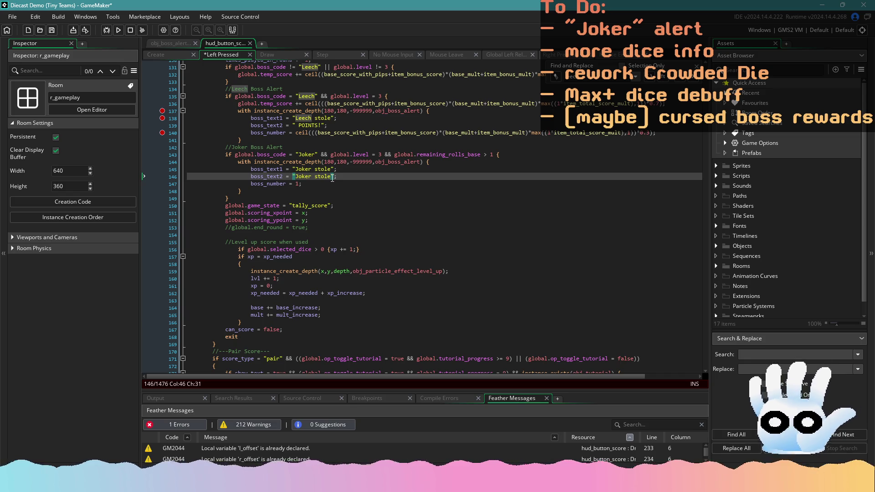
scroll(332, 178, down, 1)
shift+click(333, 178)
key(Up)
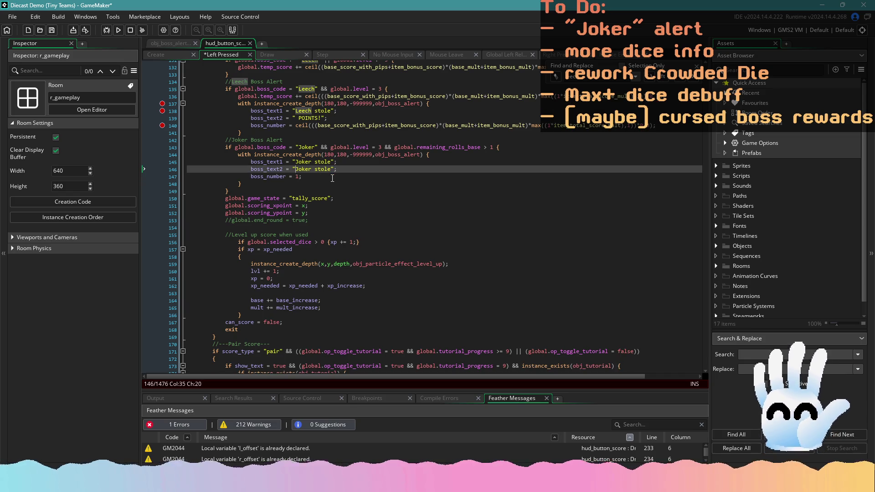
key(ctrl+shift+Right)
key(ctrl+shift+Right)
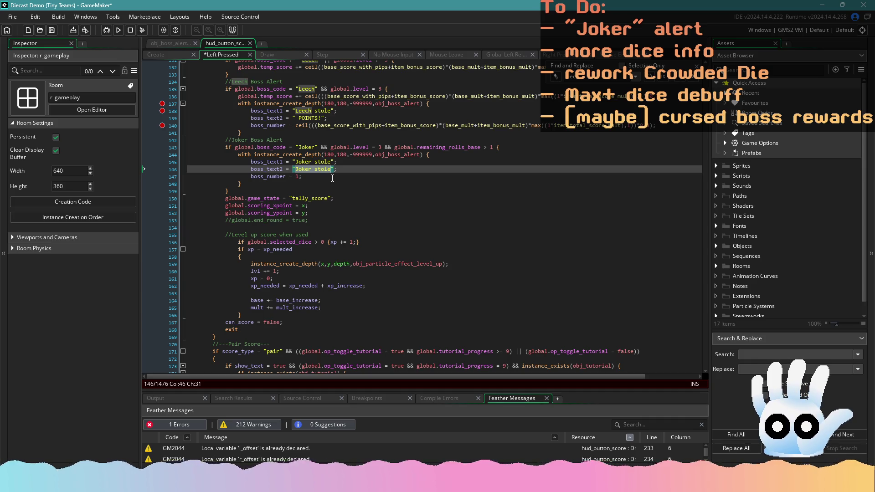
text(roll!)
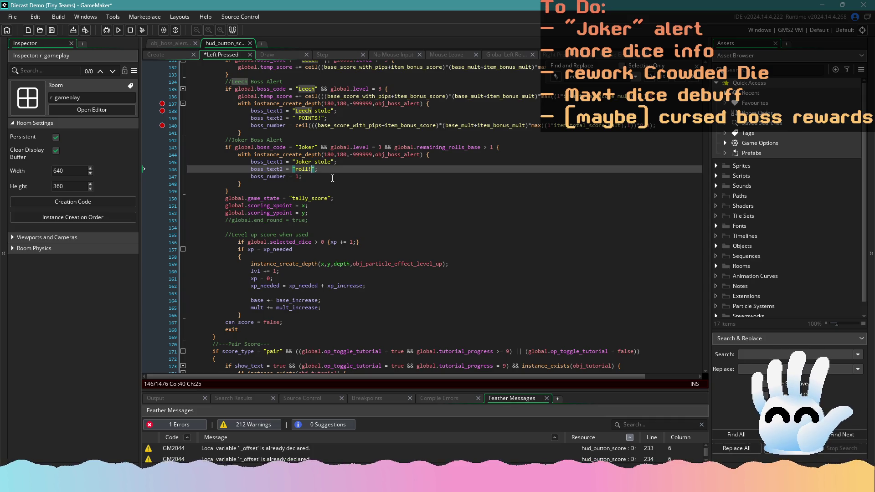
key(ctrl+s)
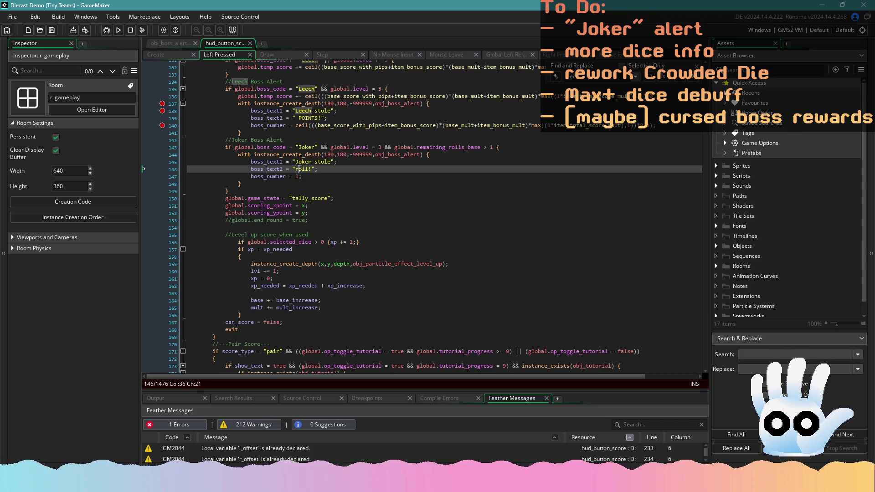
Step: Reword line 146's text from "roll!" to " reroll!", saving along the way
double_click(303, 169)
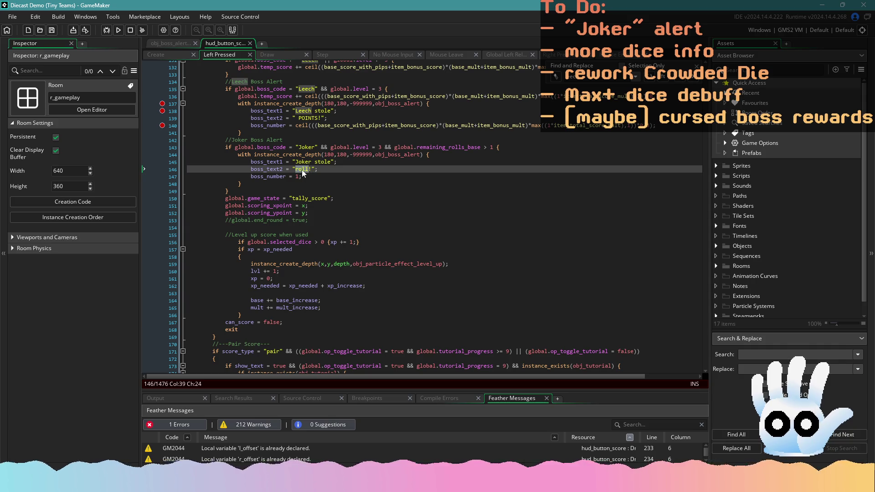
text(base r)
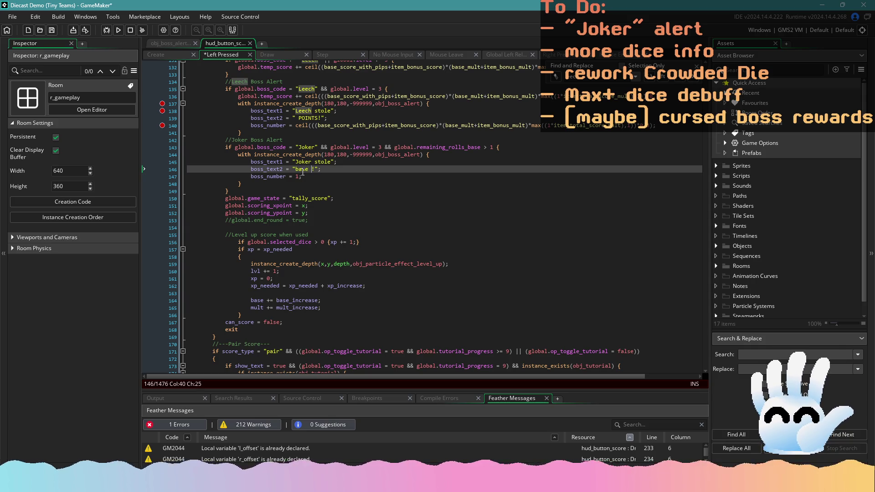
text(e)
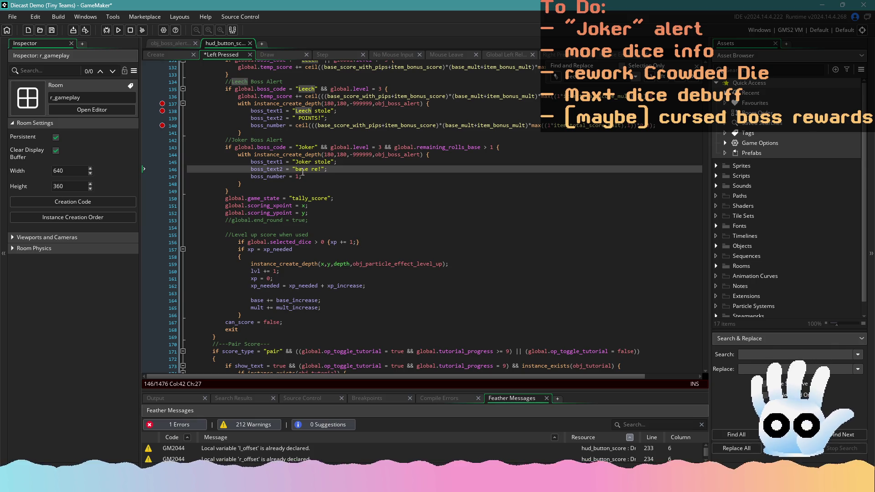
text(ro)
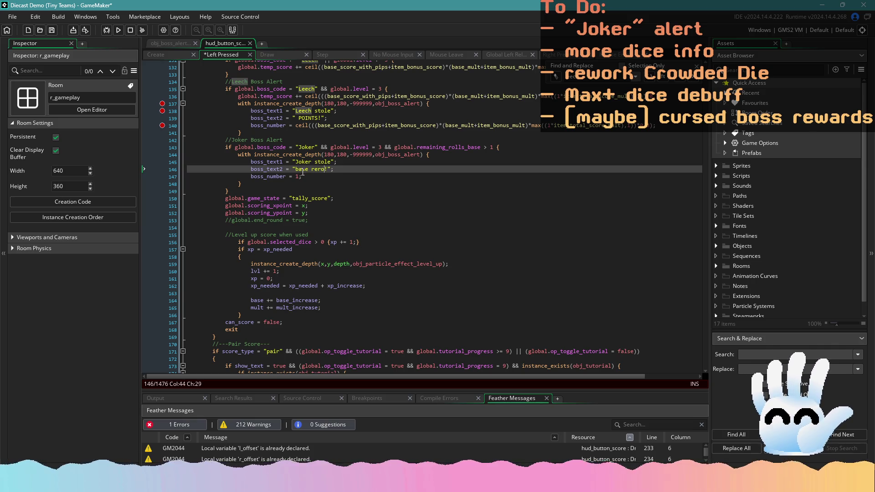
text(ll)
key(ctrl+s)
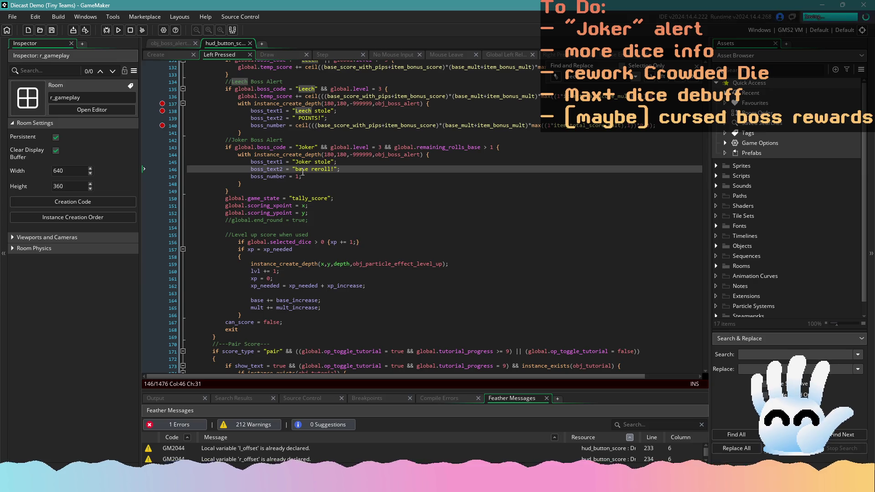
double_click(305, 169)
key(BackSpace)
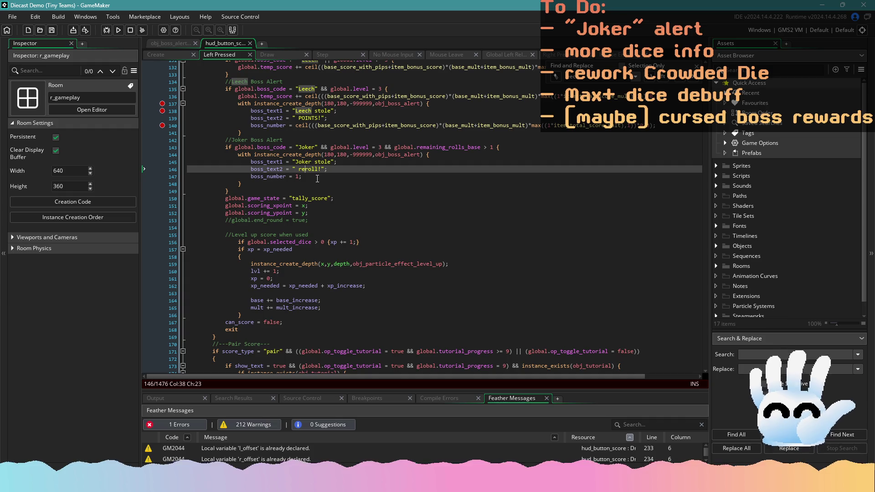
mouse_move(256, 183)
mouse_down()
mouse_move(195, 162)
mouse_move(180, 142)
mouse_up()
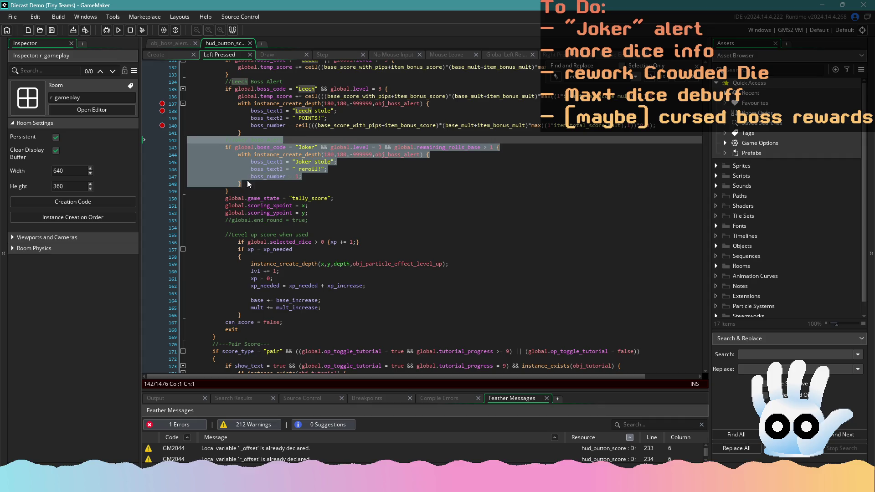
mouse_move(247, 183)
mouse_down()
mouse_move(201, 148)
mouse_move(168, 82)
mouse_up()
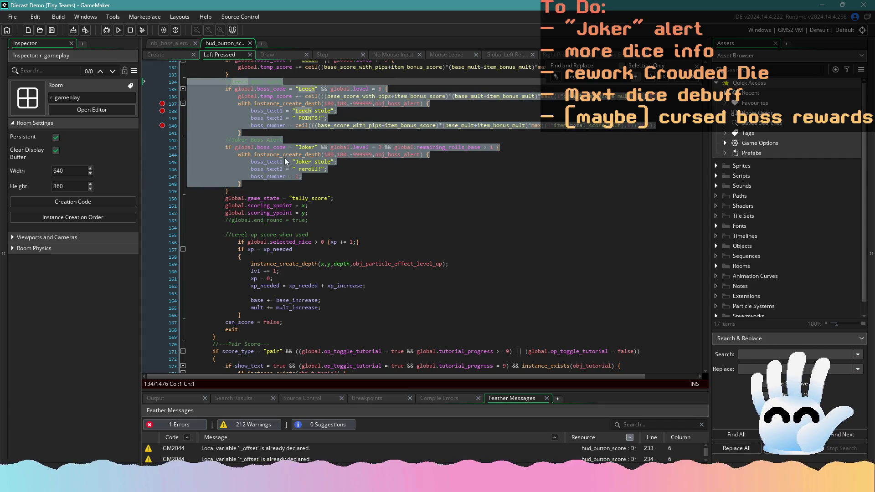
scroll(284, 158, down, 1)
scroll(297, 205, up, 5)
scroll(314, 252, down, 5)
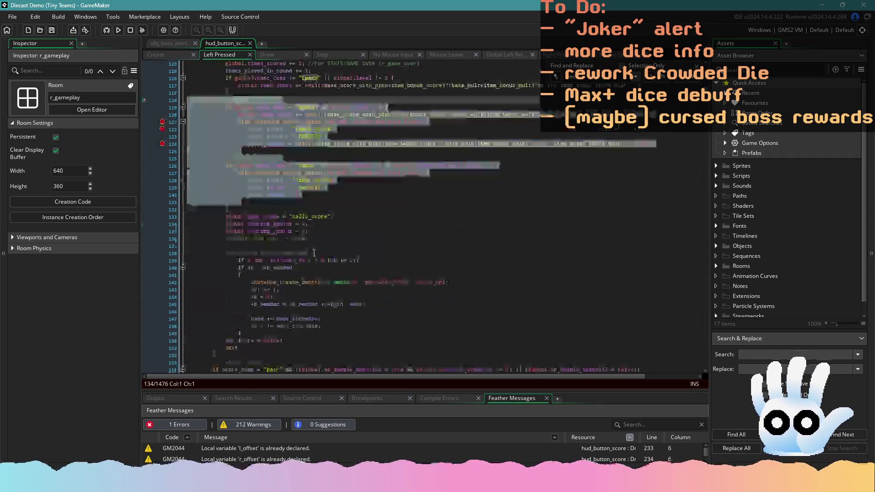
scroll(313, 253, down, 10)
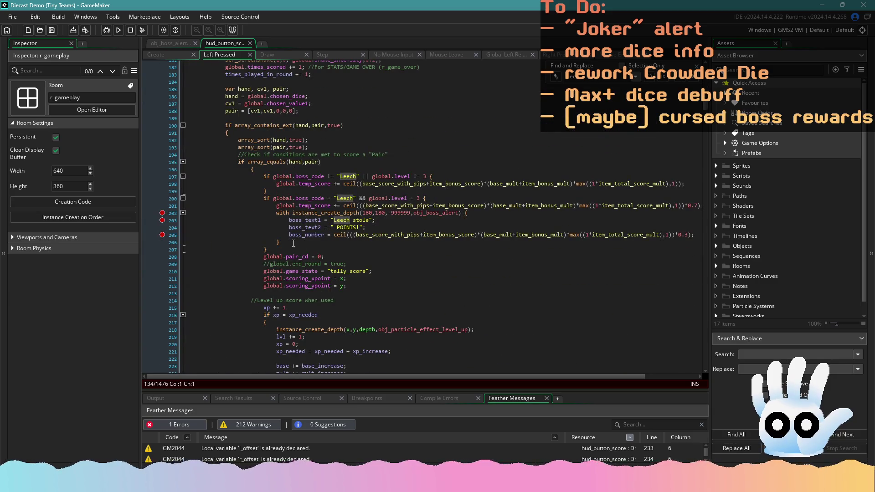
drag(281, 248, 192, 180)
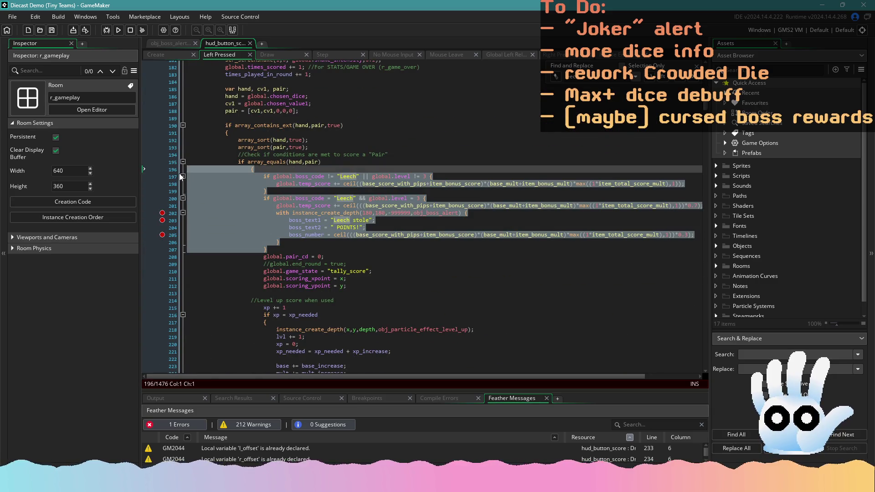
text({ 			//Leech Boss Alert 			if global.boss_code = "Leech" && global.level = 3 { 				global.temp_score += ceil(((base_score_with_pips+item_bonus_score)*(base_mult+item_bonus_mult)*max((1*item_total_score_mult),1))*0.7); 				with instance_create_depth(180,180,-999999,obj_boss_alert) { 					boss_text1 = "Leech stole"; 					boss_text2 = " POINTS!"; 					boss_number = ceil(((base_score_with_pips+item_bonus_score)*(base_mult+item_bonus_mult)*max((1*item_total_score_mult),1))*0.3); 				} 			//Joker Boss Alert 			if global.boss_code = "Joker" && global.level = 3 && global.remaining_rolls_base > 1 { 				with instance_create_depth(180,180,-999999,obj_boss_alert) { 					boss_text1 = "Joker stole"; 					boss_text2 = " reroll!"; 					boss_number = 1; 				})
key(ctrl+z)
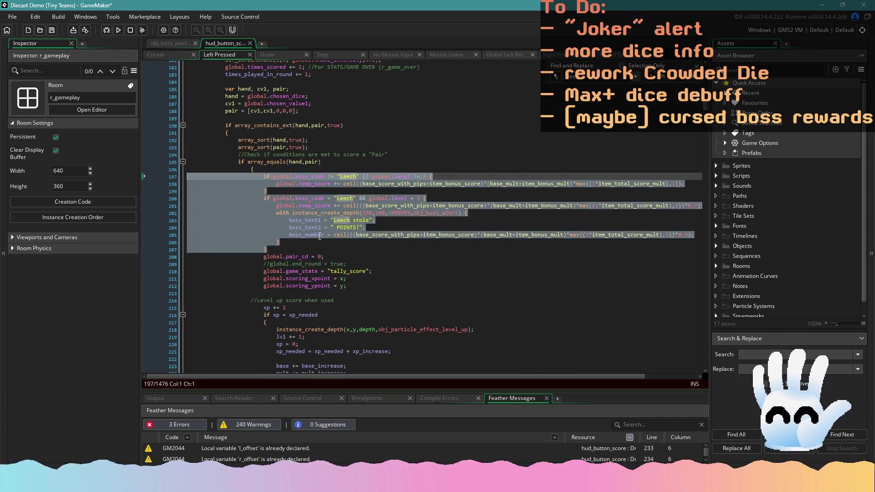
text(//Leech Boss Alert             if global.boss_code = "Leech" && global.level = 3 {                 global.temp_score += ceil(((base_score_with_pips+item_bonus_score)*(base_mult+item_bonus_mult)*max((1*item_total_score_mult),1))*0.7);                 with instance_create_depth(180,180,-999999,obj_boss_alert) {                     boss_text1 = "Leech stole";                     boss_text2 = " POINTS!";                     boss_number = ceil(((base_score_with_pips+item_bonus_score)*(base_mult+item_bonus_mult)*max((1*item_total_score_mult),1))*0.3);                 }             //Joker Boss Alert             if global.boss_code = "Joker" && global.level = 3 && global.remaining_rolls_base > 1 {                 with instance_create_depth(180,180,-999999,obj_boss_alert) {                     boss_text1 = "Joker stole";                     boss_text2 = " reroll!";                     boss_number = 1;                 })
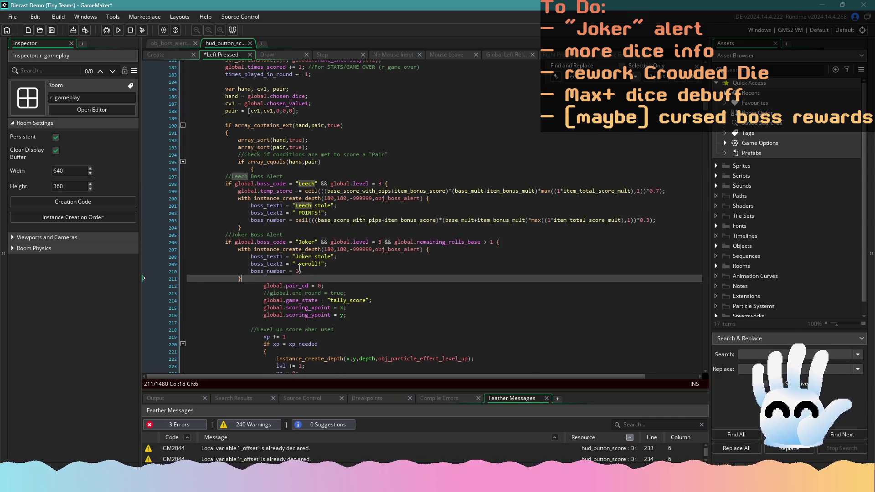
click(255, 169)
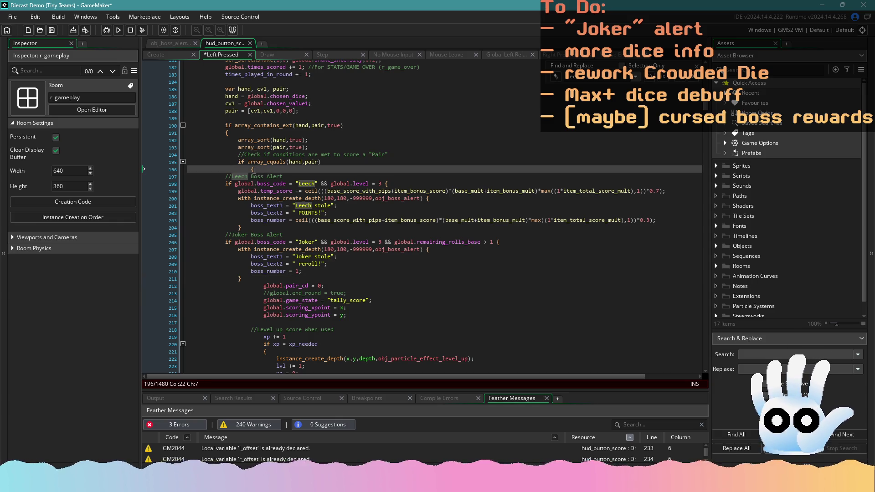
key(ctrl+z)
click(290, 235)
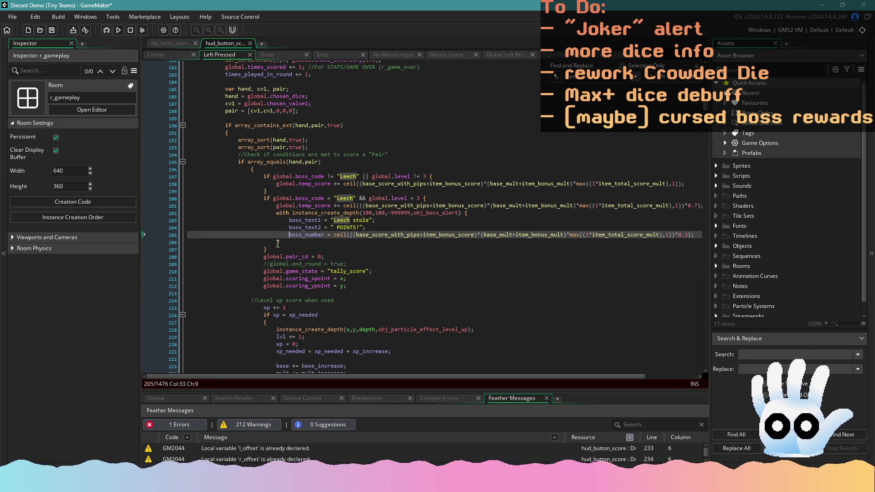
click(275, 250)
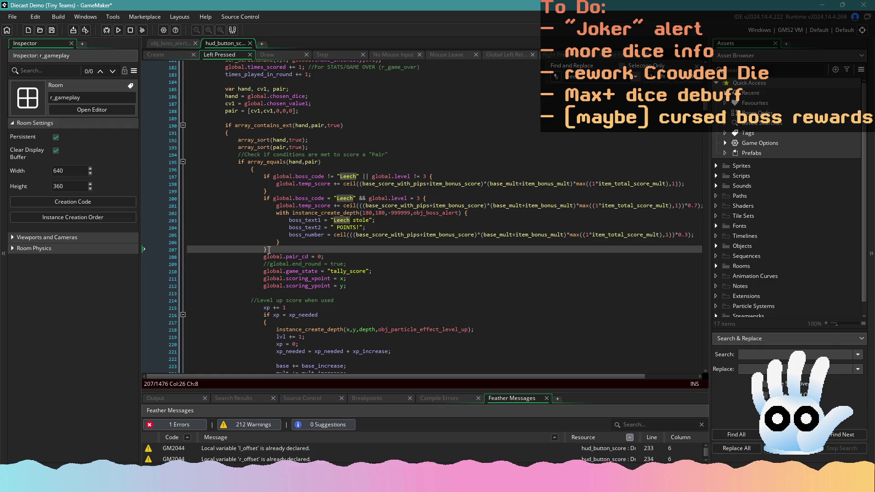
key(Left)
scroll(291, 253, up, 13)
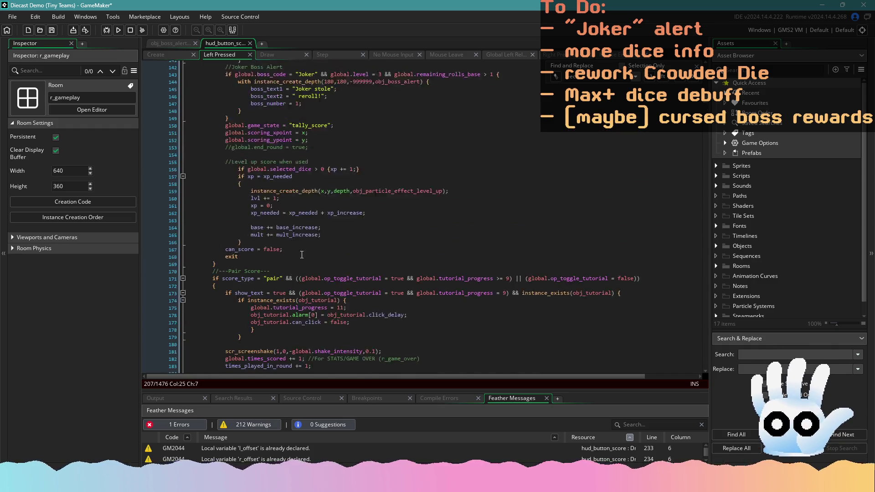
scroll(298, 253, up, 7)
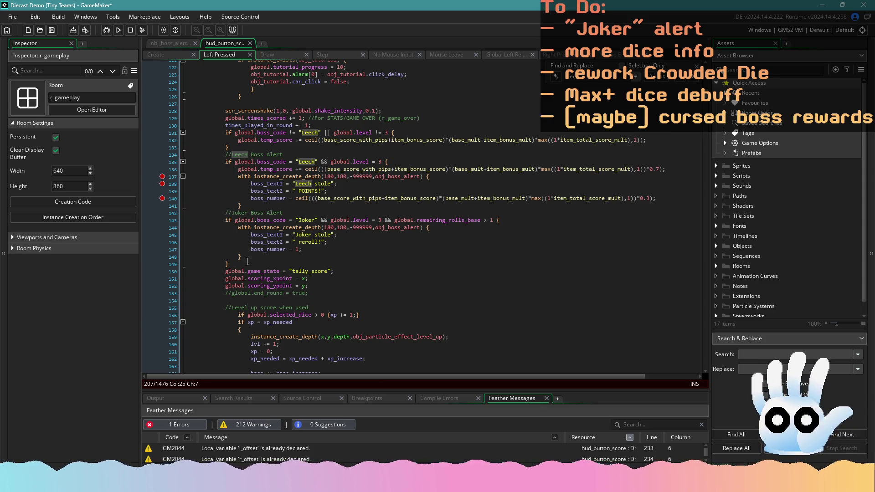
Step: Add the missing closing brace after the Leech alert block
mouse_move(247, 263)
mouse_down()
mouse_move(228, 262)
mouse_move(189, 155)
mouse_up()
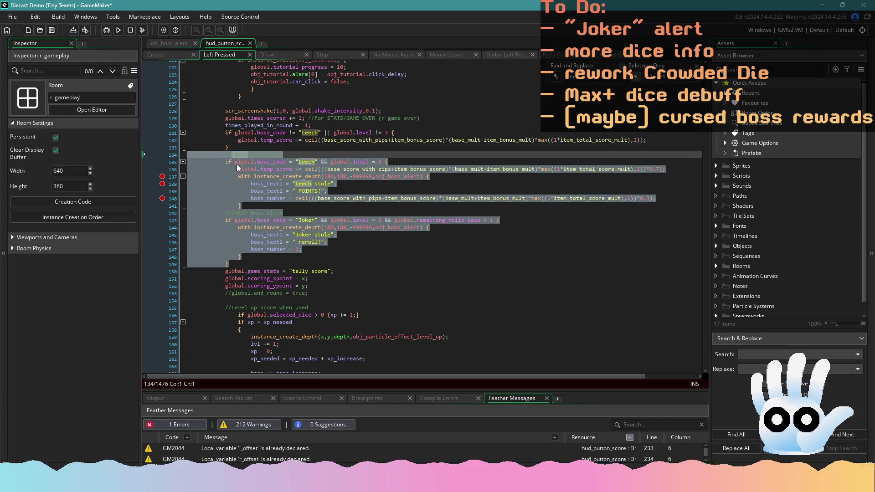
click(396, 163)
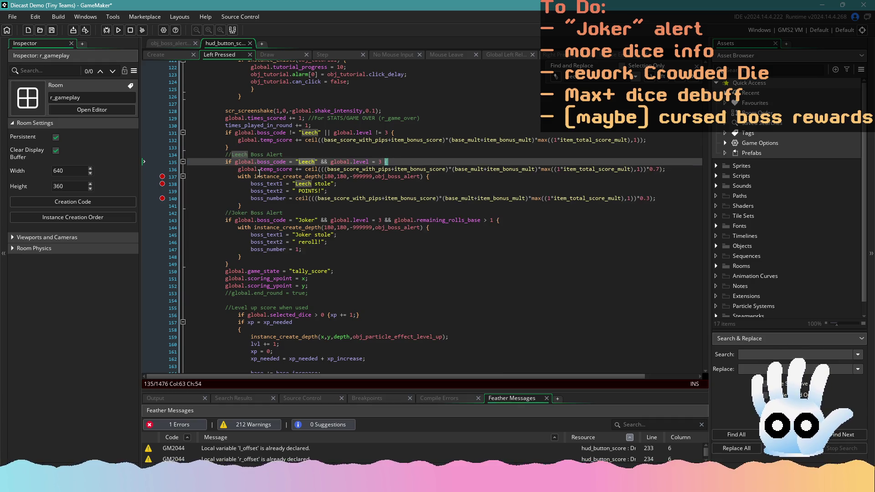
scroll(349, 182, down, 10)
scroll(267, 207, up, 10)
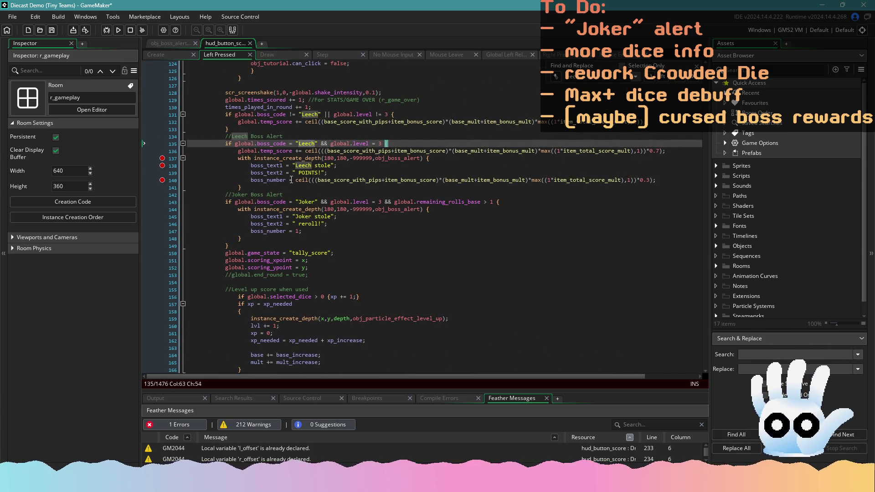
click(277, 189)
key(Return)
text(})
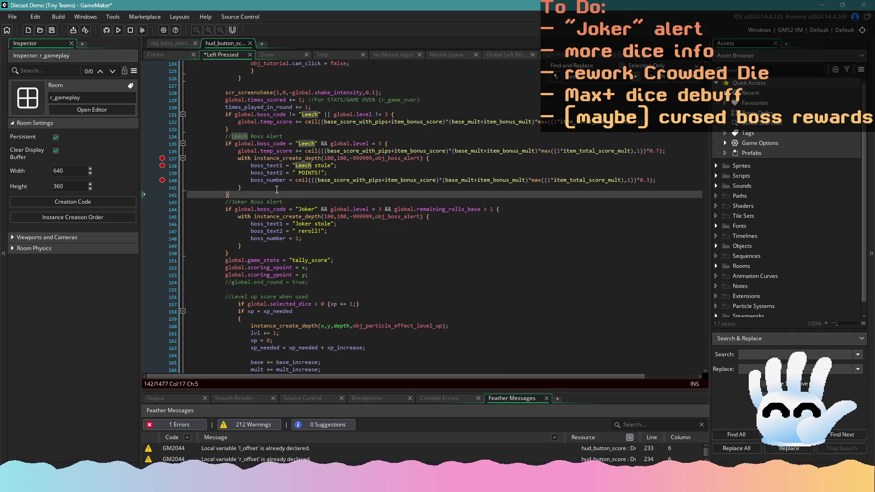
Step: Copy the combined Leech and Joker alert code
click(239, 251)
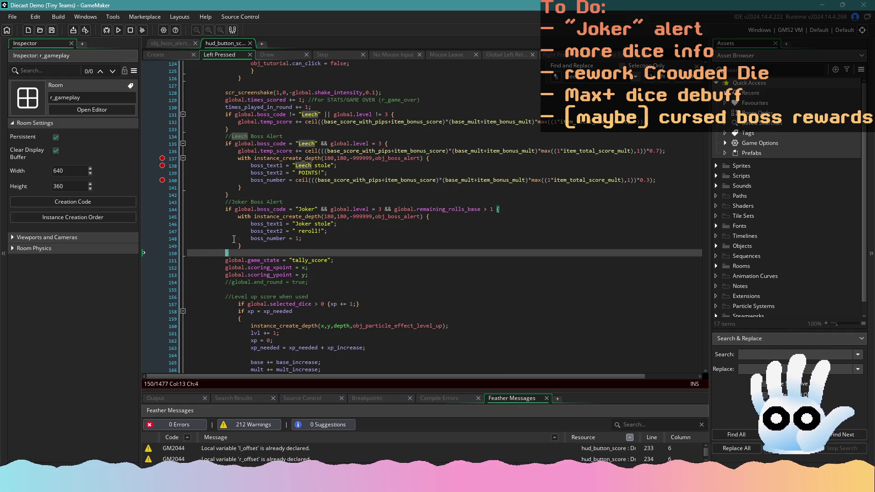
drag(247, 250, 187, 137)
key(ctrl+c)
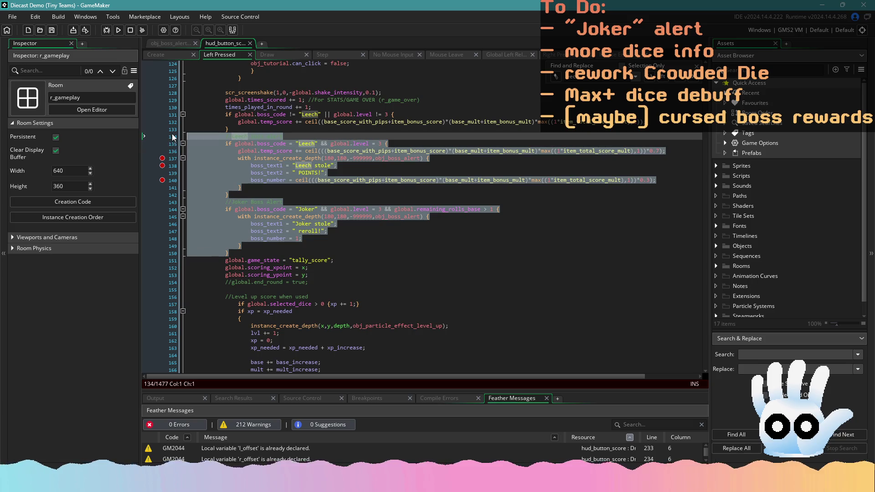
scroll(321, 208, up, 5)
scroll(327, 202, up, 1)
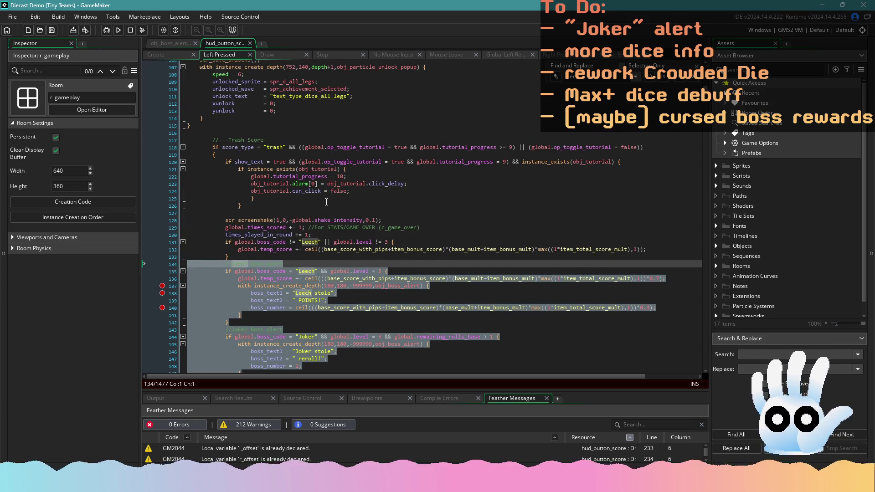
scroll(326, 207, up, 3)
scroll(327, 206, down, 8)
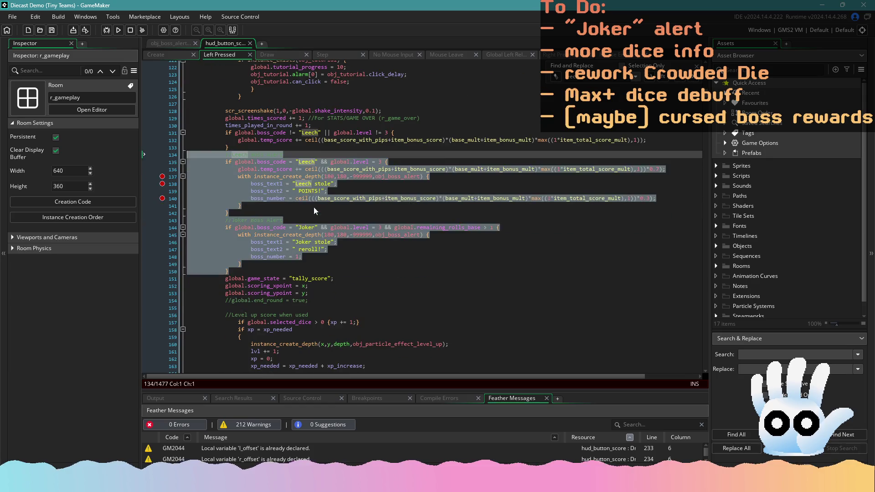
click(291, 206)
scroll(292, 206, down, 20)
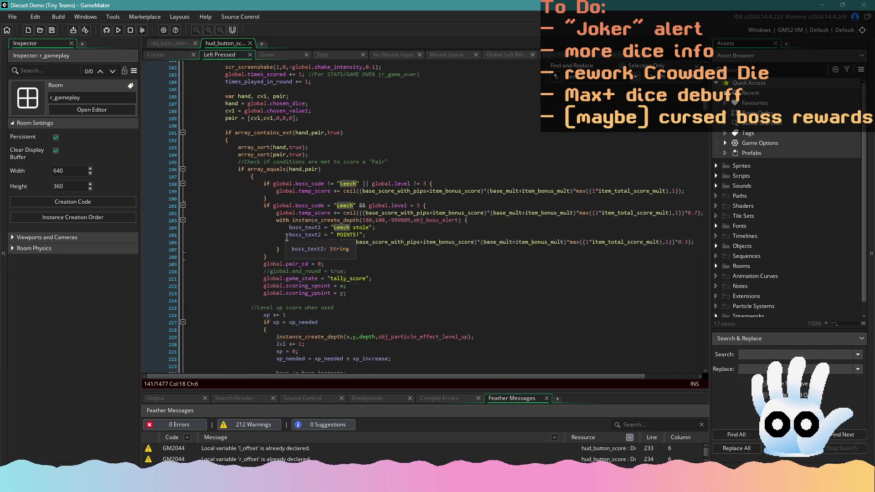
Step: Replace the Leech-only alerts in the Pair and Two Pair branches with the indented Leech and Joker code
drag(304, 200, 193, 129)
key(ctrl+v)
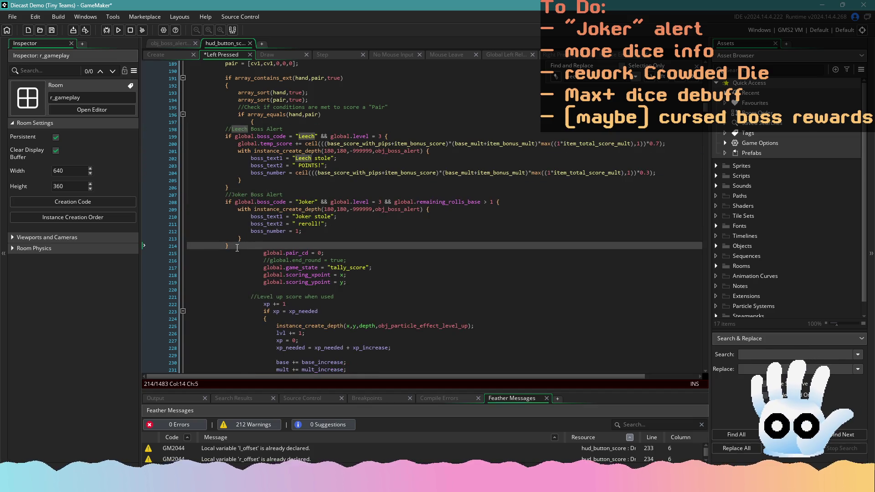
mouse_move(237, 248)
mouse_down()
mouse_move(211, 242)
mouse_move(132, 121)
mouse_move(131, 128)
mouse_up()
key(Tab)
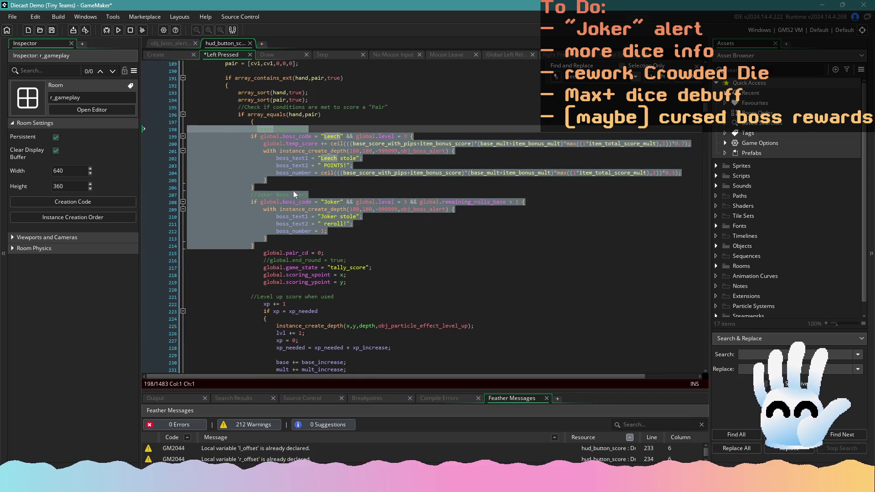
key(Tab)
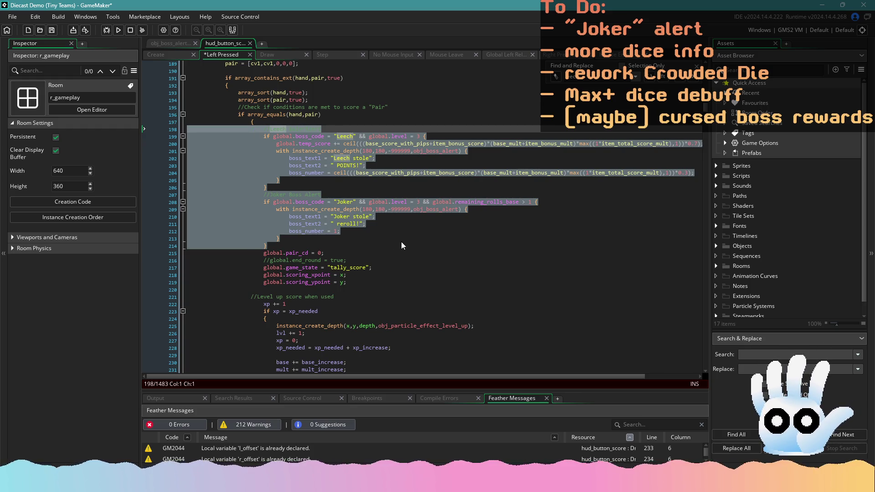
click(400, 241)
scroll(378, 243, down, 15)
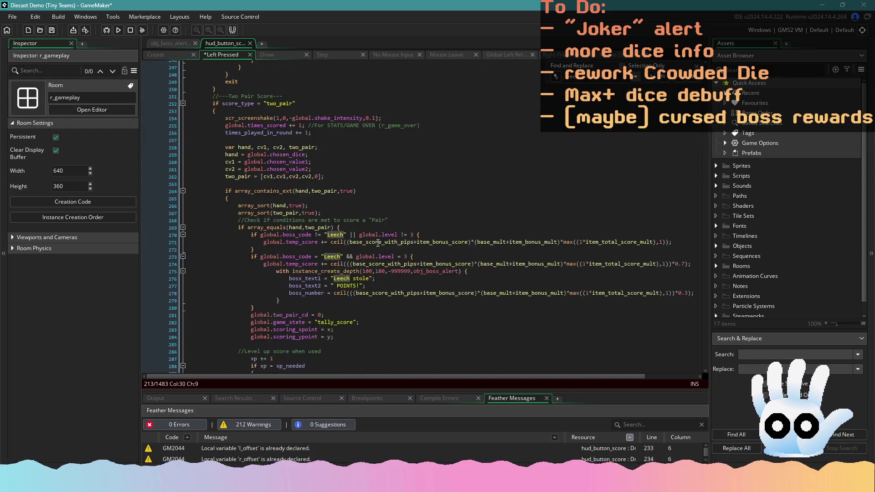
scroll(378, 243, down, 3)
mouse_move(303, 231)
mouse_down()
mouse_move(256, 233)
mouse_move(166, 161)
mouse_up()
key(ctrl+v)
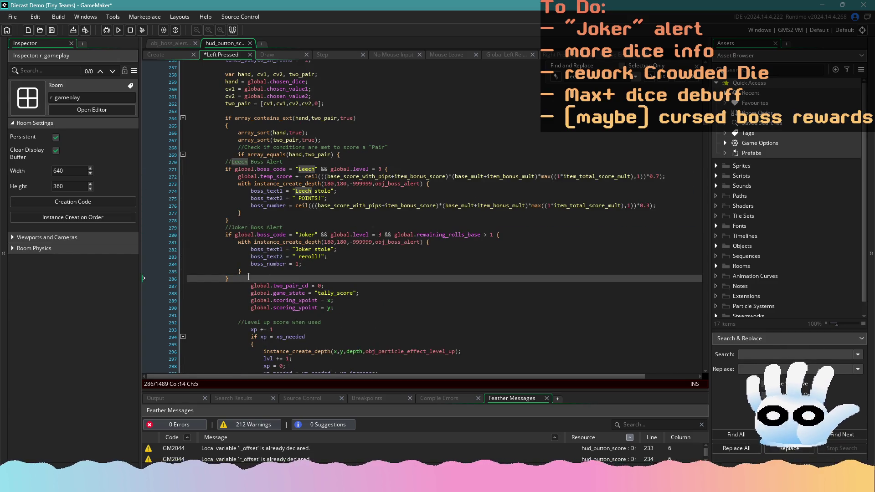
mouse_move(248, 276)
mouse_down()
mouse_move(152, 179)
mouse_move(143, 164)
mouse_move(155, 163)
mouse_up()
key(Tab)
key(Tab)
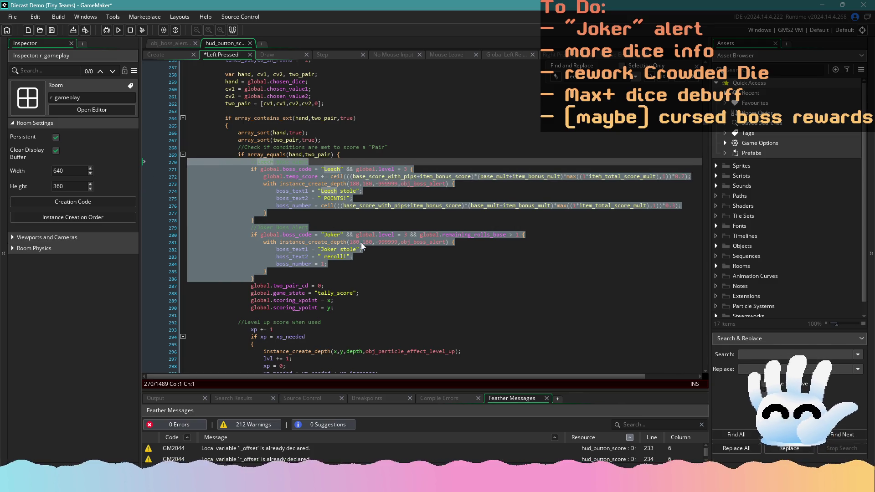
click(362, 285)
scroll(365, 252, down, 15)
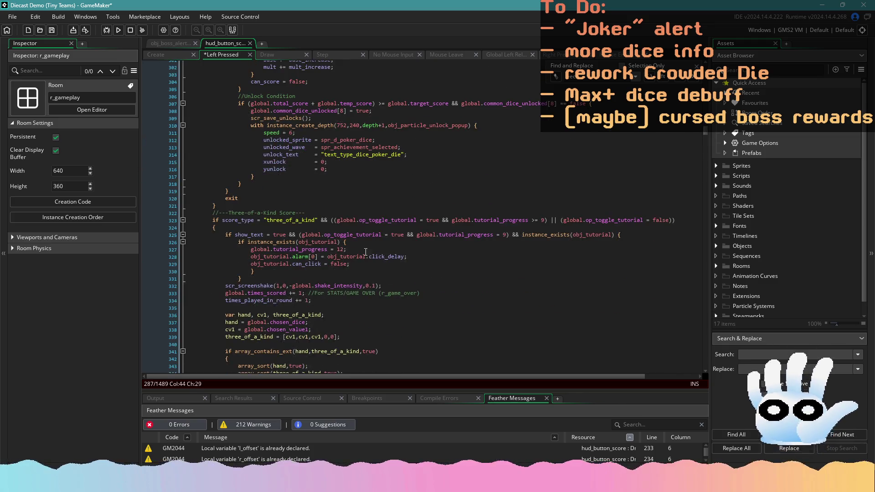
scroll(365, 252, down, 9)
Step: Replace the Leech alerts in the Three-of-a-Kind and Four-of-a-Kind branches with the indented Leech and Joker code
drag(295, 274, 205, 207)
key(ctrl+v)
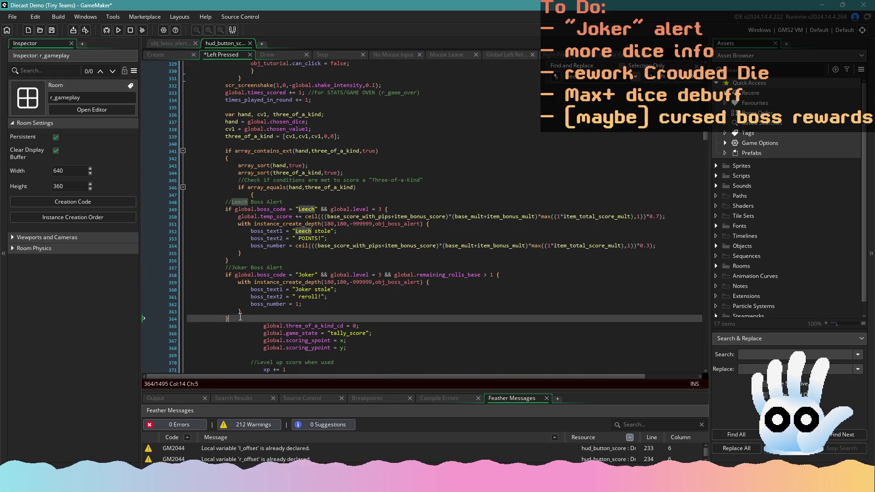
drag(240, 316, 187, 202)
key(Tab)
key(Tab)
key(Tab)
click(373, 306)
scroll(374, 307, down, 6)
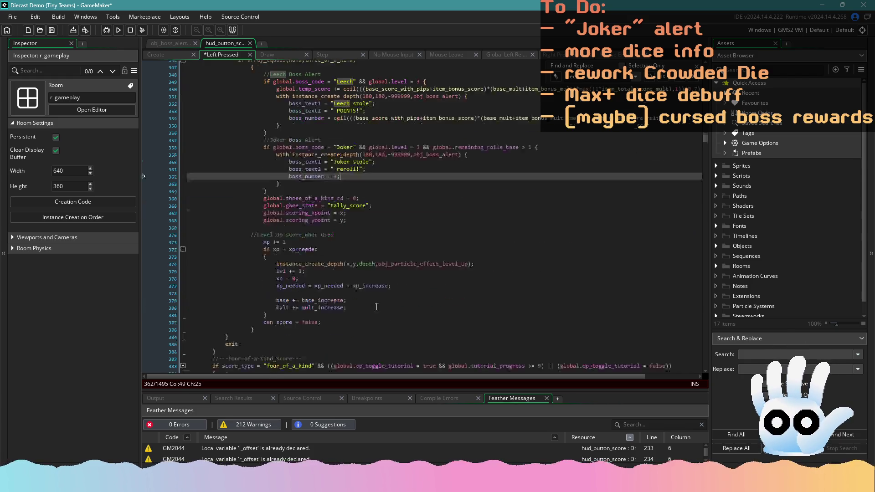
scroll(374, 306, down, 18)
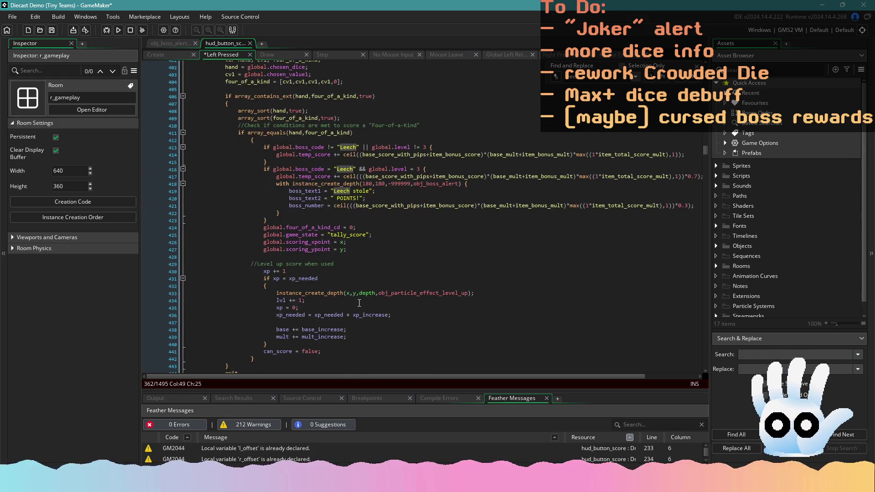
scroll(359, 303, down, 1)
mouse_move(267, 202)
mouse_down()
mouse_move(270, 190)
mouse_move(173, 125)
mouse_move(159, 127)
mouse_move(318, 262)
mouse_move(184, 129)
mouse_up()
key(ctrl+v)
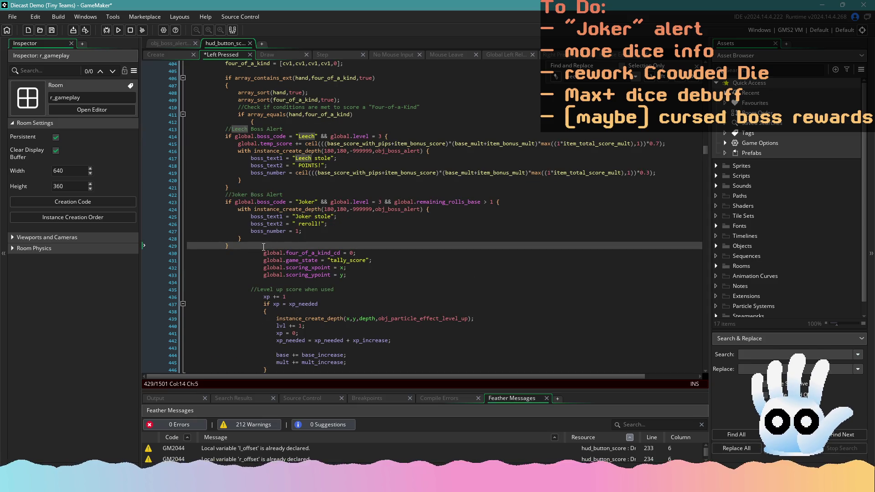
drag(264, 246, 118, 127)
key(Tab)
key(Tab)
key(Tab)
click(374, 267)
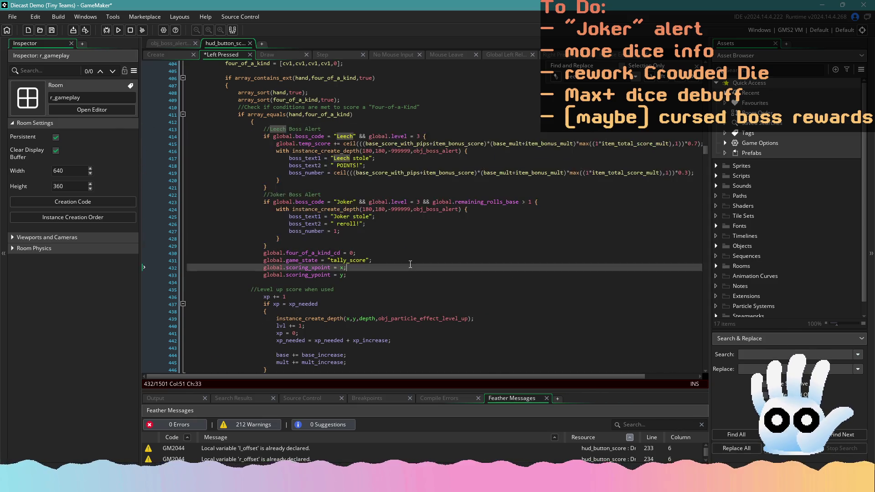
scroll(375, 263, down, 10)
scroll(375, 263, down, 5)
scroll(275, 176, up, 2)
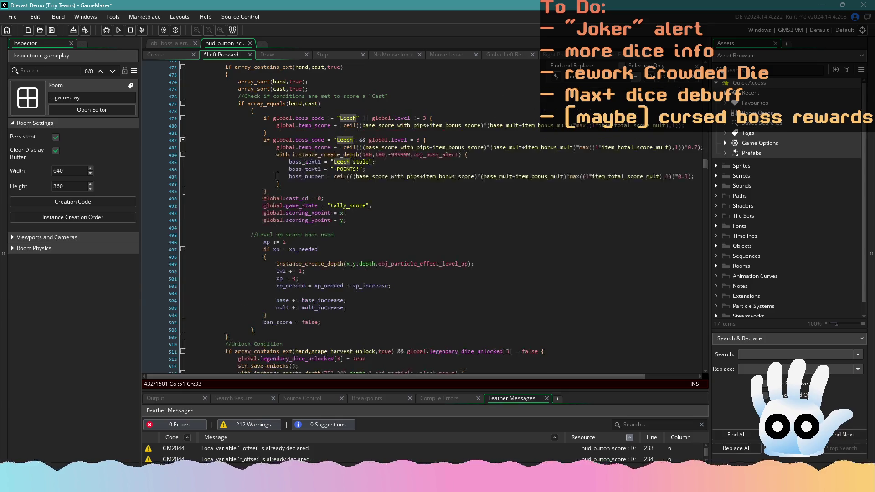
Step: Paste the Leech and Joker alert code over the Cast branch's Leech checks and indent it
mouse_move(277, 193)
mouse_down()
mouse_move(164, 120)
mouse_move(160, 106)
mouse_move(160, 120)
mouse_up()
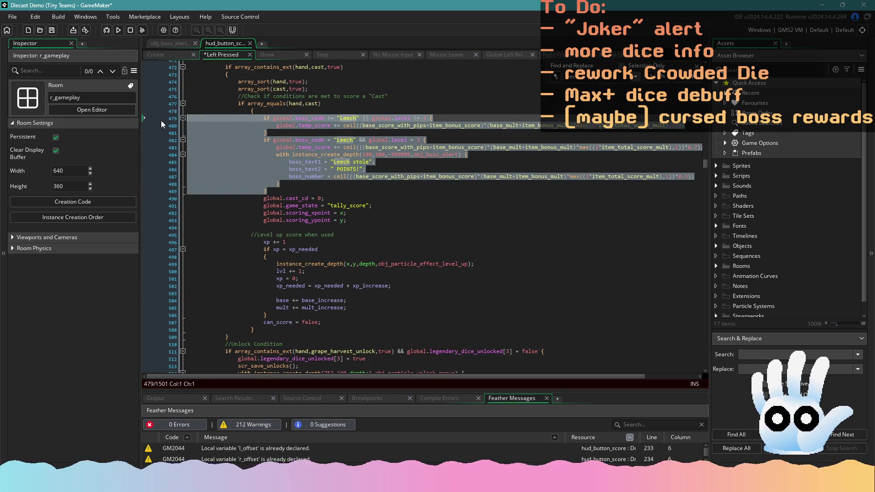
key(ctrl+v)
drag(257, 235, 130, 113)
key(ctrl+c)
key(Tab)
key(Tab)
key(Tab)
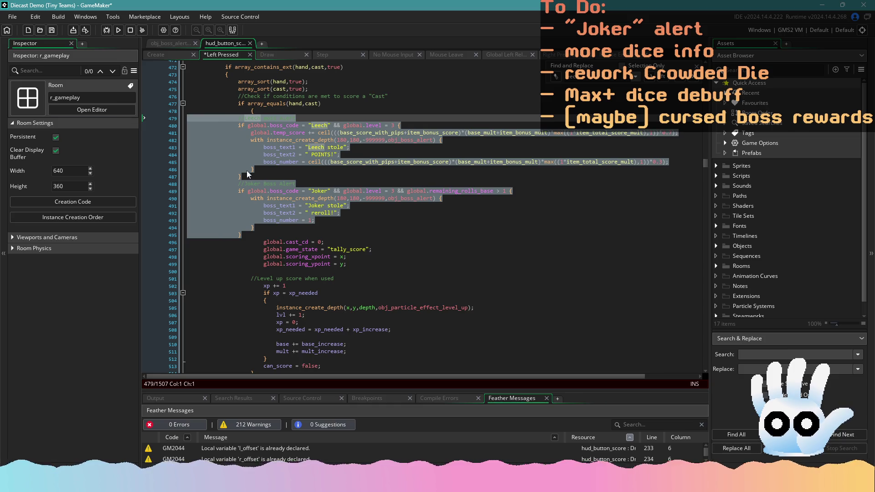
click(441, 259)
scroll(410, 260, down, 20)
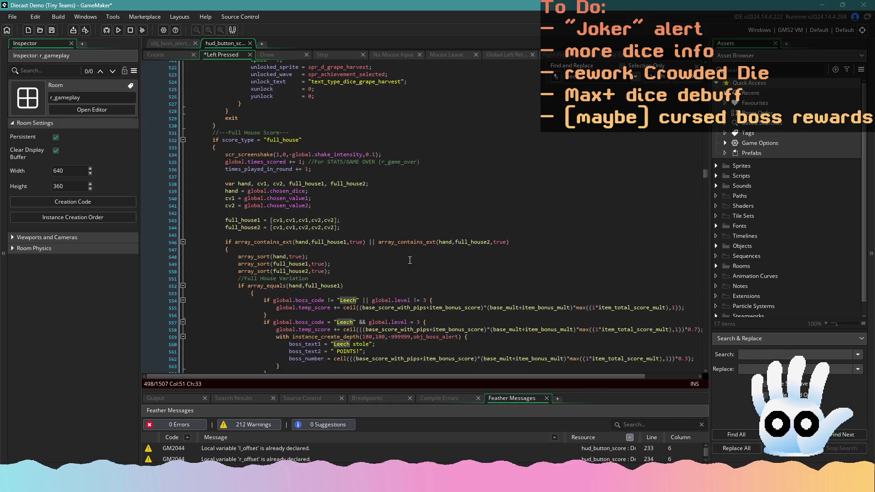
scroll(342, 237, up, 3)
scroll(296, 205, down, 5)
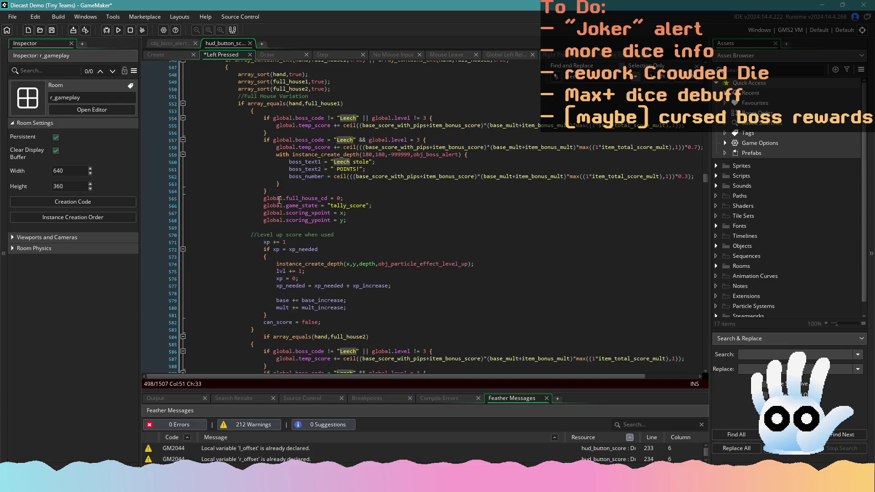
Step: Swap the Leech checks in both Full House branches for the indented Leech and Joker alerts
drag(280, 191, 184, 117)
key(ctrl+v)
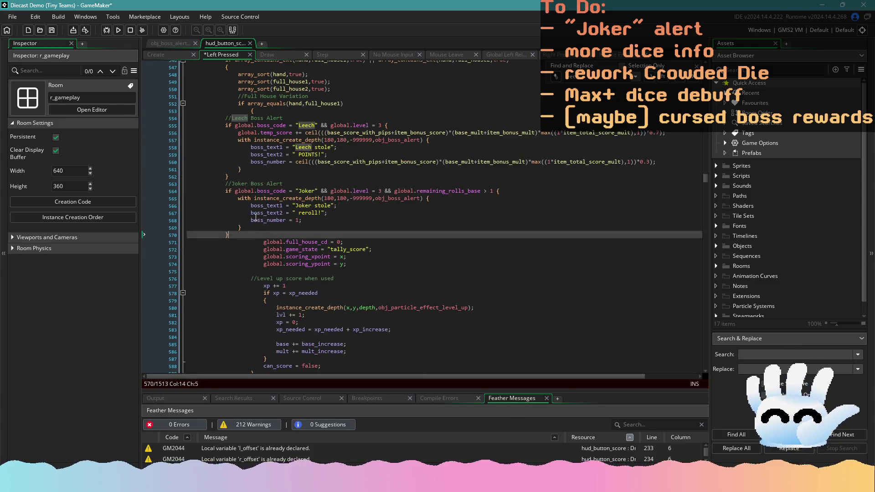
key(shift+Up)
key(shift+Up)
key(shift+Up)
key(shift+Up)
key(Tab)
key(Tab)
key(Tab)
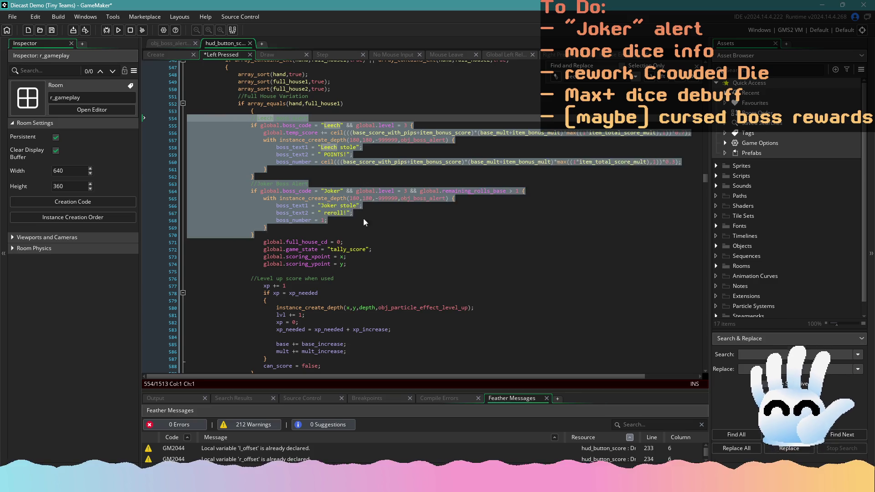
click(417, 268)
scroll(416, 268, down, 10)
mouse_move(269, 194)
mouse_down()
mouse_move(237, 187)
mouse_move(183, 128)
mouse_up()
key(ctrl+v)
key(shift+Up)
key(shift+Up)
key(shift+Up)
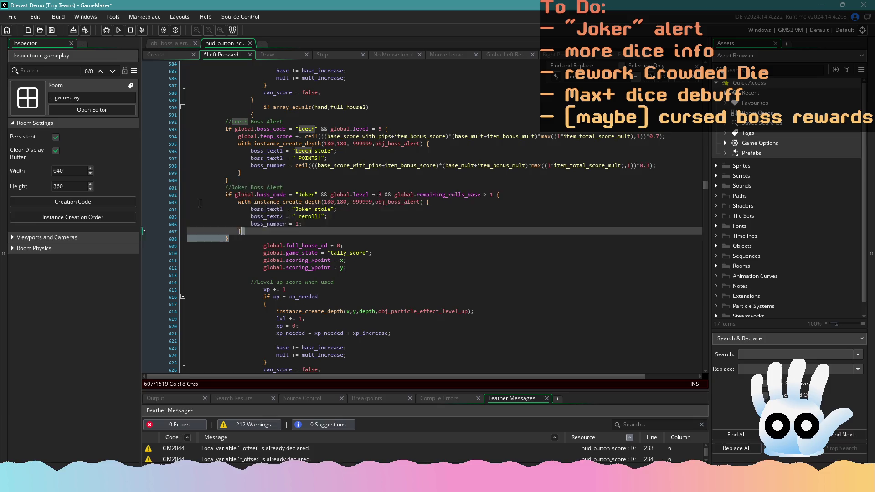
key(Tab)
key(Tab)
key(Tab)
click(466, 267)
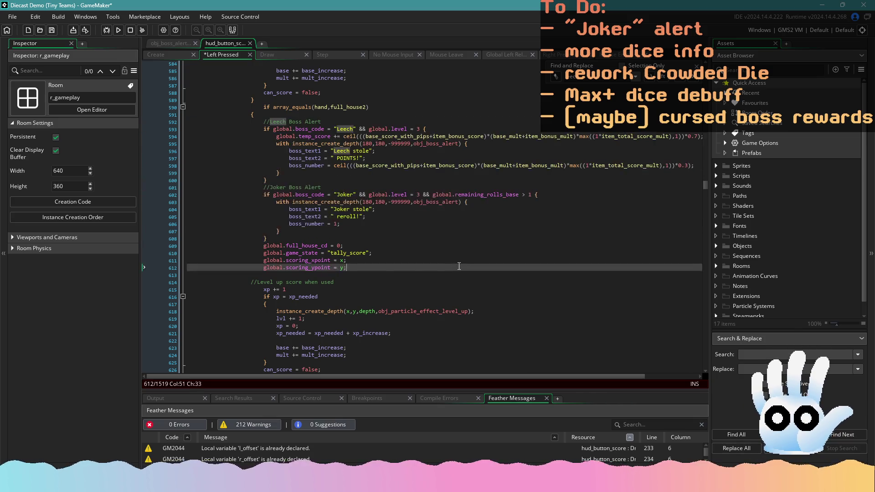
scroll(466, 271, down, 3)
Step: Replace the Small Straight and Large Straight Leech blocks with the indented Leech and Joker alerts
scroll(466, 271, down, 13)
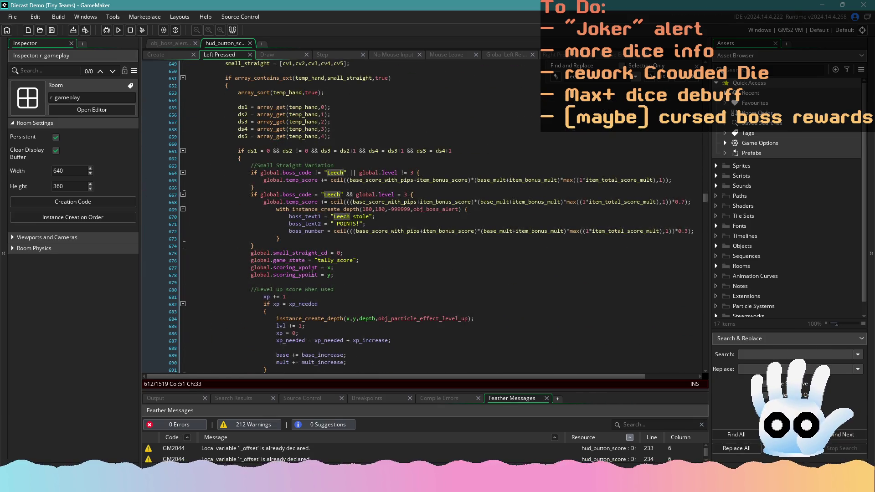
drag(306, 244, 160, 163)
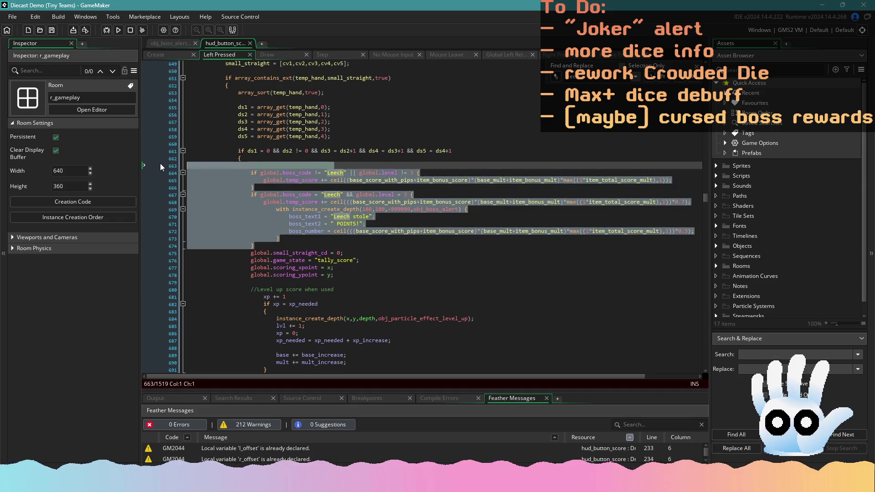
click(312, 237)
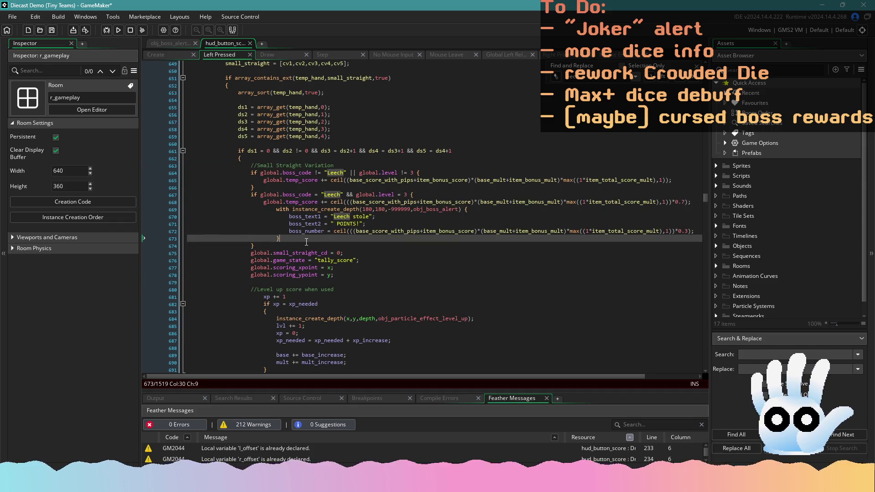
mouse_move(306, 246)
mouse_down()
mouse_move(173, 192)
mouse_move(152, 162)
mouse_up()
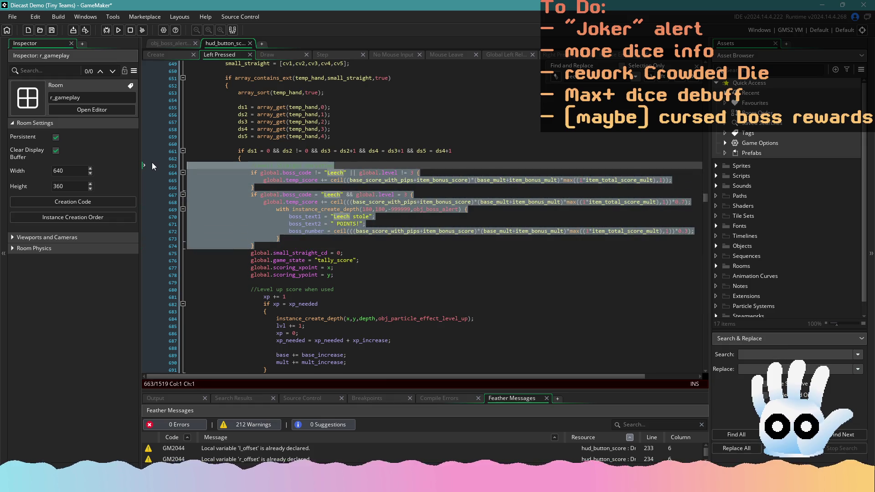
key(ctrl+v)
drag(257, 281, 156, 163)
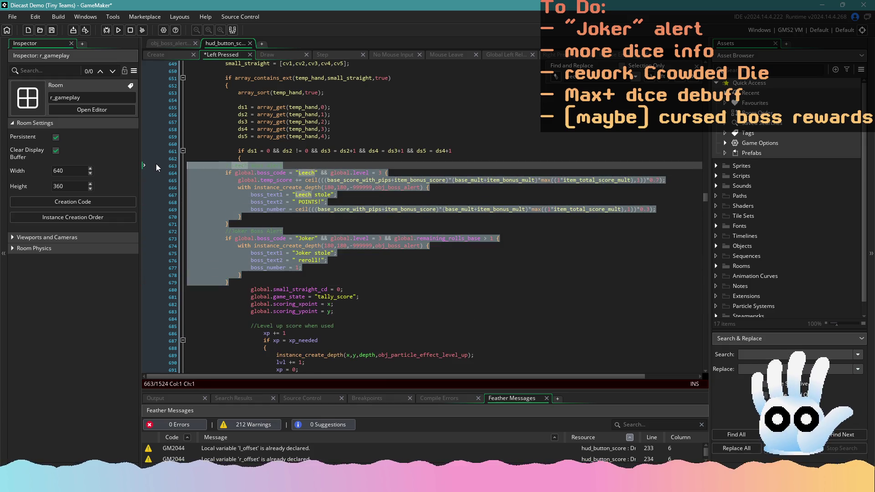
key(Tab)
key(Tab)
click(399, 284)
scroll(400, 284, down, 20)
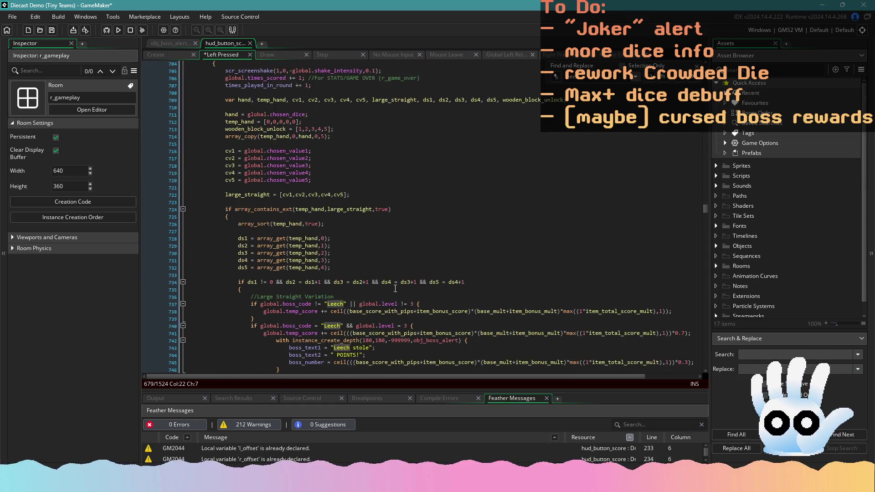
mouse_move(293, 252)
mouse_down()
mouse_move(196, 193)
mouse_move(191, 169)
mouse_up()
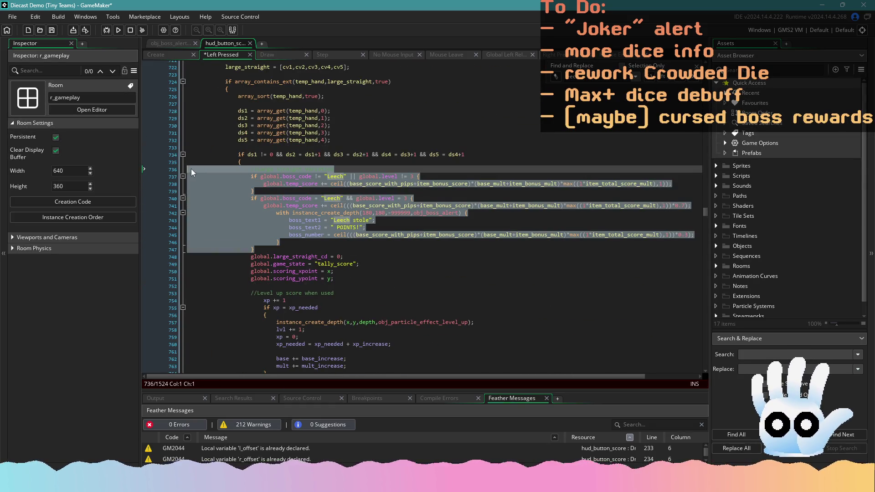
key(ctrl+v)
drag(251, 286, 147, 167)
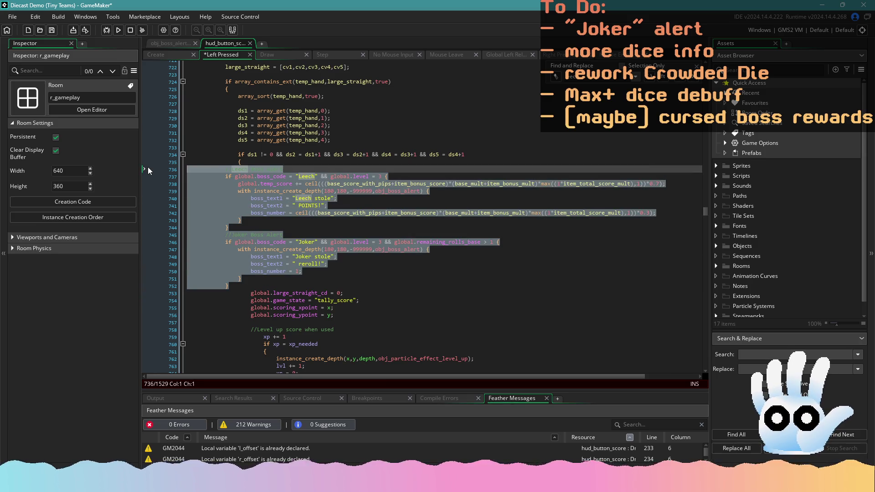
key(ctrl+z)
key(ctrl+v)
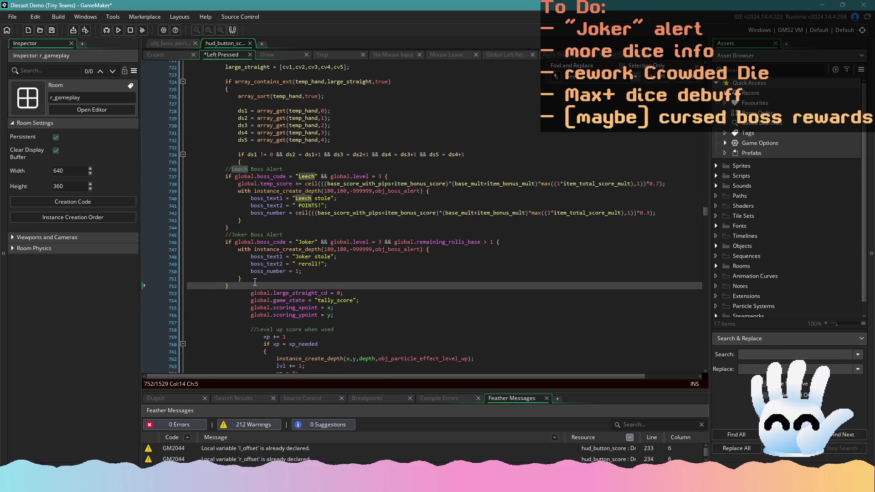
drag(255, 282, 158, 163)
key(ctrl+c)
key(Tab)
key(Tab)
click(415, 280)
scroll(417, 281, down, 6)
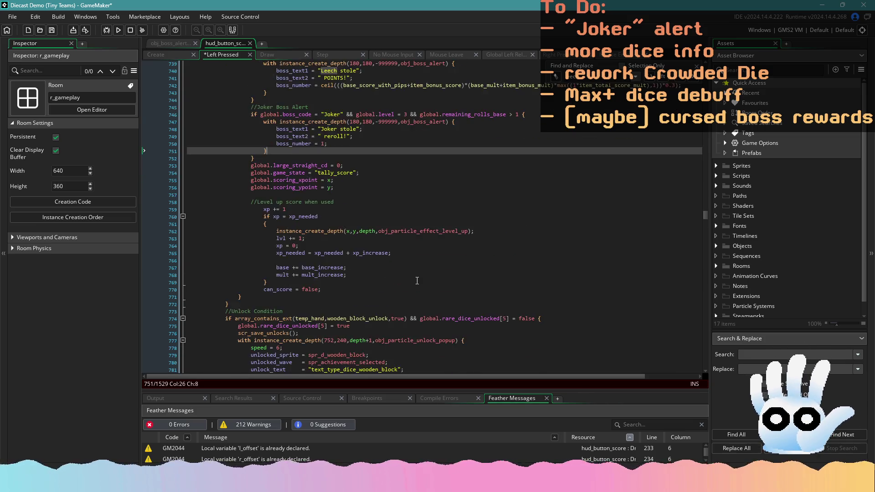
scroll(417, 280, down, 15)
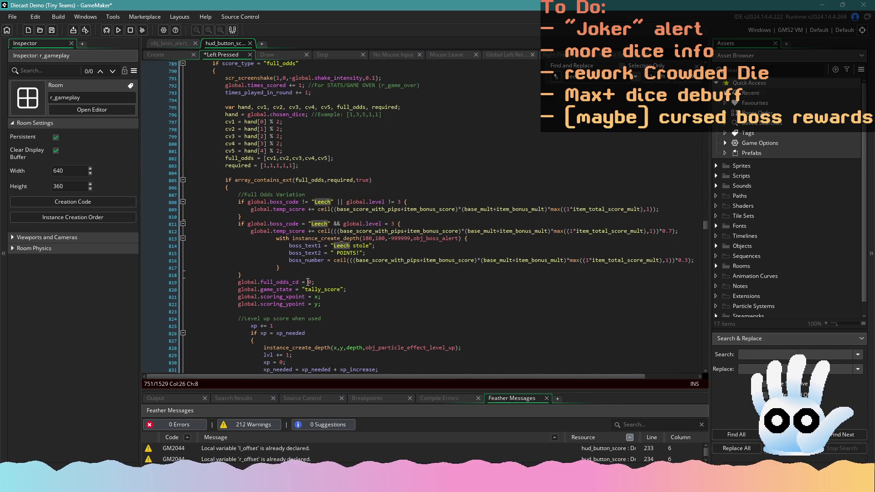
Step: Paste the Leech and Joker alerts over the Full Odds and Full Evens Leech blocks, then save
drag(268, 277, 162, 198)
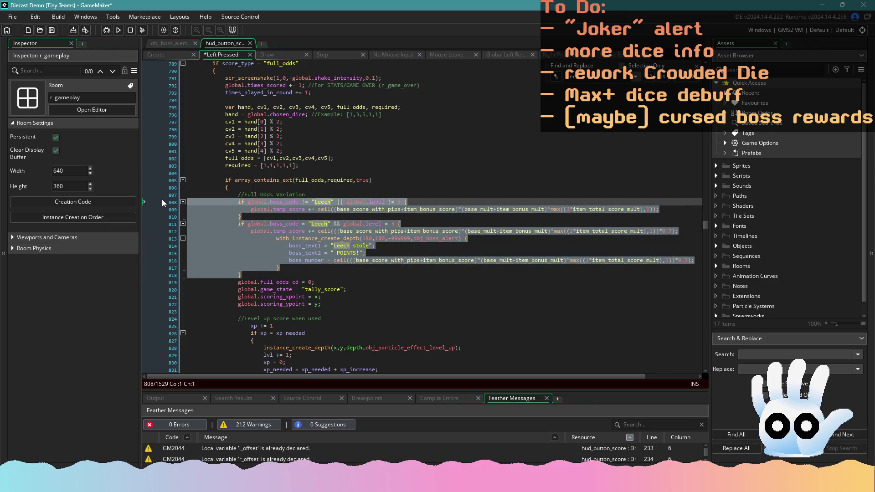
text(//Leech Boss Alert 			if global.boss_code = "Leech" && global.level = 3 { 				global.temp_score = ceil(((base_score_with_pips+item_bonus_score)*(base_mult+item_bonus_mult)*max((1*item_total_score_mult),1))*0.7); 				with instance_create_depth(180,180,-999999,obj_boss_alert) { 					boss_text1 = "Leech stole"; 					boss_text2 = " POINTS!"; 					boss_number = ceil(((base_score_with_pips+item_bonus_score)*(base_mult+item_bonus_mult)*max((1*item_total_score_mult),1))*0.3); 				} 			} 			//Joker Boss Alert 			if global.boss_code = "Joker" && global.level = 3 && global.remaining_rolls_base > 1 { 				with instance_create_depth(180,180,-999999,obj_boss_alert) { 					boss_text1 = "Joker stole"; 					boss_text2 = " reroll!"; 					boss_number = 1; 				} 			})
drag(245, 319, 152, 202)
key(Tab)
key(Tab)
key(shift+Tab)
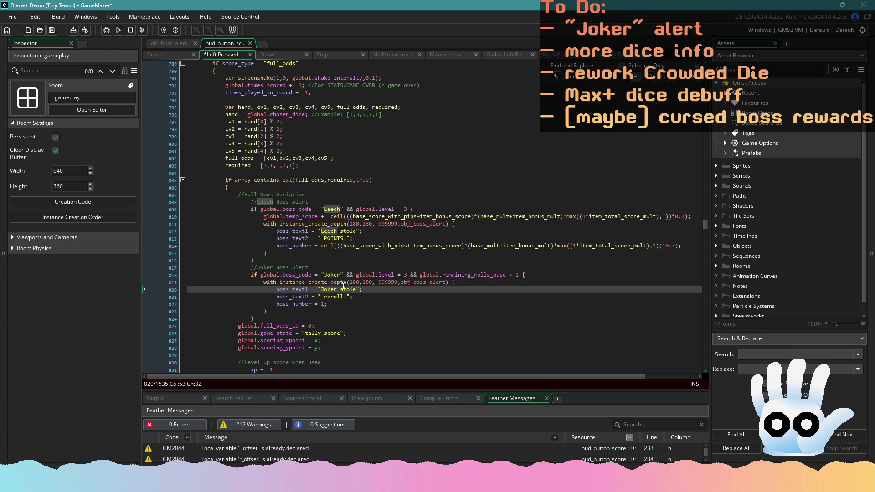
key(ctrl+s)
click(323, 277)
scroll(337, 282, down, 18)
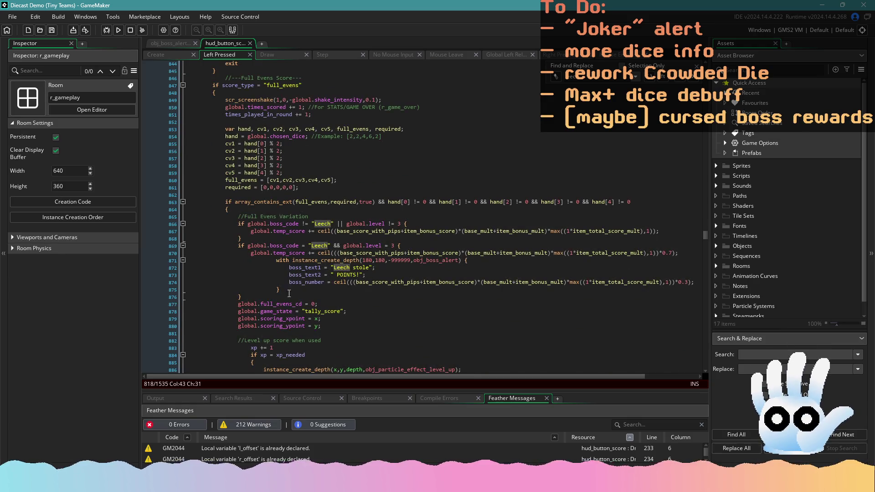
drag(256, 296, 160, 219)
key(ctrl+v)
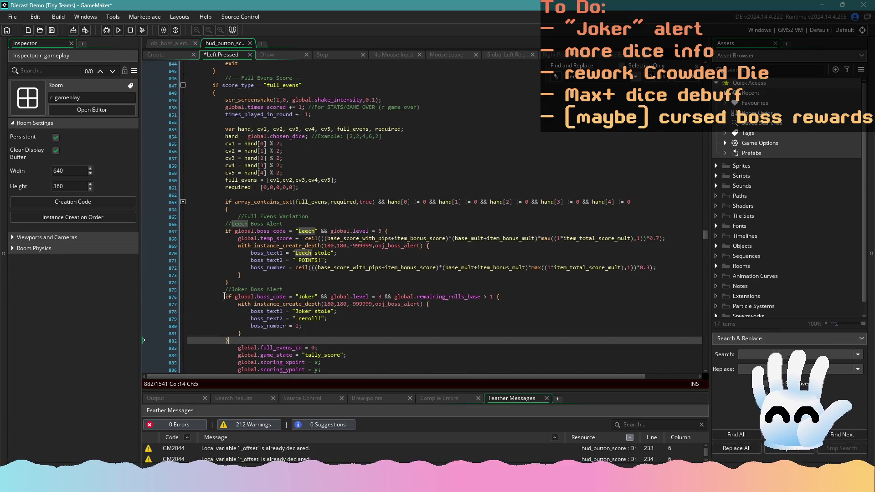
drag(239, 341, 153, 220)
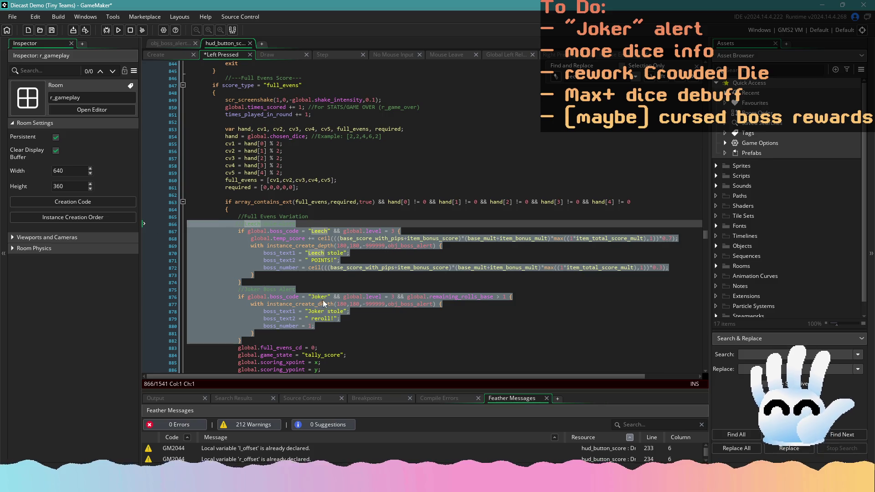
click(365, 324)
scroll(360, 314, down, 14)
scroll(358, 308, down, 9)
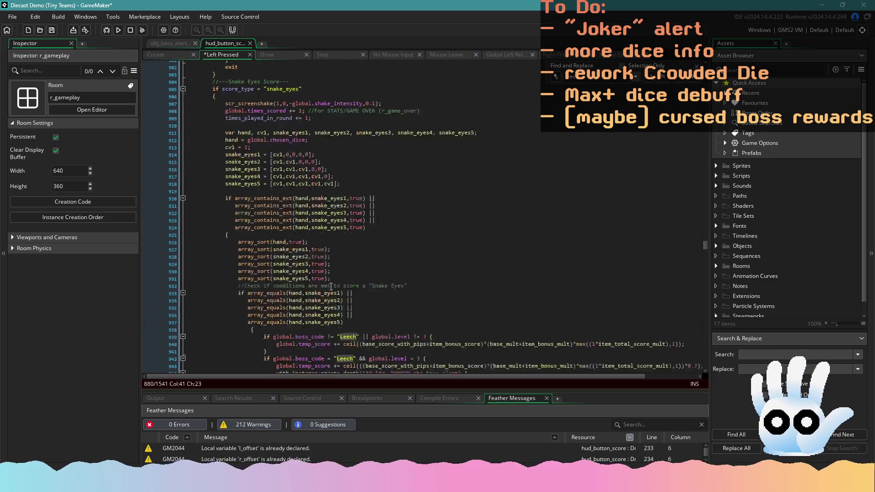
key(ctrl+s)
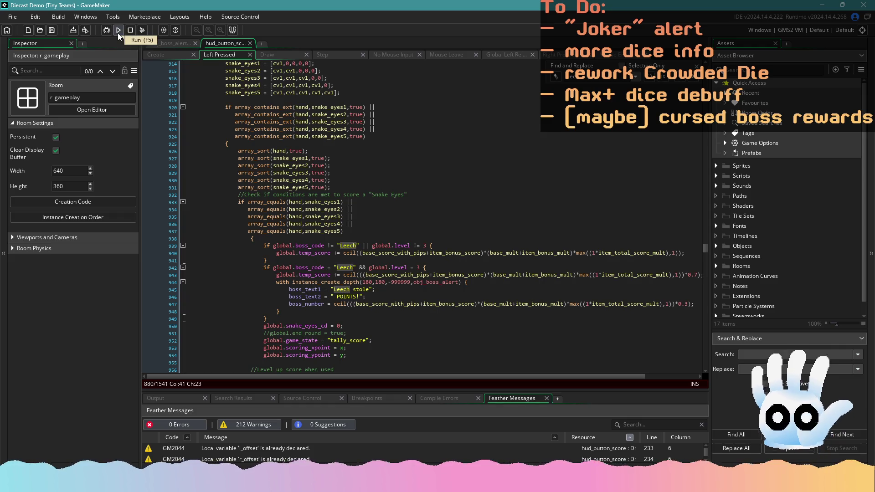
Step: Build and run the game until the test run completes
click(118, 31)
mouse_move(247, 151)
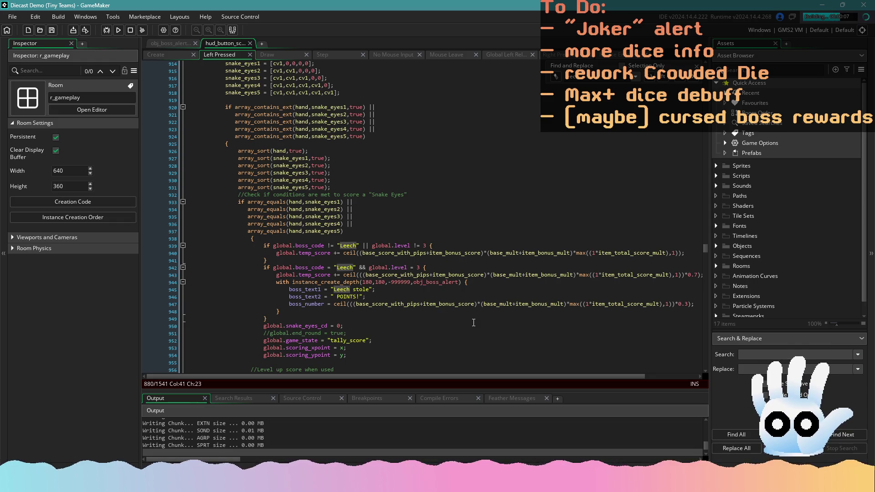
click(446, 304)
Step: Paste the alert code over the Snake Eyes Leech blocks, then undo it to keep them unchanged
scroll(410, 273, down, 2)
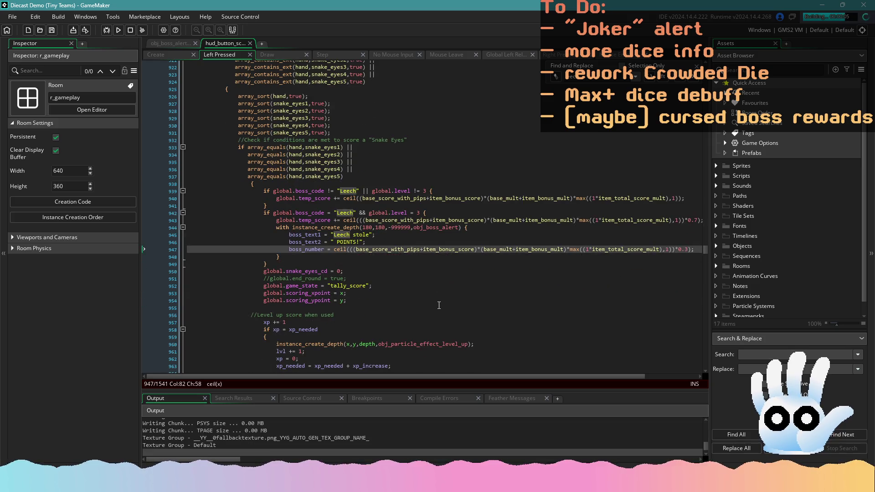
click(341, 262)
drag(341, 262, 193, 190)
key(ctrl+v)
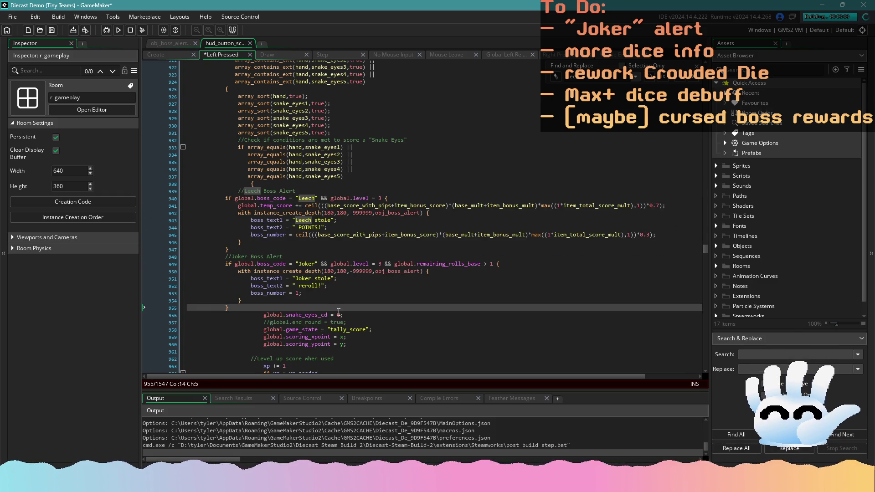
key(ctrl+z)
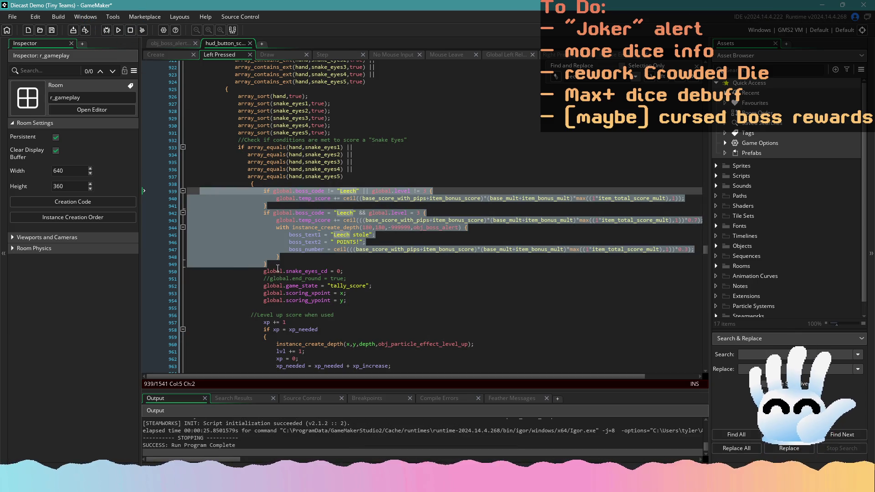
Step: Replace the Snake Eyes Leech blocks with indented Leech and Joker alerts, and save
mouse_move(277, 269)
mouse_down()
mouse_move(191, 216)
mouse_move(185, 192)
mouse_up()
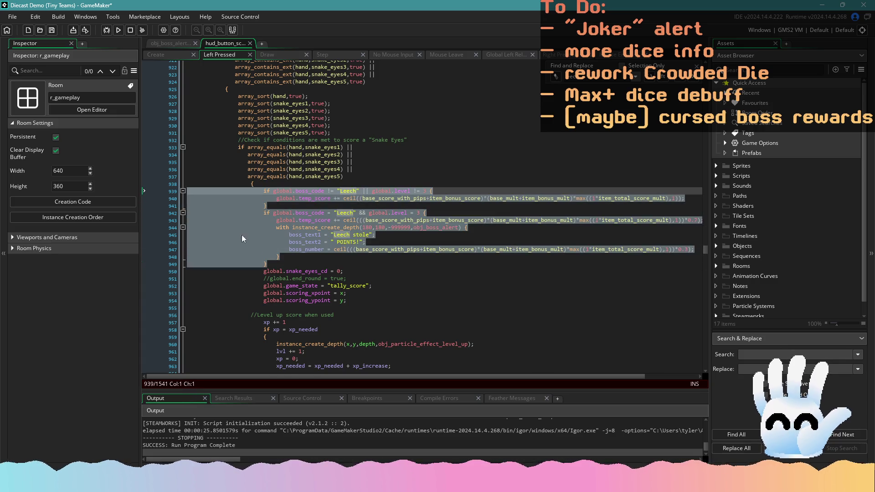
key(ctrl+v)
drag(238, 306, 187, 191)
key(Tab)
key(Tab)
key(Tab)
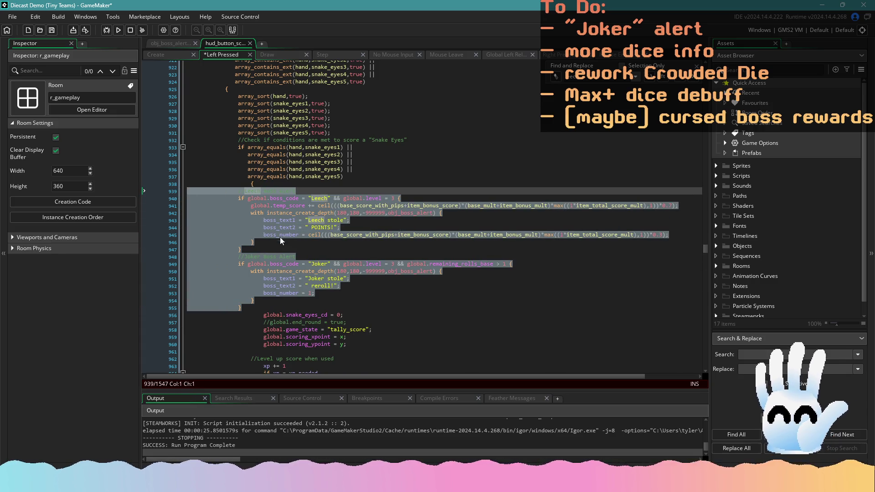
click(360, 272)
key(ctrl+s)
Step: Paste the Leech and Joker alert blocks over the Deuces branch's Leech blocks, indented
scroll(358, 275, down, 20)
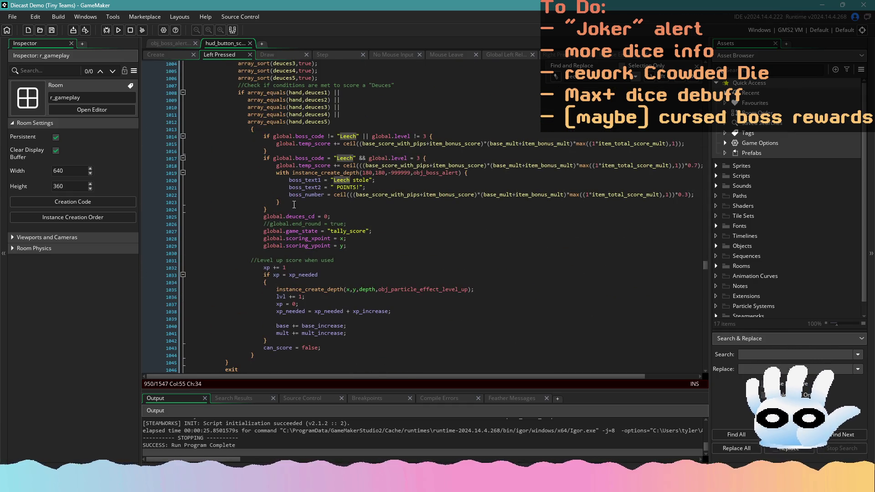
mouse_move(294, 209)
mouse_down()
mouse_move(237, 203)
mouse_move(196, 139)
mouse_move(185, 139)
mouse_up()
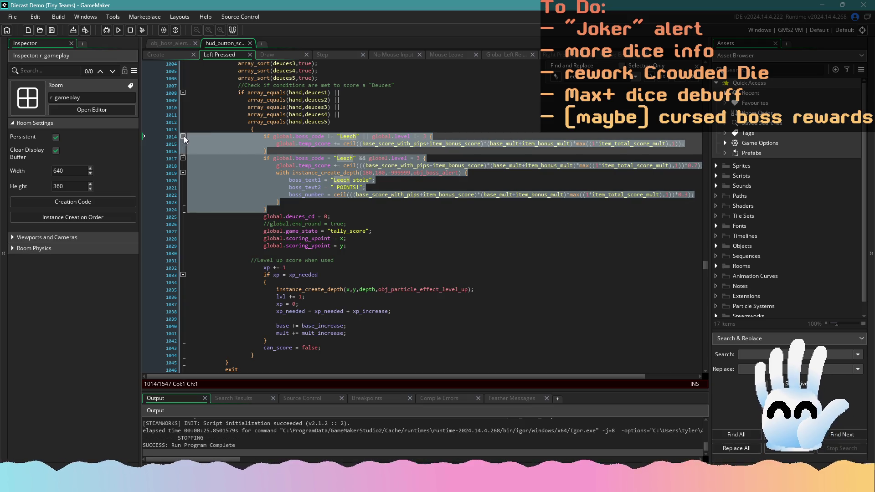
key(ctrl+v)
drag(251, 251, 189, 137)
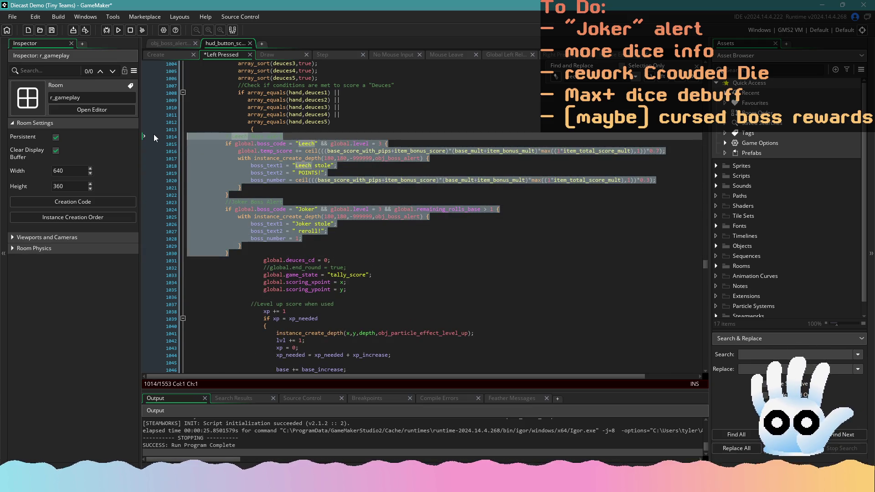
key(Tab)
key(Tab)
key(Tab)
click(375, 255)
Step: Replace the Fibonacci's Flower Leech blocks with indented Leech and Joker alerts
scroll(375, 255, down, 15)
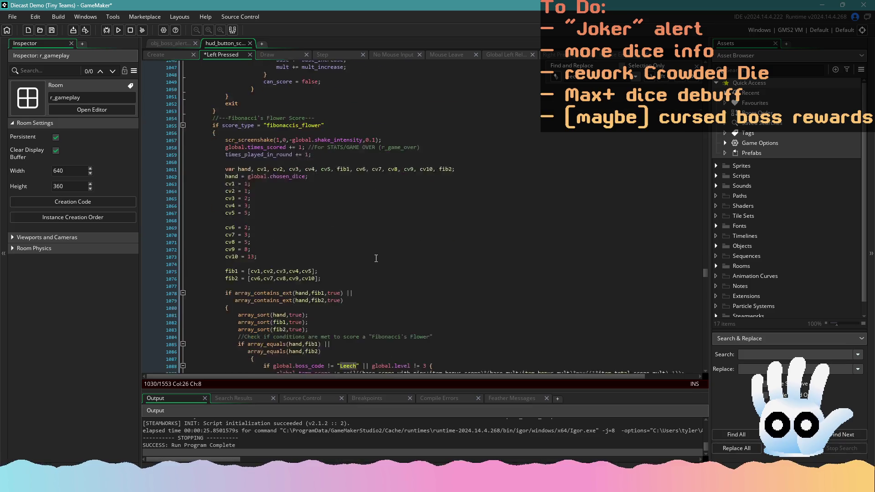
drag(267, 292, 187, 221)
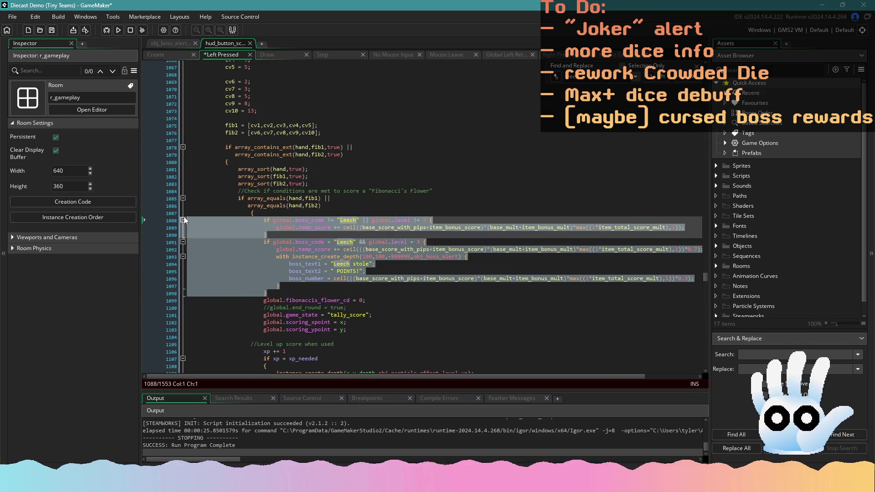
key(ctrl+v)
drag(247, 335, 187, 221)
key(Tab)
key(Tab)
key(Tab)
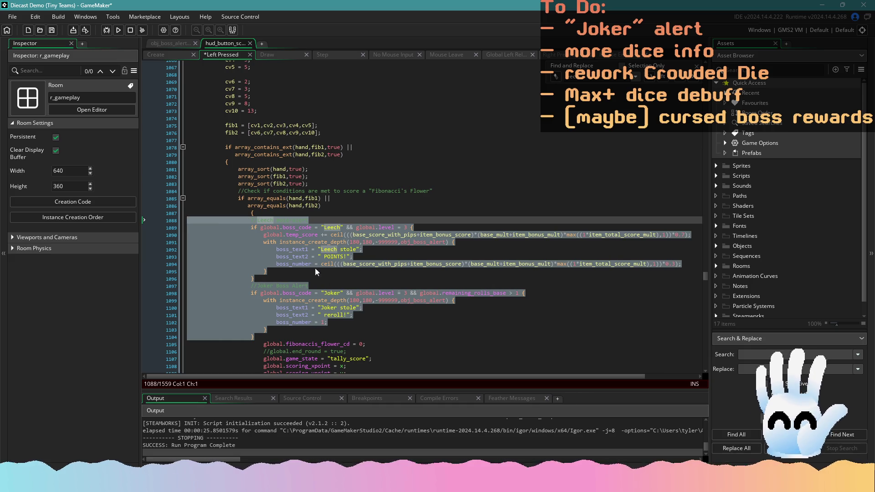
click(409, 322)
Step: Swap the Flash Card branch's old boss alert for indented Leech and Joker alerts
scroll(409, 314, down, 10)
scroll(408, 314, down, 5)
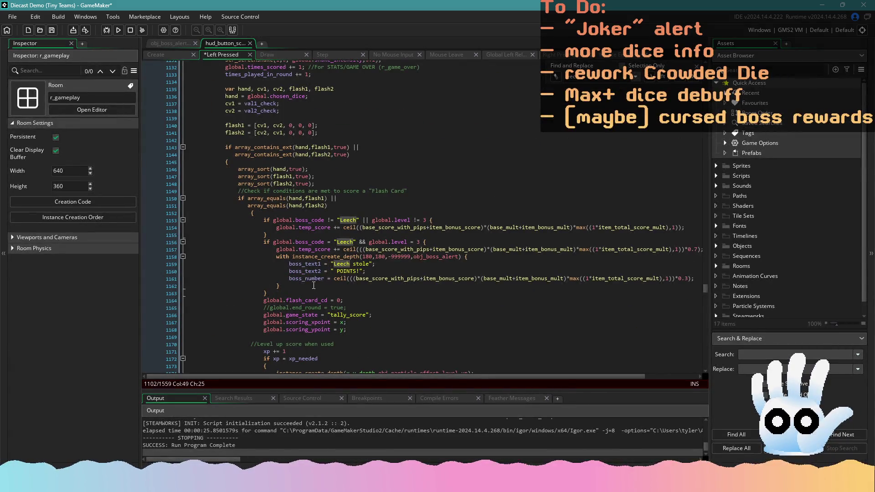
drag(296, 293, 187, 220)
key(ctrl+v)
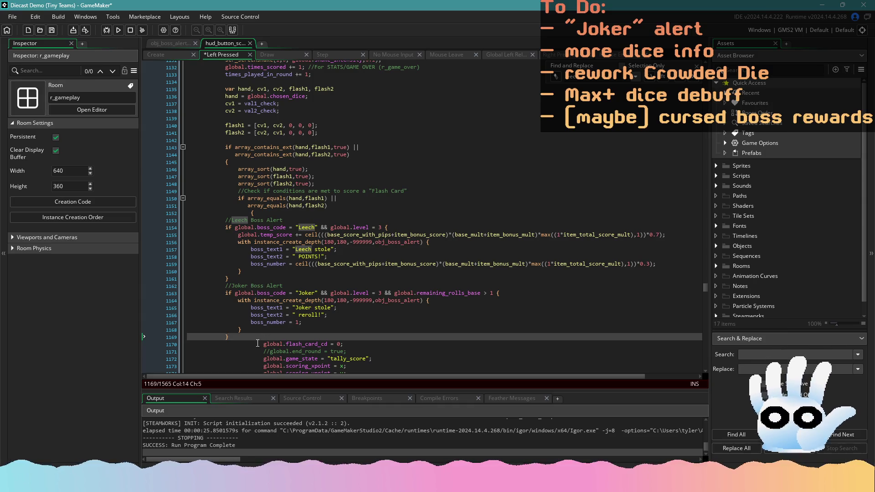
mouse_move(255, 337)
mouse_down()
mouse_move(196, 337)
mouse_move(187, 221)
mouse_up()
key(Tab)
key(Tab)
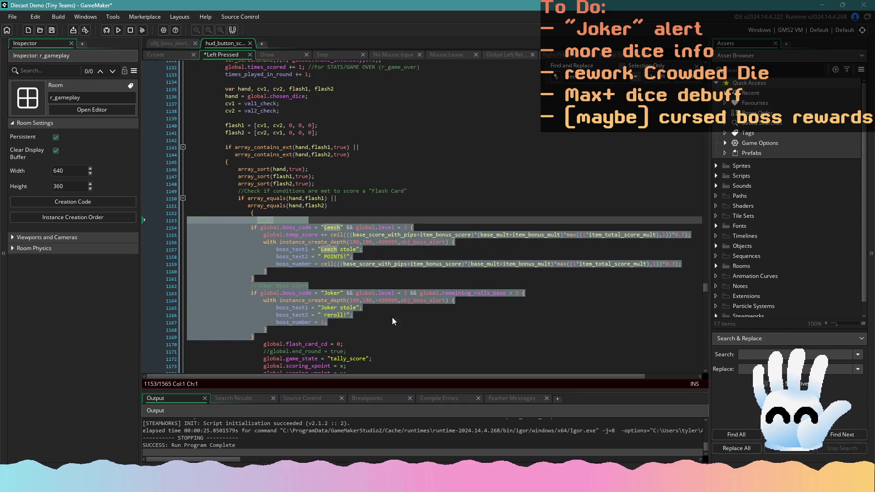
click(394, 321)
Step: Replace the Jackpot branch's old Leech alert with indented Leech and Joker alerts
scroll(347, 282, down, 15)
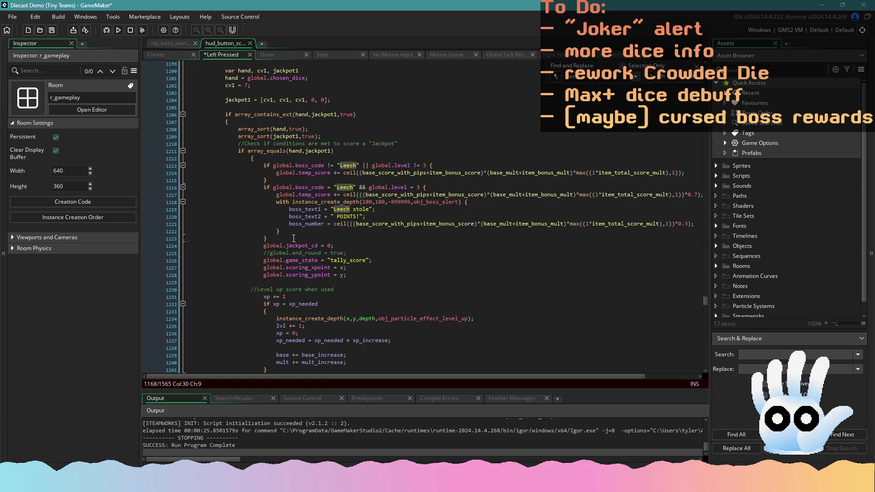
drag(294, 238, 187, 165)
key(ctrl+v)
mouse_move(269, 281)
mouse_down()
mouse_move(209, 225)
mouse_move(187, 165)
mouse_up()
key(Tab)
key(Tab)
key(Tab)
click(448, 281)
Step: Save the Left Pressed event and clean the project build
scroll(438, 273, down, 18)
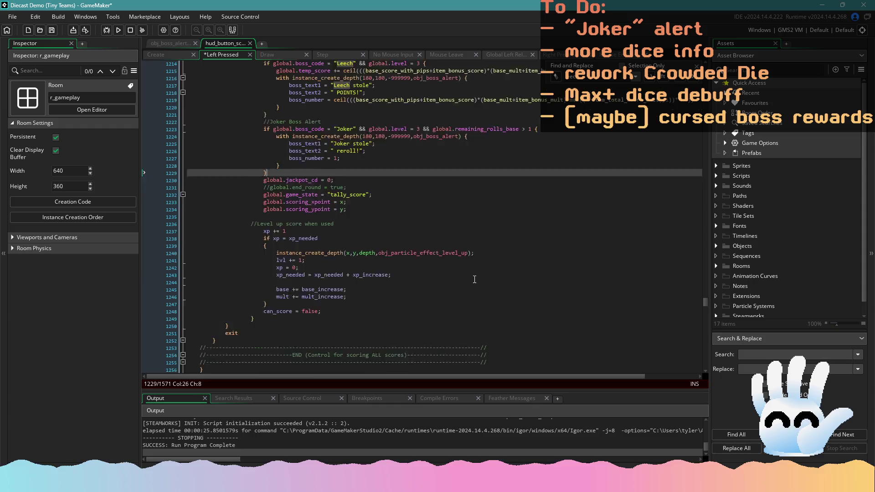
key(ctrl+s)
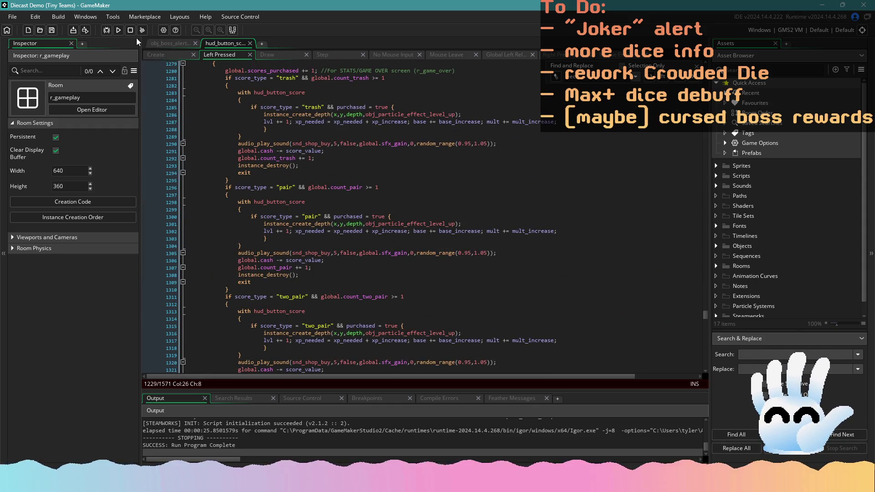
click(119, 31)
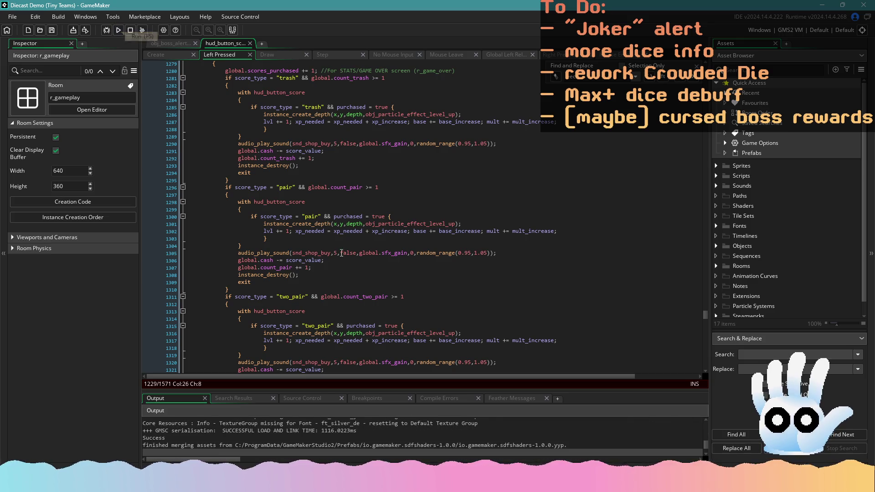
scroll(420, 292, up, 15)
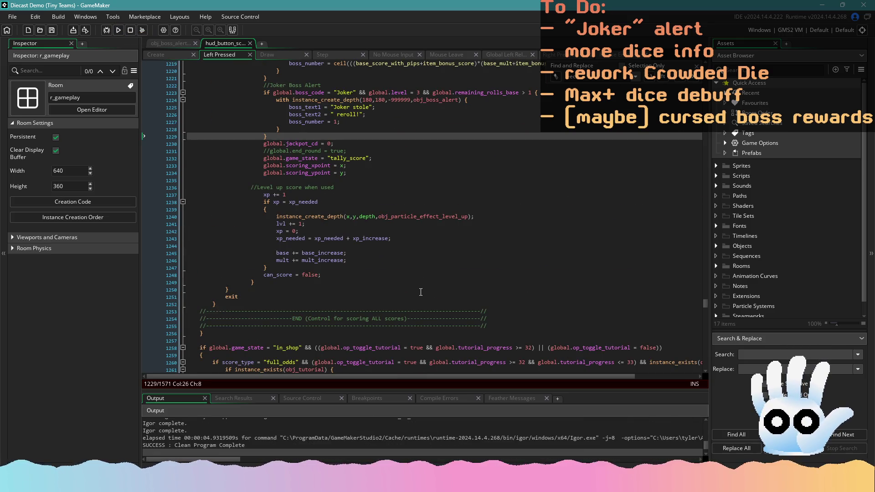
scroll(349, 212, up, 18)
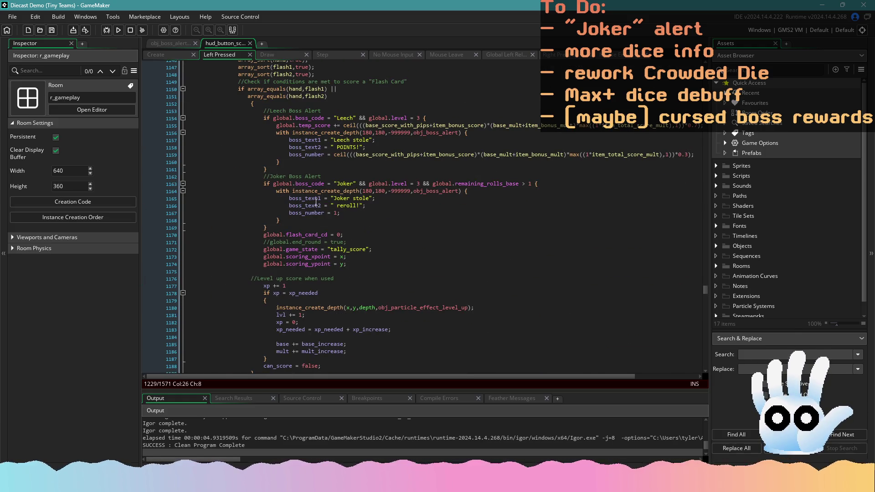
Step: Build and run the Diecast demo from the Left Pressed code, enlarging the build log panel
click(177, 43)
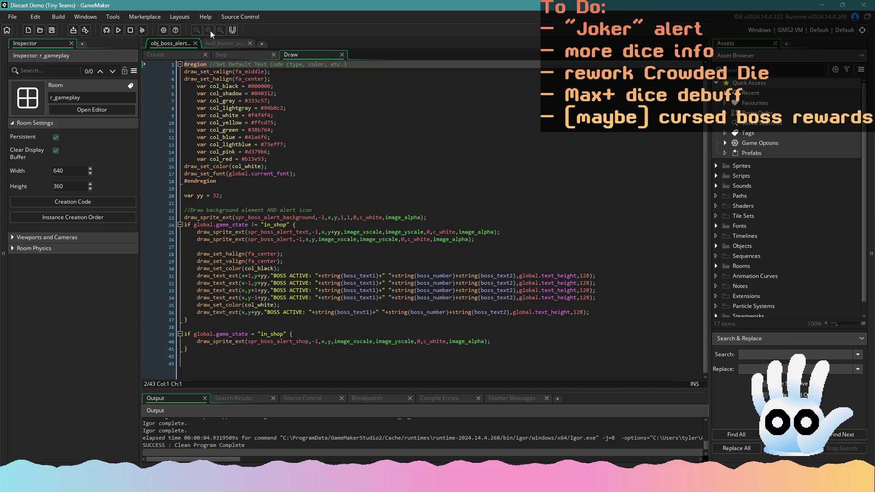
click(219, 43)
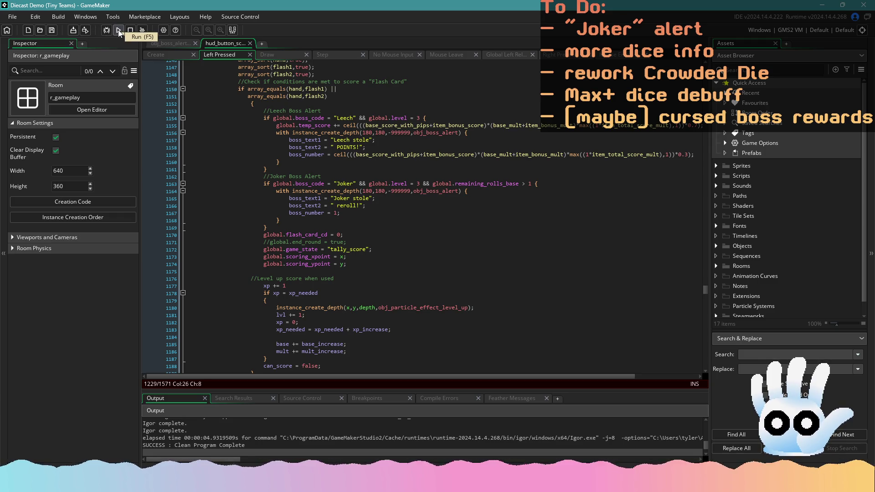
click(118, 31)
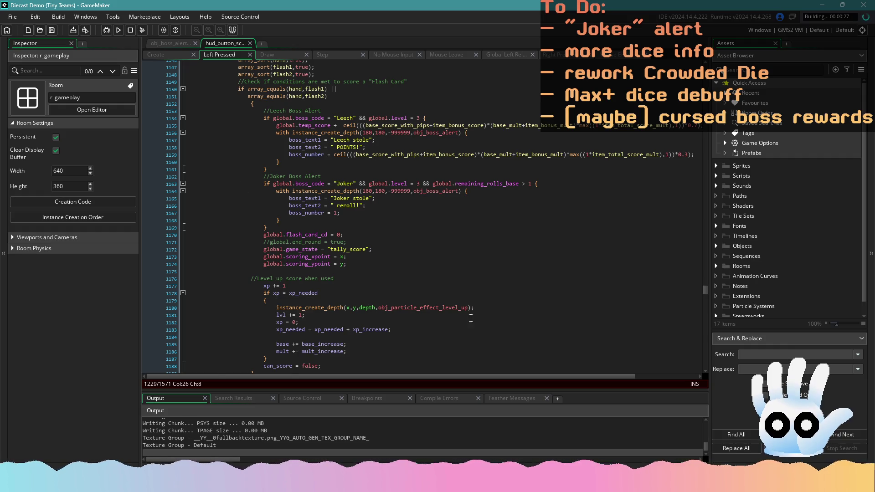
scroll(277, 289, down, 2)
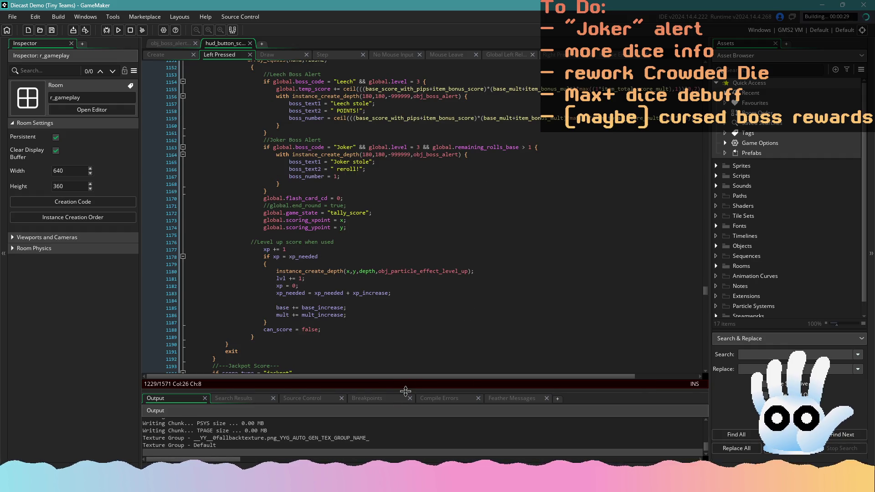
mouse_move(406, 388)
mouse_down()
mouse_move(403, 326)
mouse_move(405, 352)
mouse_up()
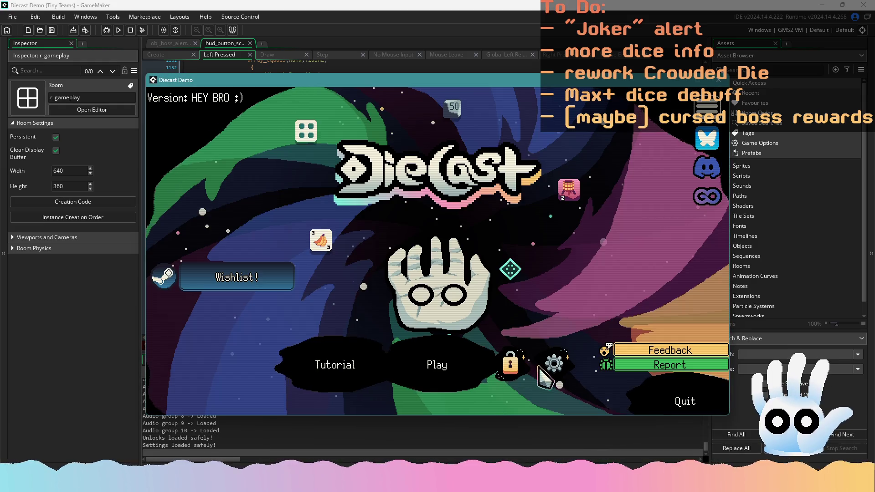
Step: Mute the game's music in Settings
click(554, 363)
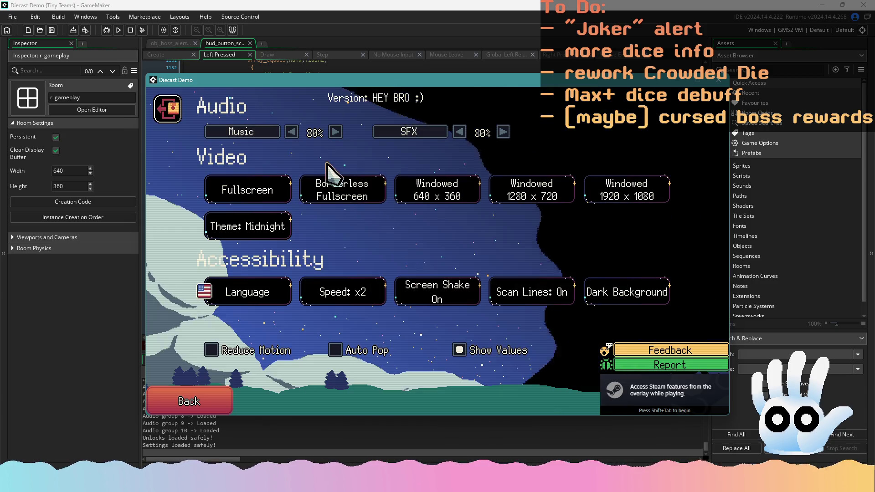
click(292, 132)
click(292, 132)
click(291, 132)
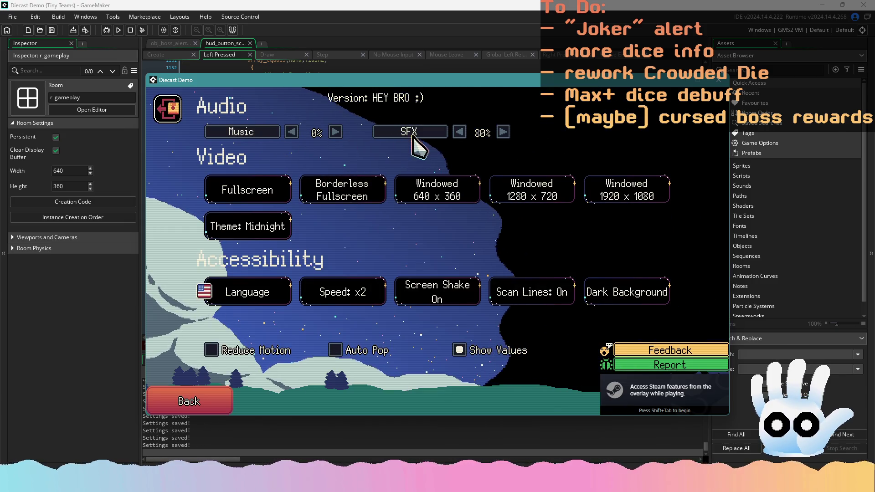
click(367, 192)
Step: Lower the sound effects volume four steps and return to the title menu
click(554, 363)
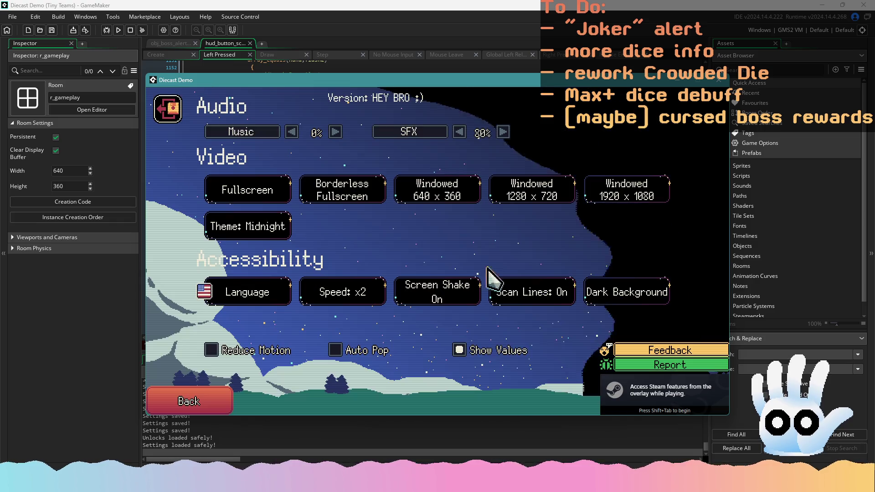
click(461, 132)
click(460, 132)
click(460, 133)
click(460, 133)
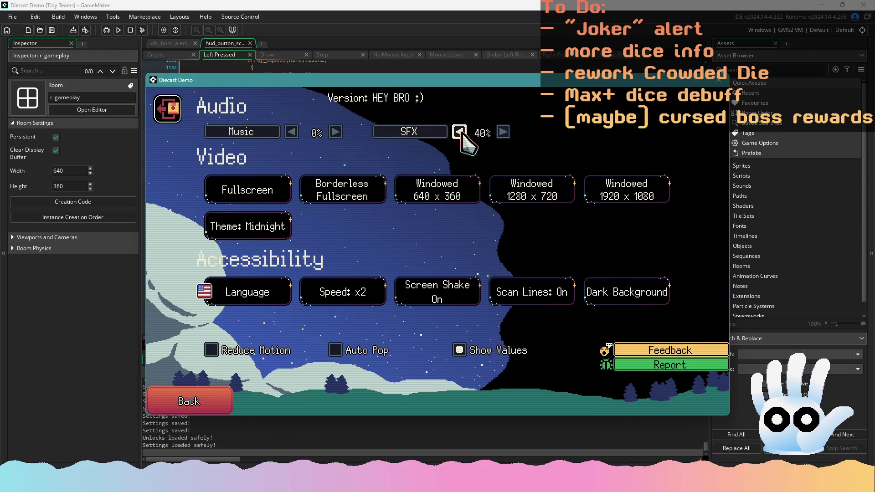
click(461, 133)
click(215, 401)
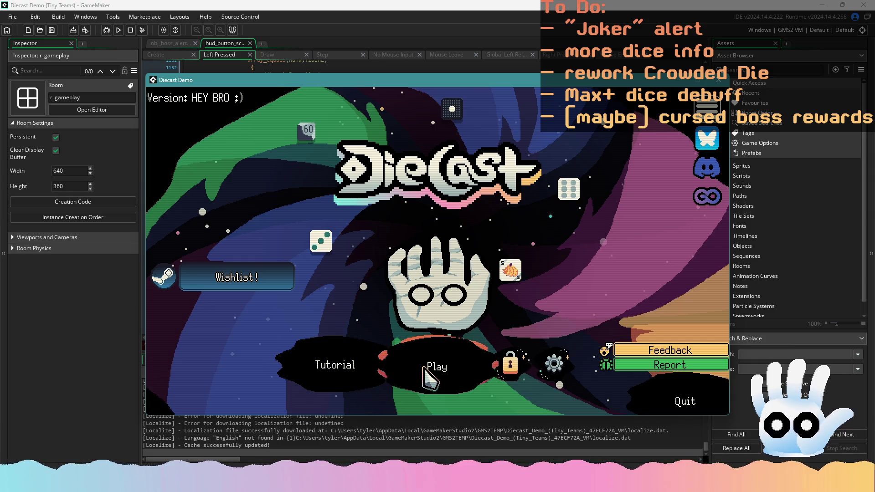
Step: Continue the run, score a Full House to trigger the boss alert, and return to the editor
click(425, 369)
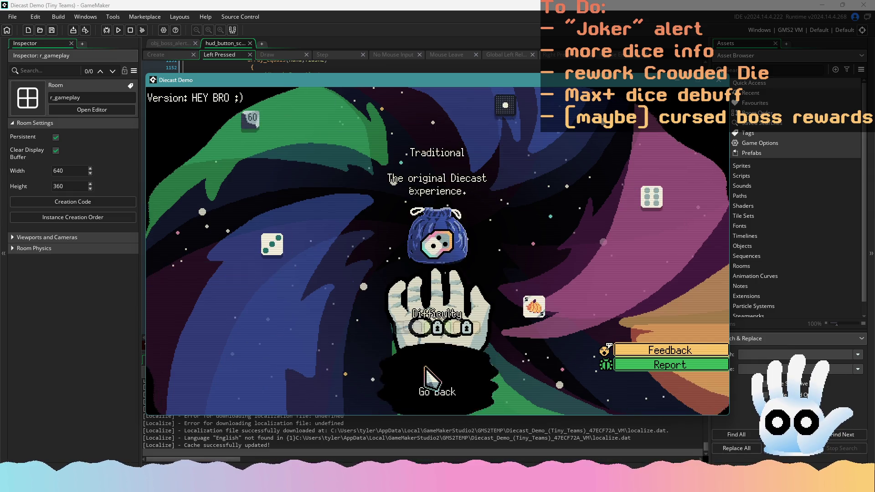
click(444, 346)
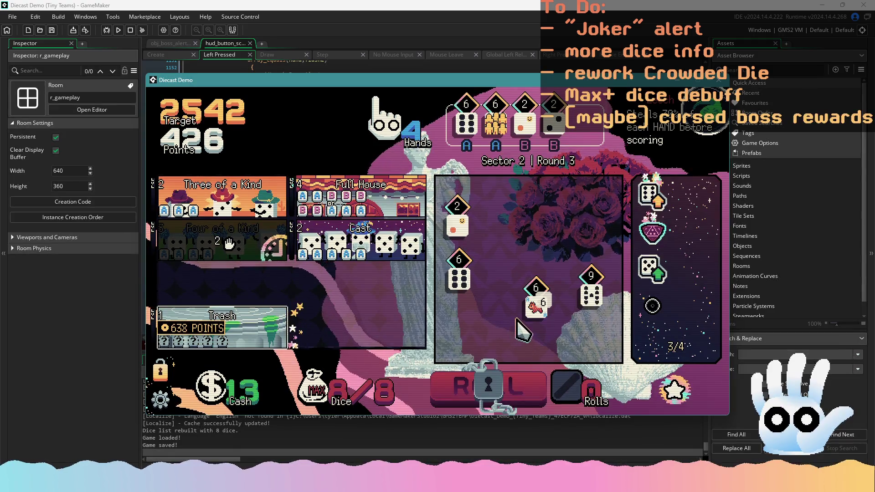
click(456, 216)
click(365, 195)
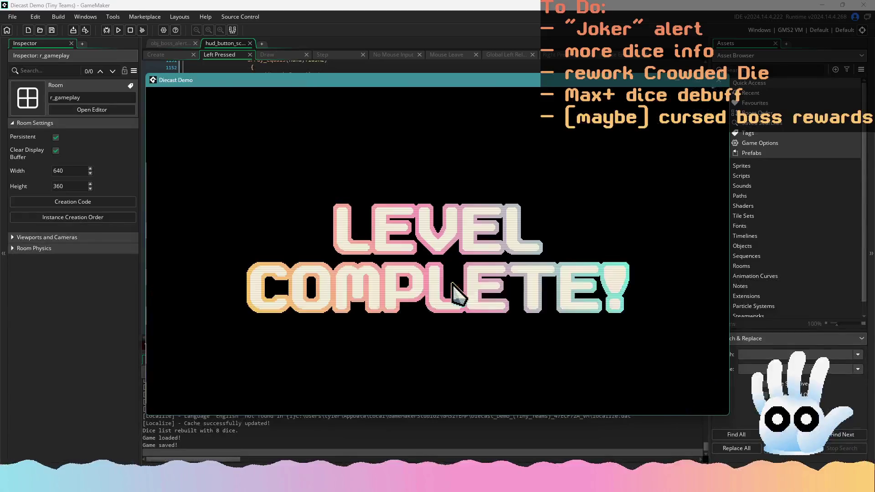
click(374, 31)
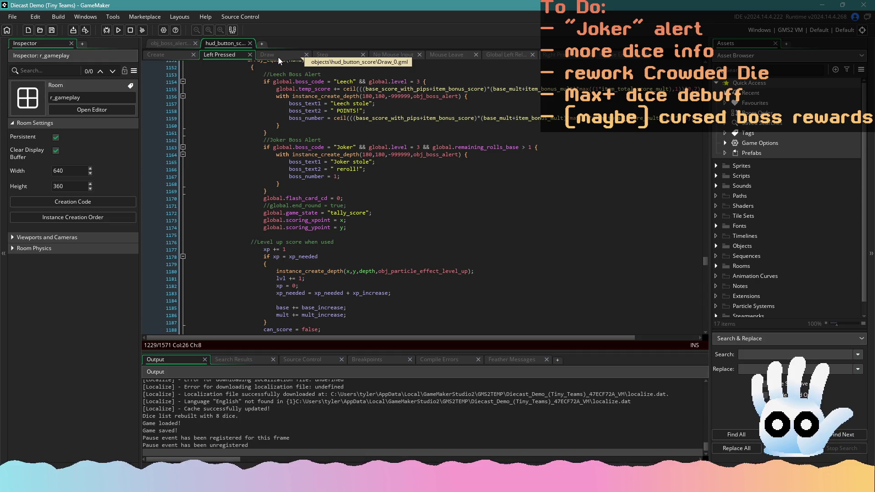
Step: Wrap obj_boss_alert Draw line 25 in 'if image_xscale = 1 { … }' and rebuild the game
click(187, 44)
scroll(345, 255, down, 2)
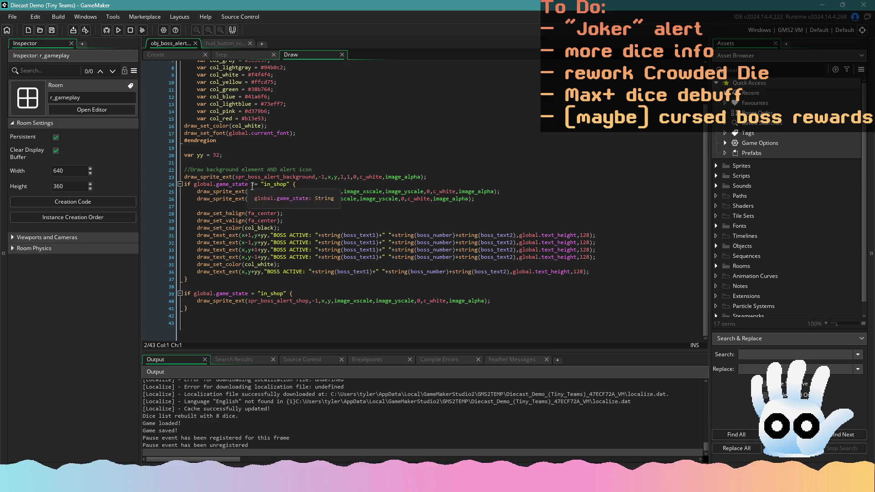
mouse_move(284, 178)
mouse_move(280, 193)
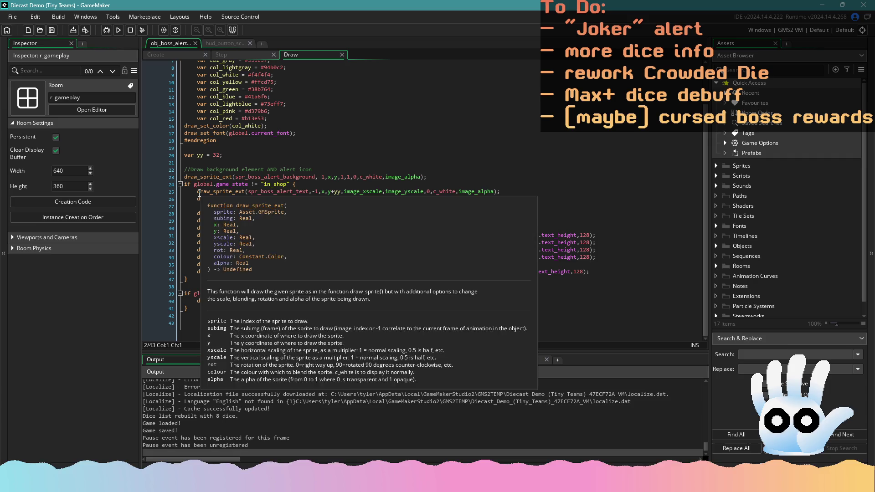
click(199, 192)
text(if image_)
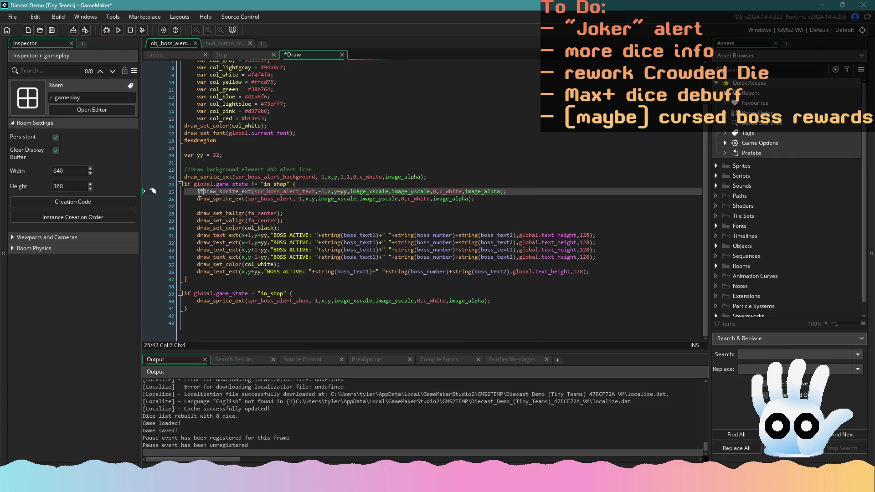
text(xscale = 1)
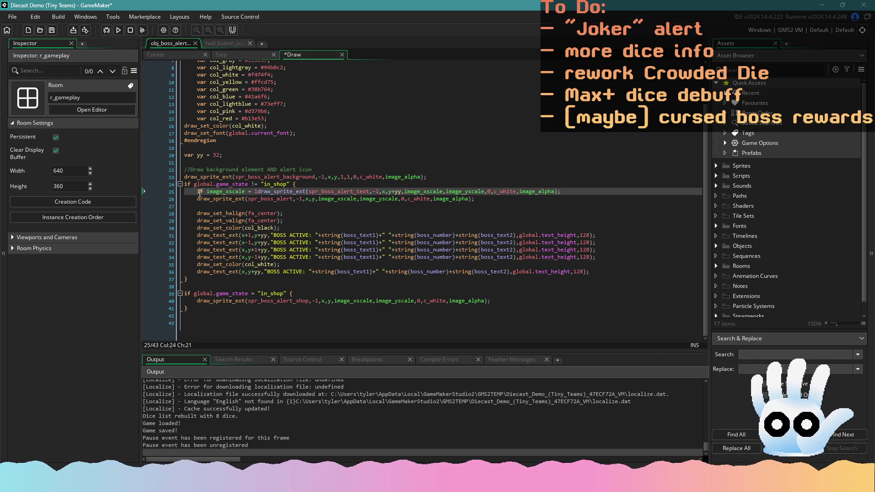
text( {)
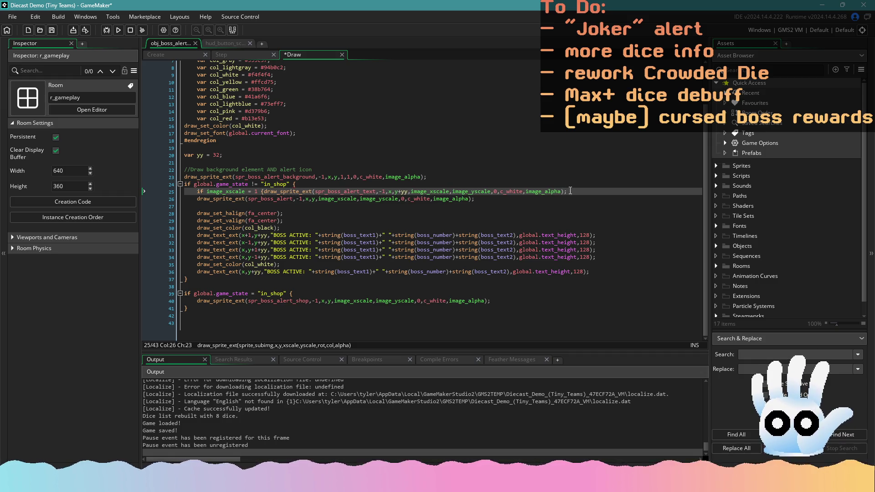
click(570, 191)
text(})
click(544, 217)
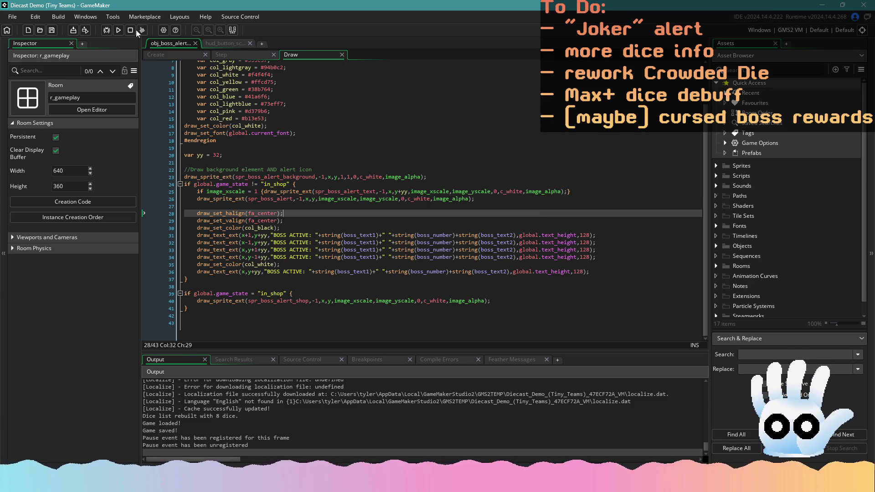
click(117, 31)
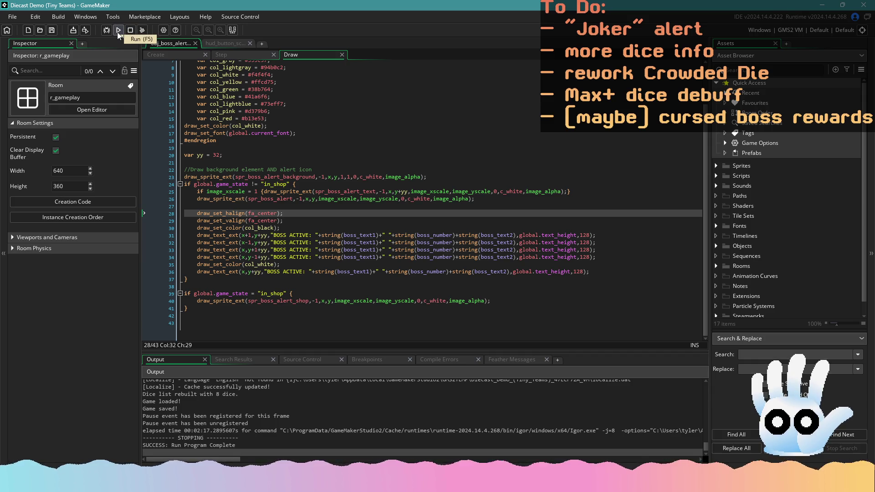
click(420, 250)
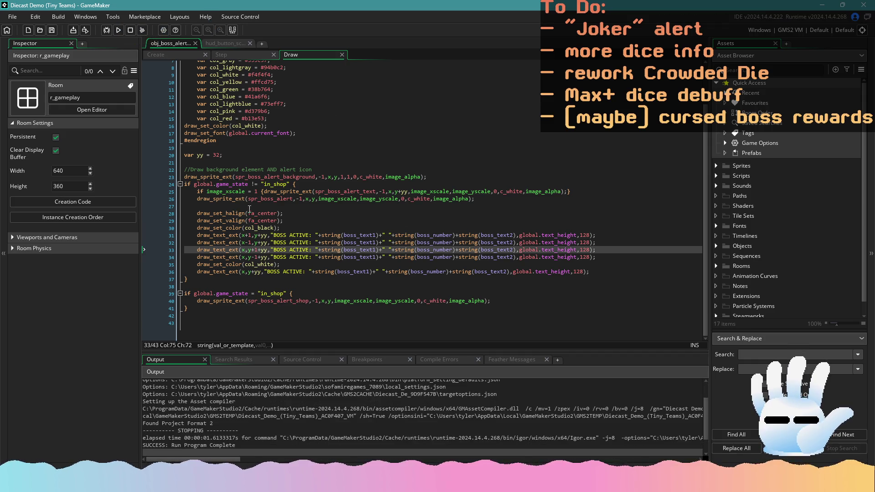
Step: Check obj_boss_alert's Create and Step code, then open all obj_control event scripts
click(159, 54)
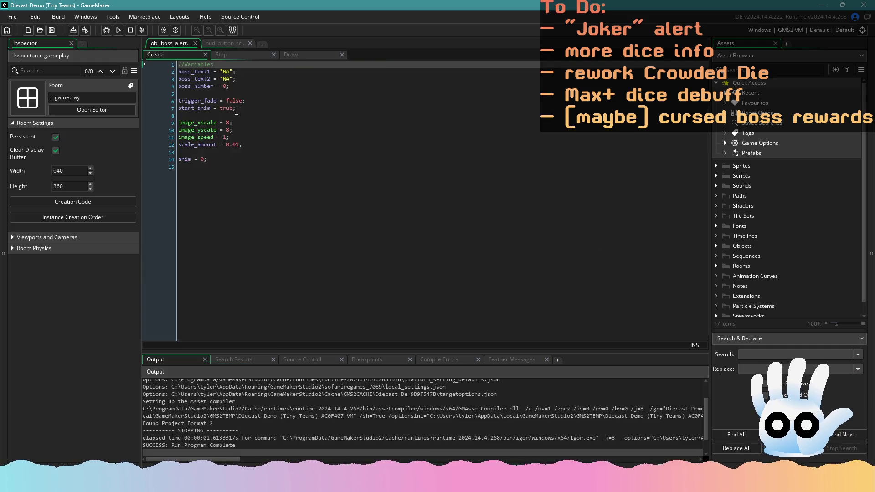
click(227, 54)
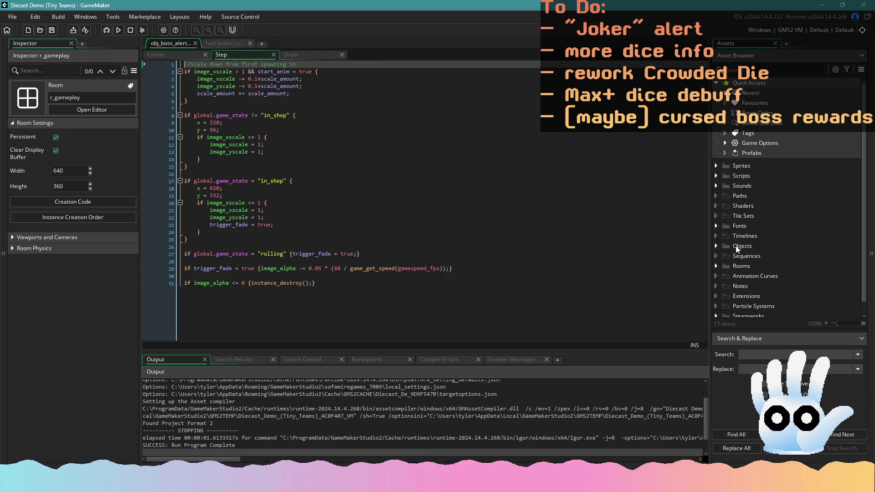
click(719, 245)
scroll(735, 258, down, 4)
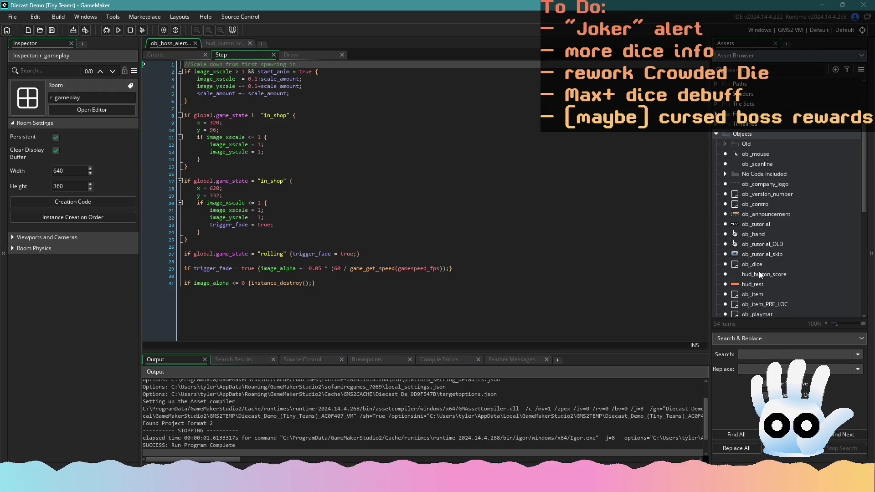
right_click(765, 205)
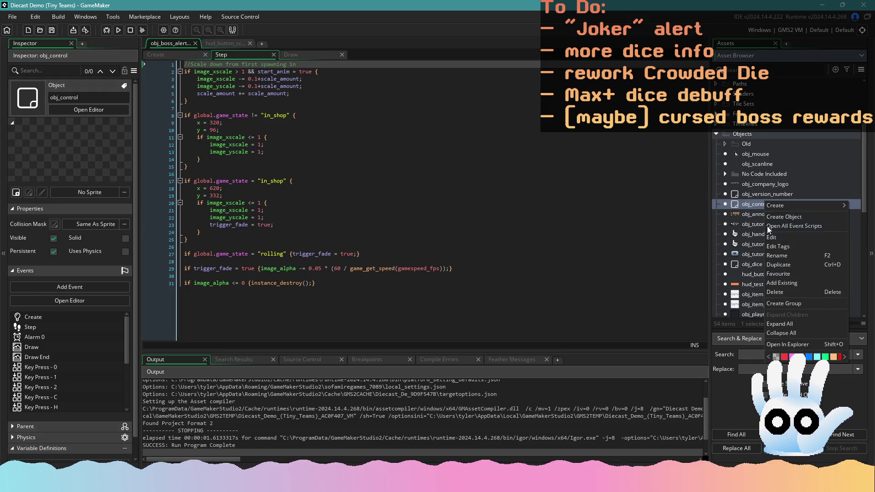
click(773, 227)
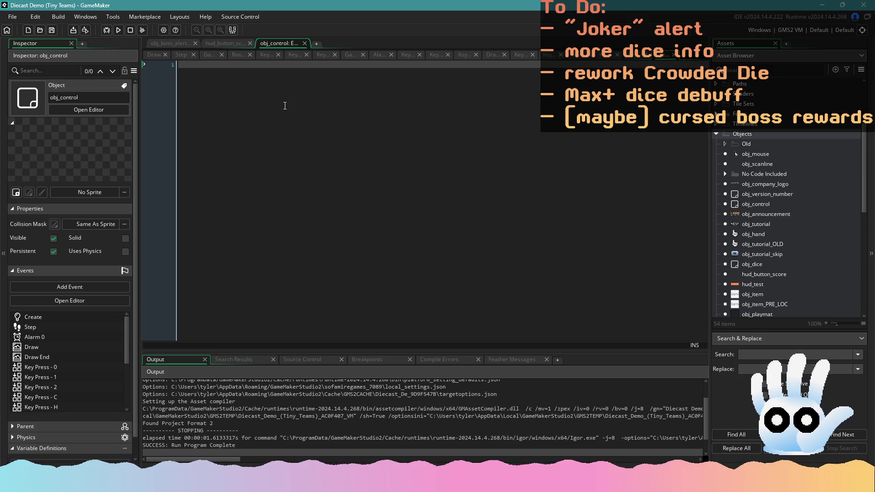
click(157, 57)
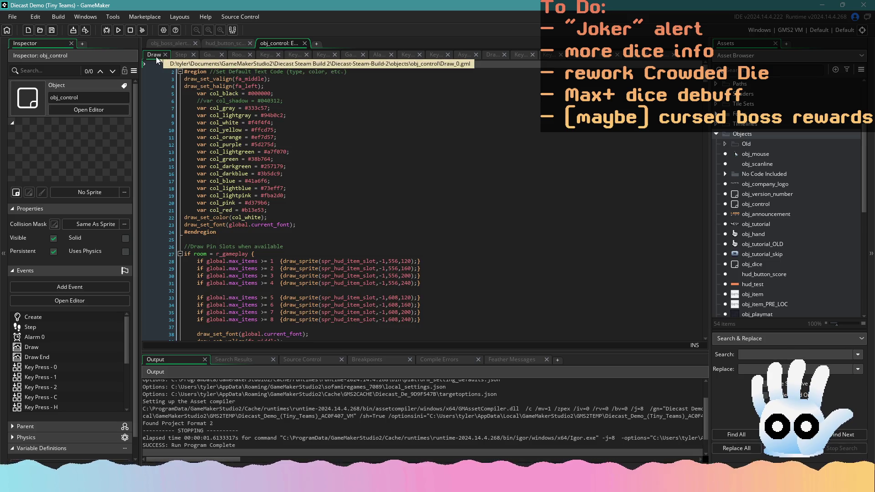
click(193, 55)
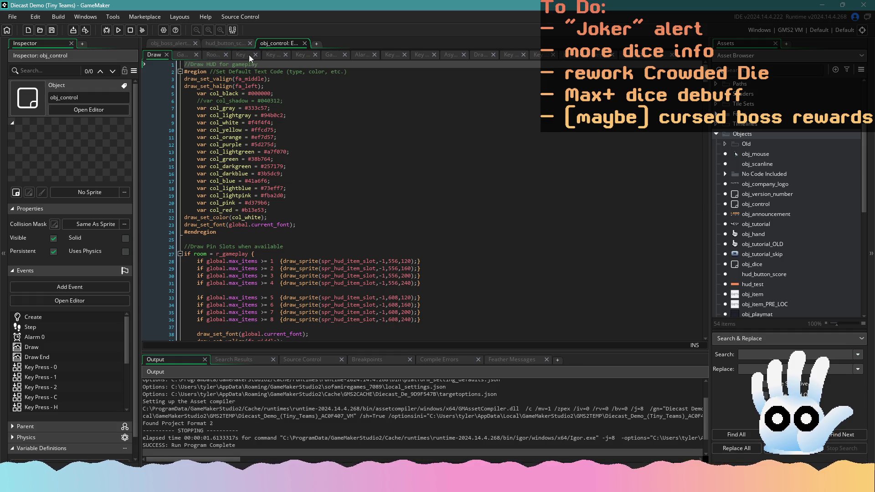
Step: Search obj_control's Step code for 'global.game', then return to hud_button_score's Left Pressed code
right_click(760, 201)
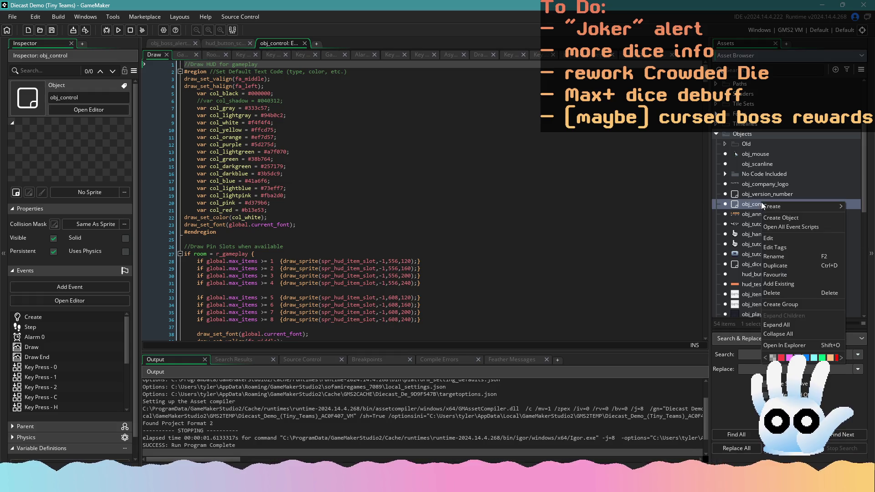
click(775, 228)
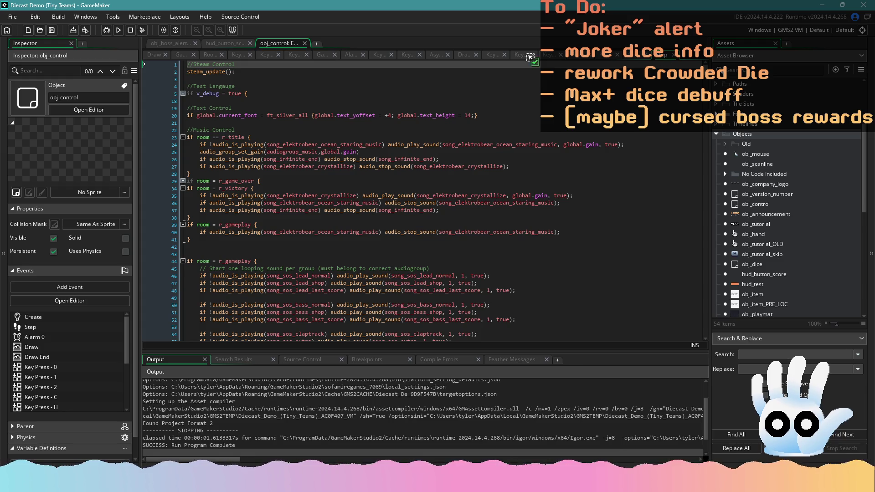
click(272, 138)
key(ctrl+f)
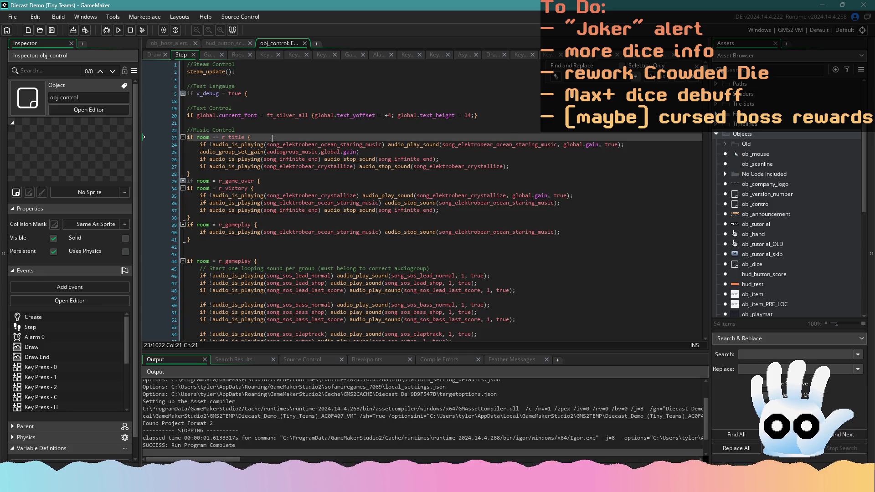
text(global.game)
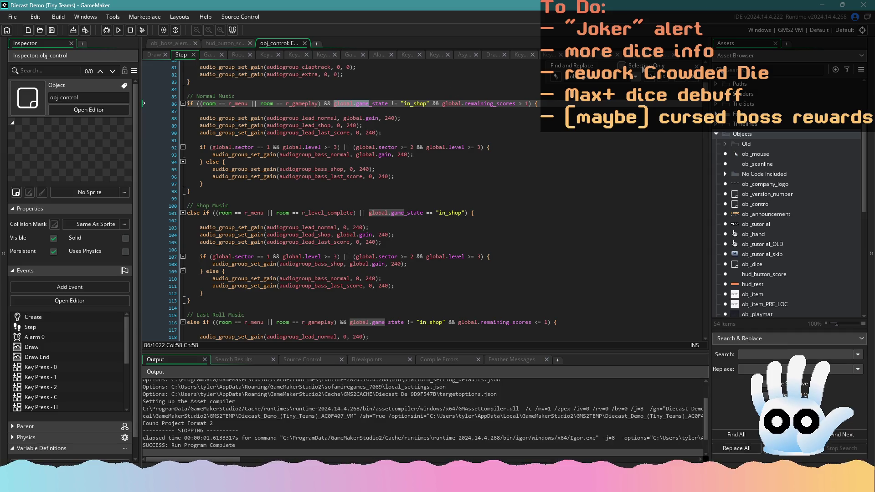
key(Escape)
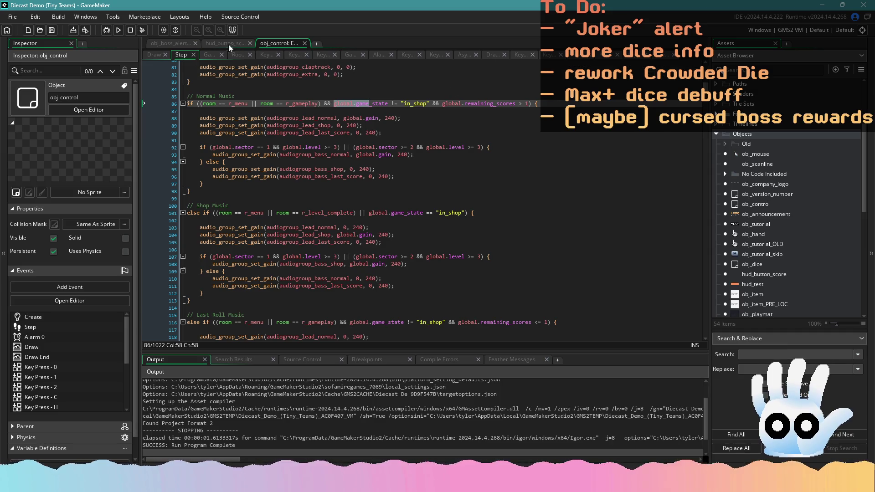
click(228, 45)
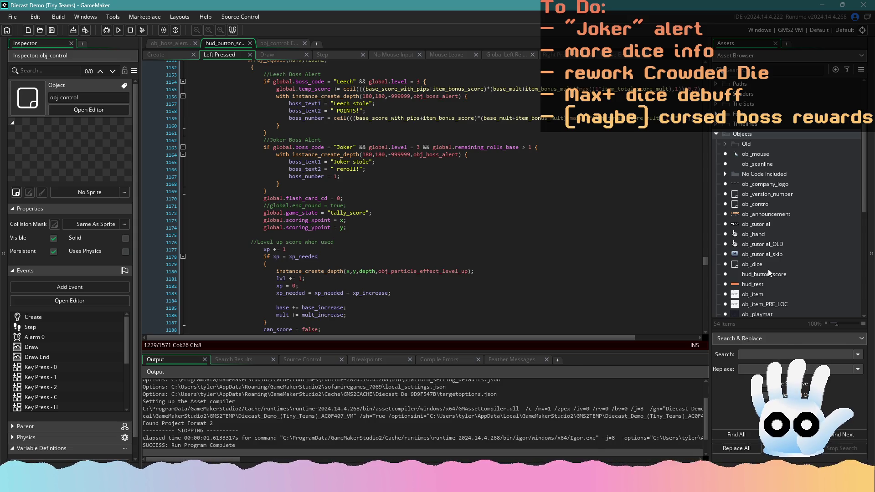
Step: Open all obj_hud_next_boss event scripts and review Create, Mouse Enter/Leave, Draw and Step
click(305, 43)
scroll(803, 246, down, 10)
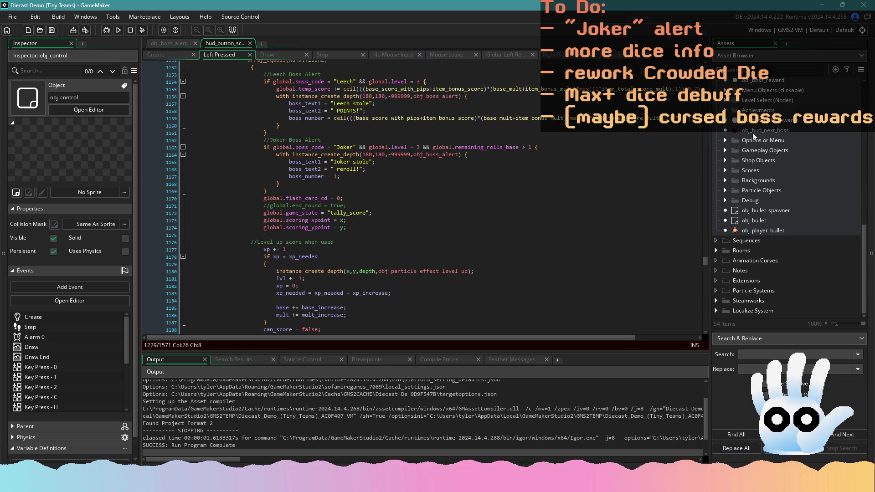
right_click(753, 133)
click(793, 156)
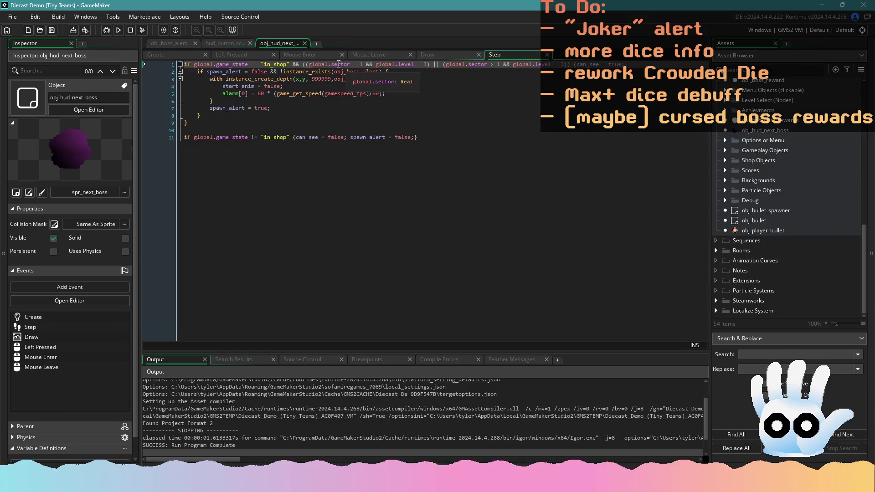
click(166, 56)
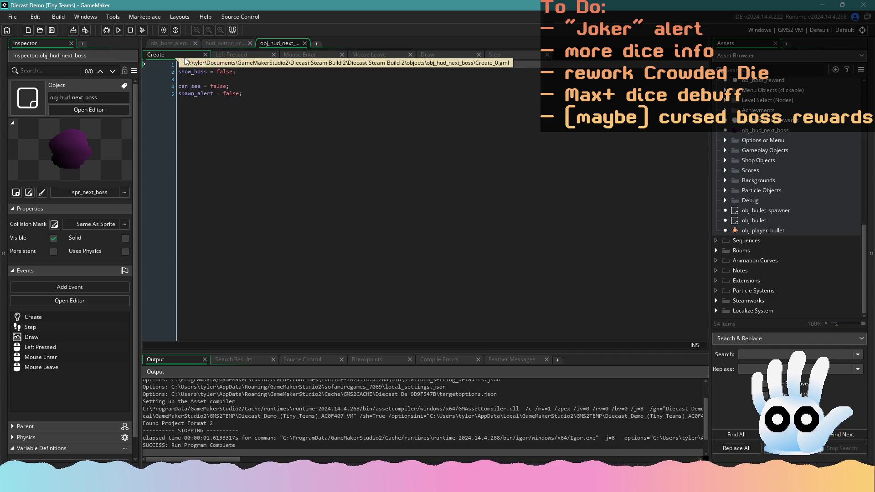
click(222, 53)
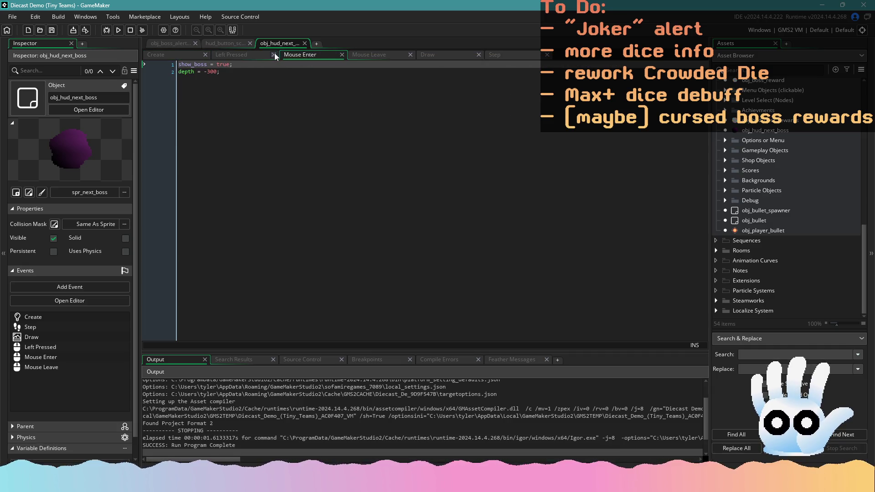
click(274, 54)
click(303, 52)
click(370, 53)
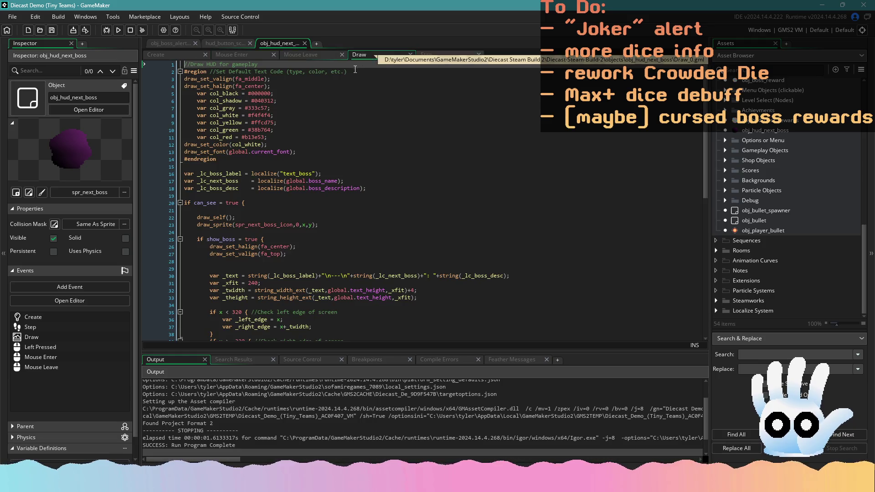
click(433, 54)
Step: Change the Step event's alarm[0] timing from 60 to 40 and run the game
click(261, 94)
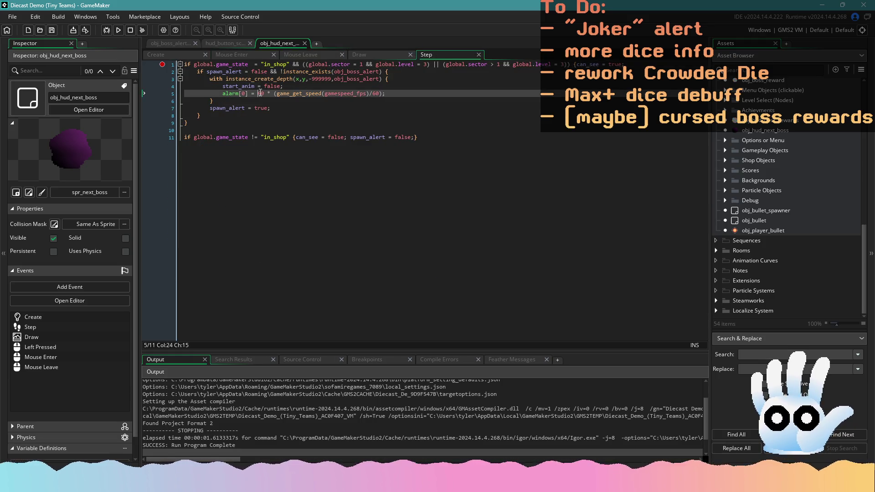
text(40)
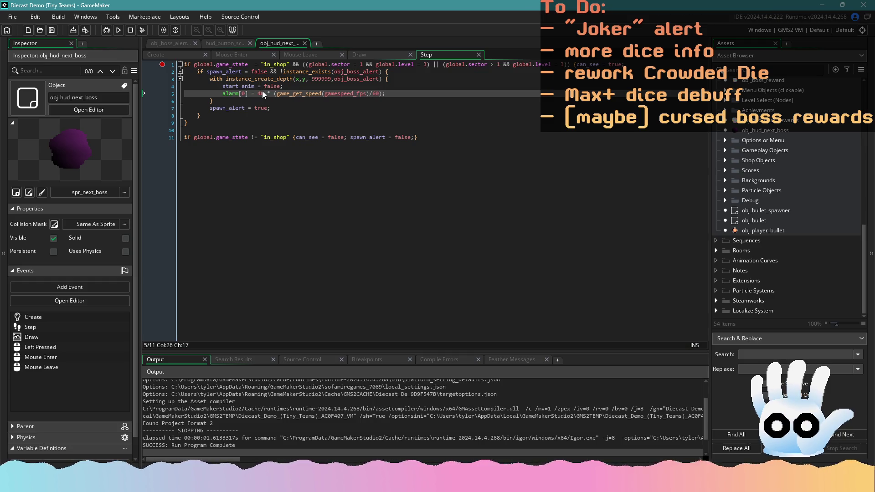
click(109, 31)
click(274, 150)
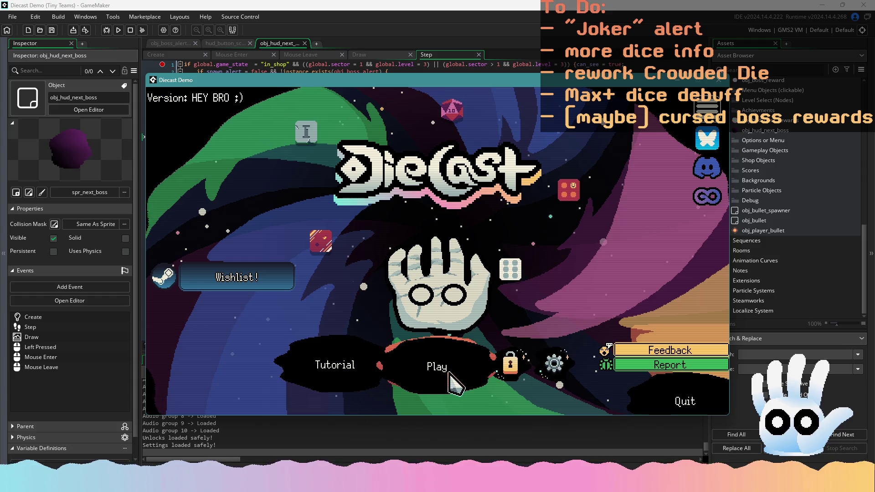
Step: Continue the saved run and take the Second Chance reward
click(447, 370)
click(448, 352)
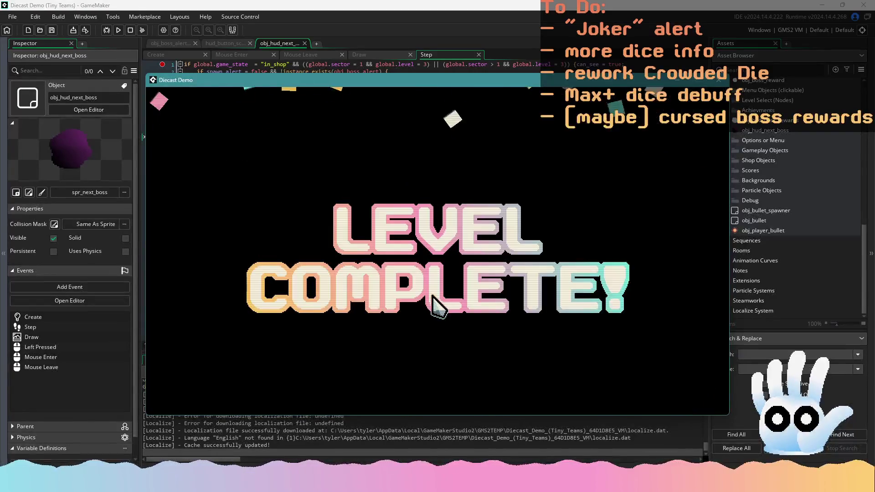
mouse_move(433, 312)
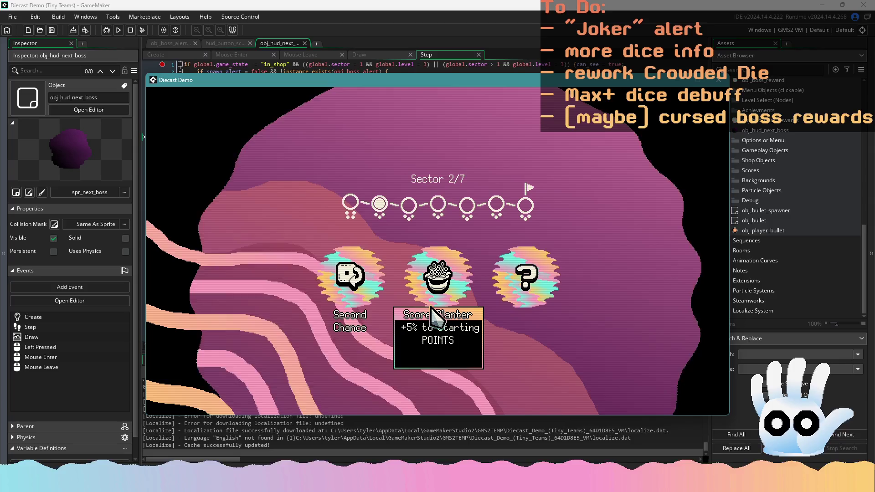
click(360, 285)
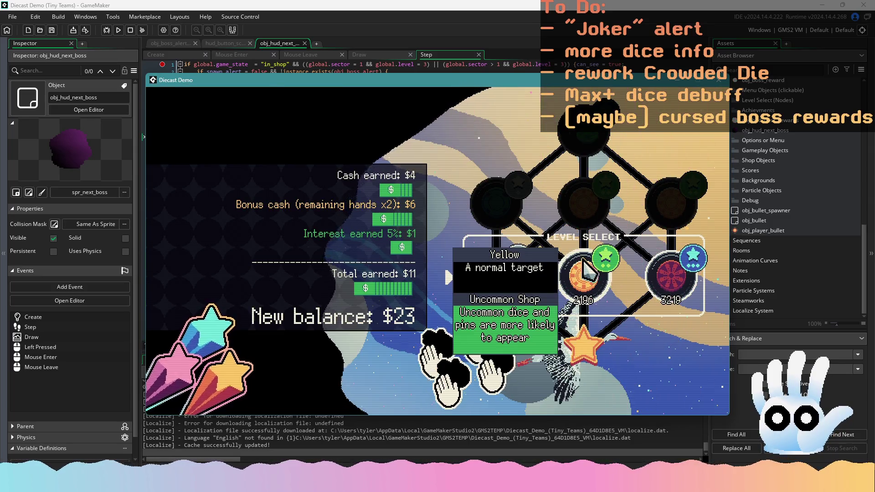
Step: In the shop, sell the 2 die, buy the Copy die and the Flash Card hand
click(584, 273)
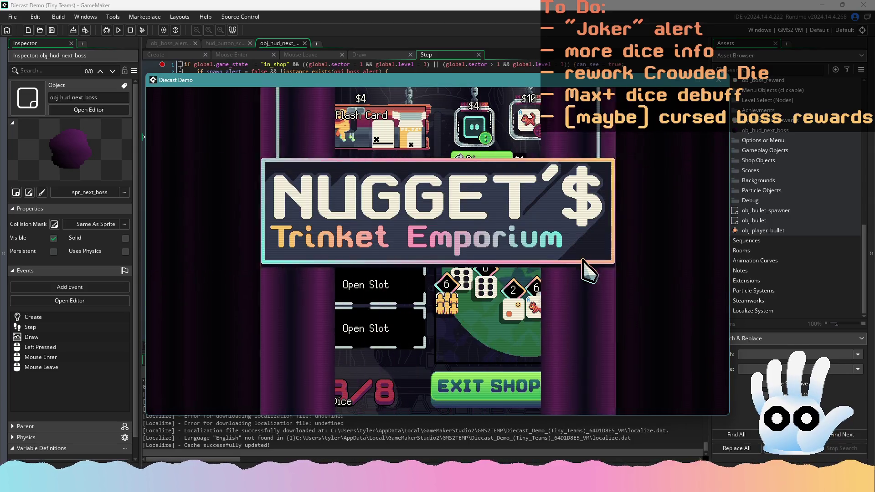
mouse_move(534, 133)
mouse_move(567, 322)
mouse_down()
mouse_move(566, 336)
mouse_move(608, 386)
mouse_up()
click(529, 127)
click(360, 128)
Step: Exit the shop, reroll three times, and play a Trash hand of 4, 2, 3, 7 for 435 points
click(497, 385)
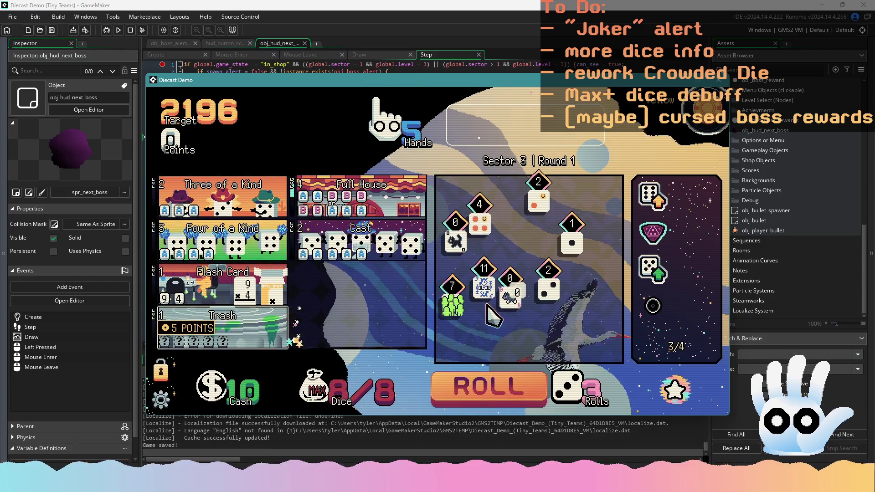
mouse_move(279, 321)
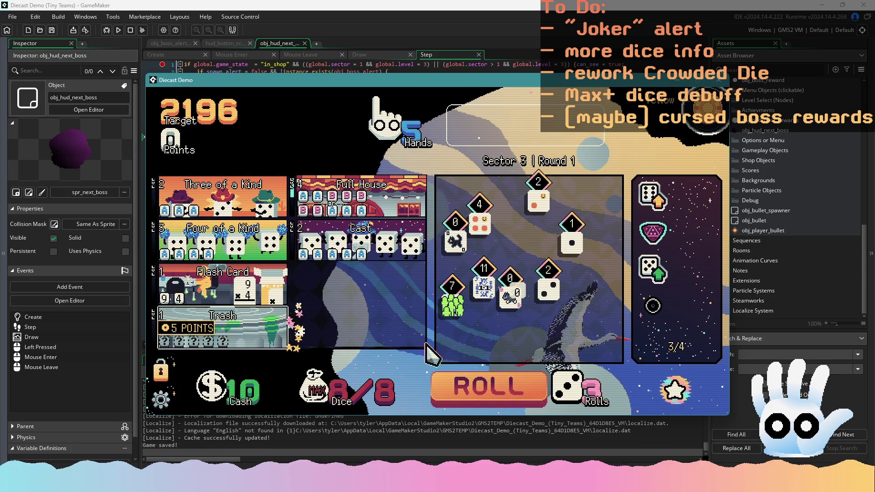
click(501, 390)
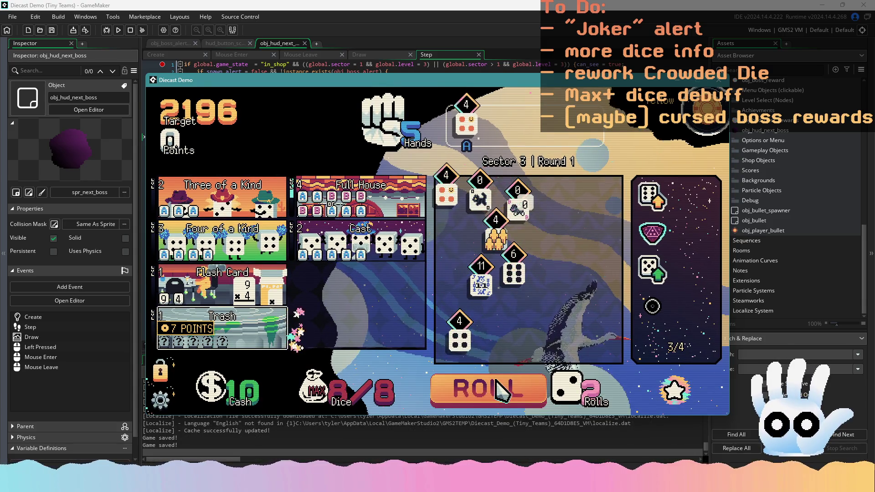
click(501, 390)
click(508, 392)
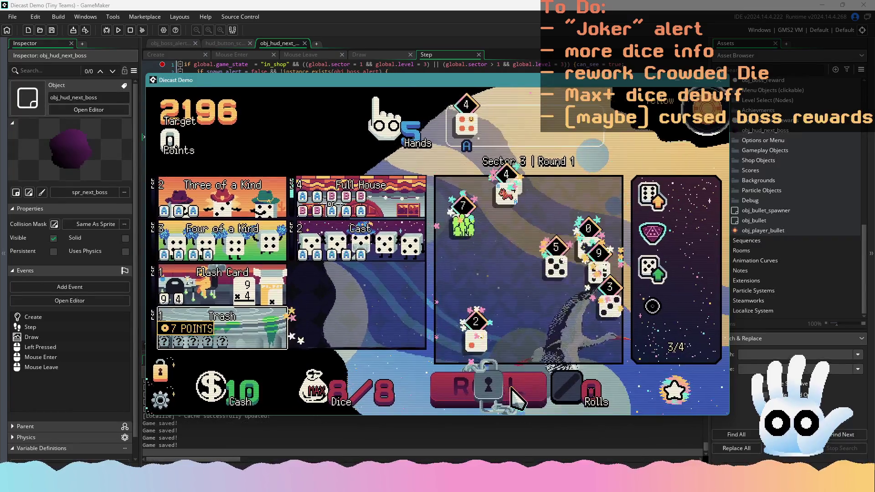
click(505, 193)
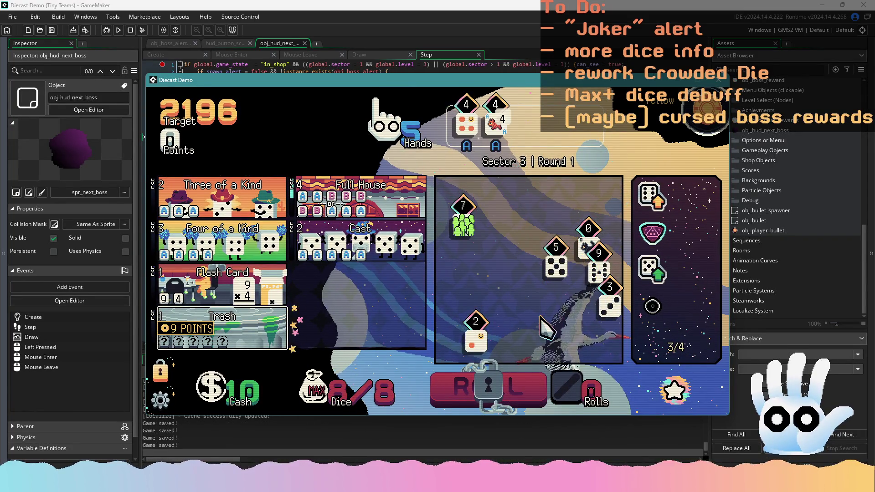
mouse_move(482, 336)
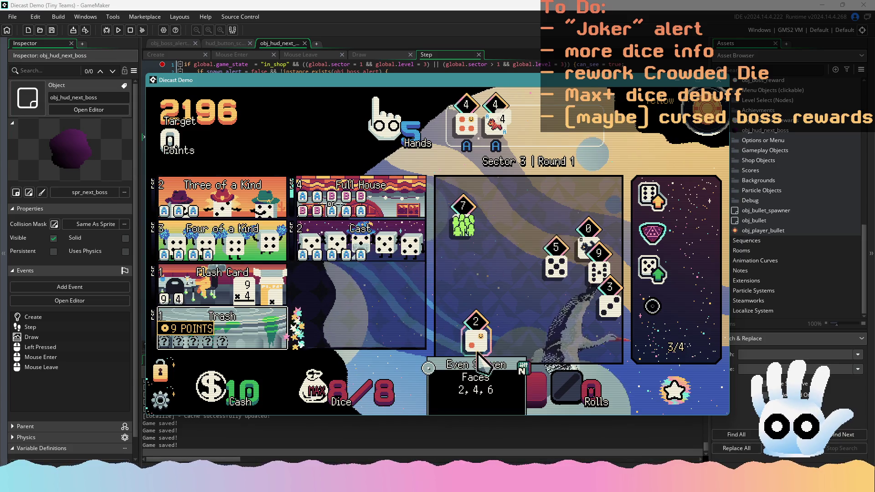
click(483, 340)
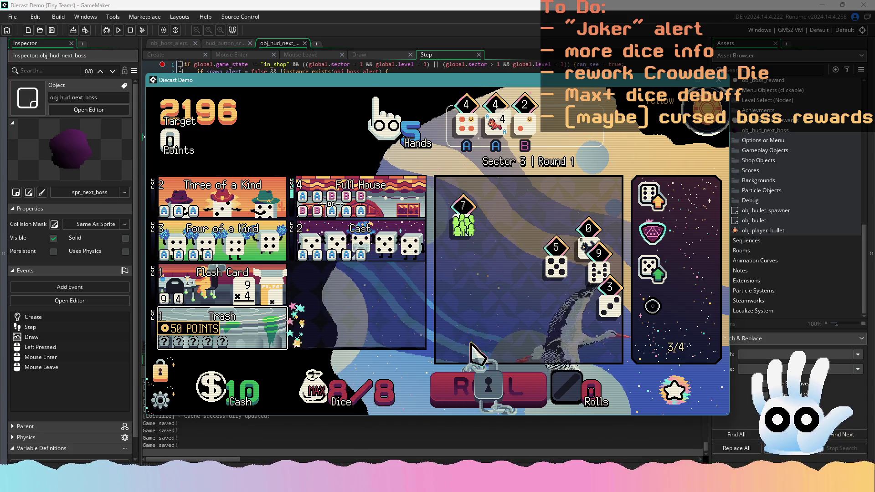
click(604, 315)
click(463, 225)
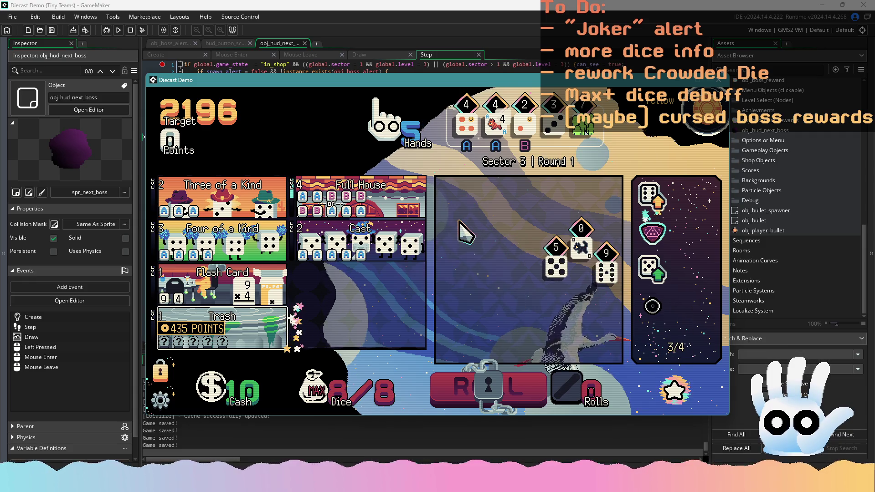
click(227, 342)
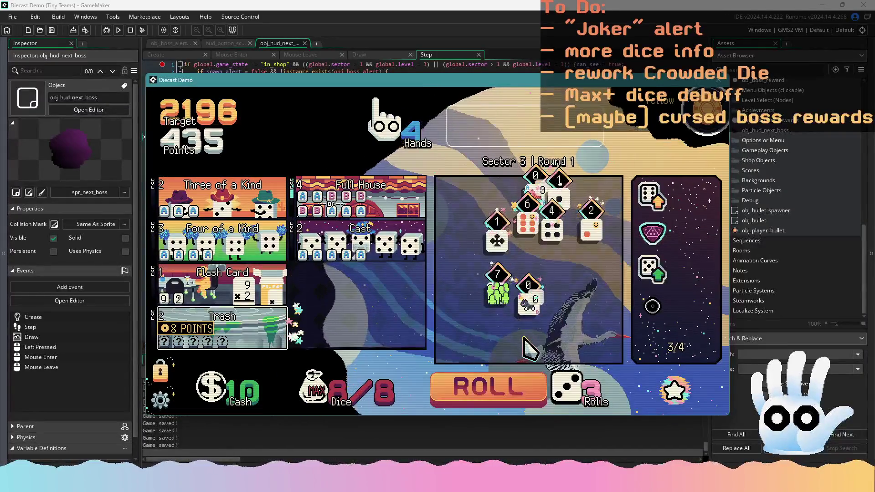
Step: Reroll keeping dice aside, play a hand of the fox 7 and two 2s, then close the game
click(591, 228)
click(509, 385)
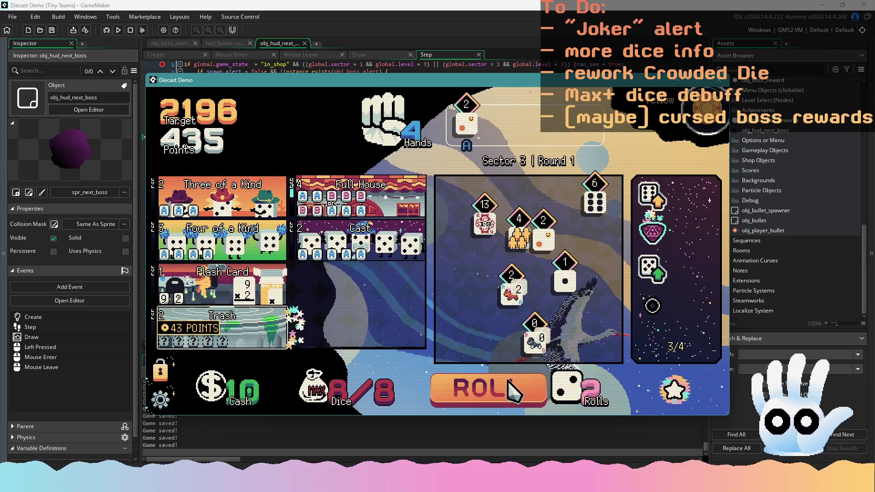
click(511, 287)
click(514, 381)
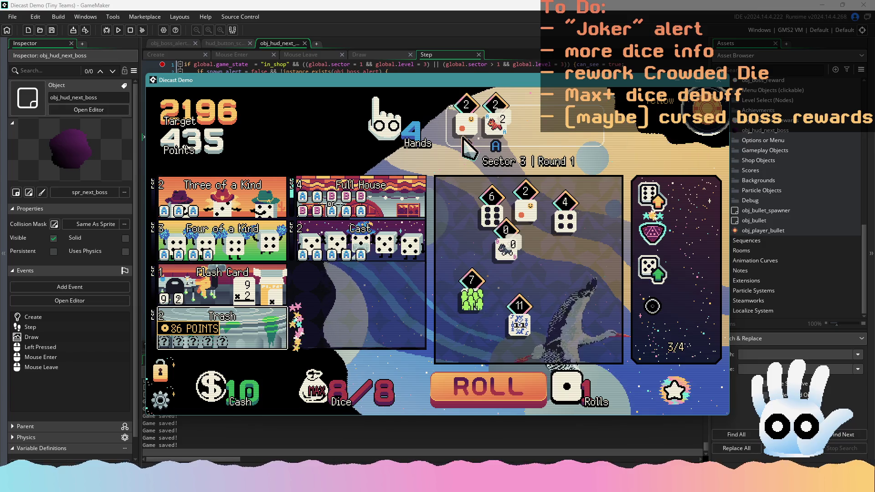
click(477, 298)
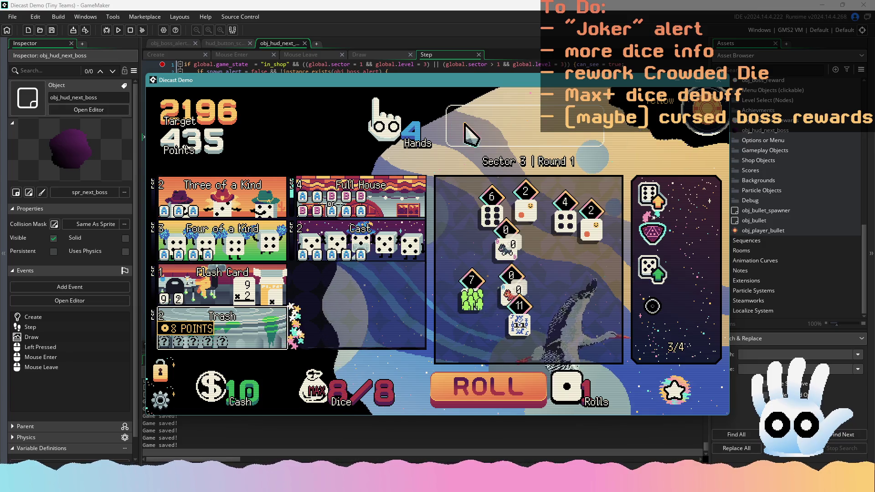
click(511, 289)
click(525, 210)
click(591, 226)
click(385, 129)
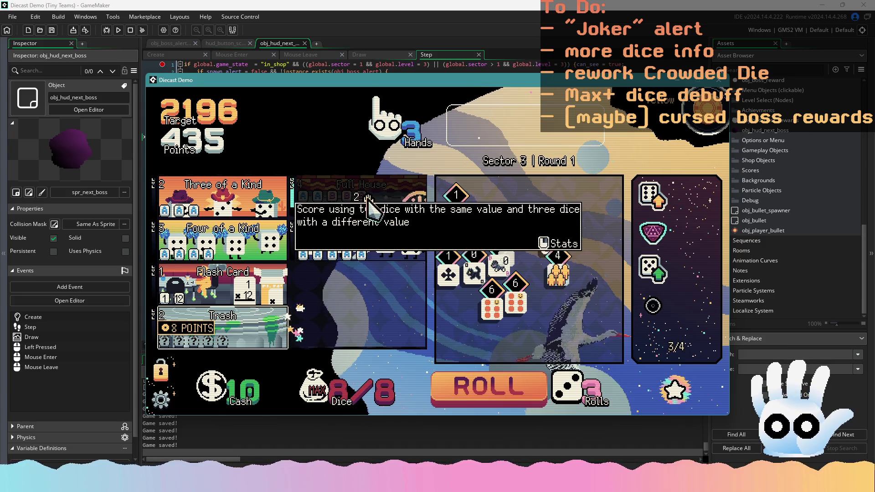
click(719, 80)
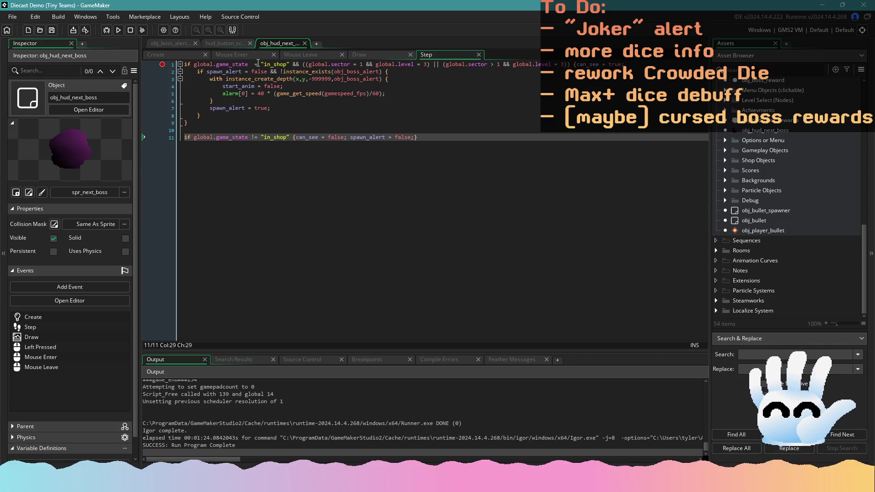
Step: In hud_button_score's Left Pressed code, search for '_house' and step back to the full_house matches
click(228, 42)
click(288, 139)
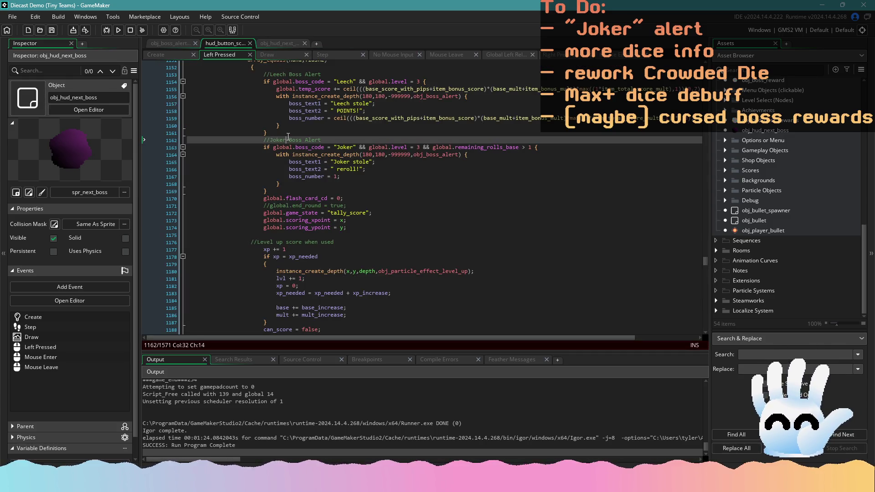
key(ctrl+f)
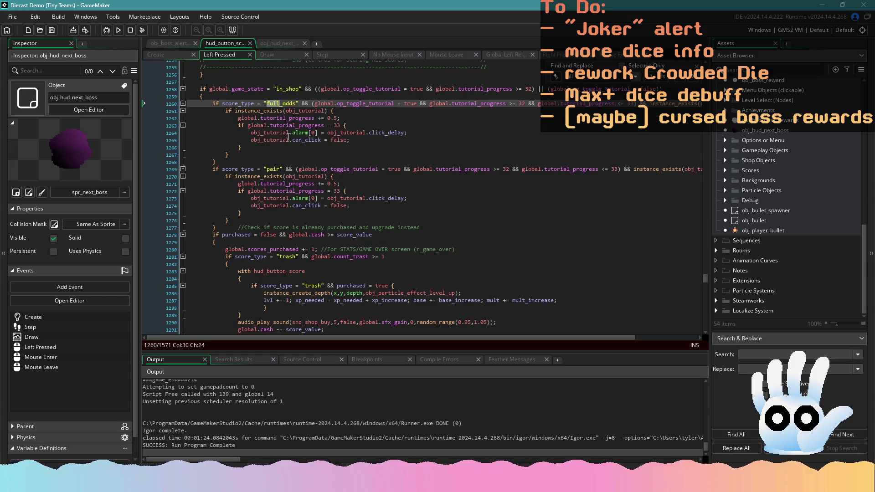
text(_house)
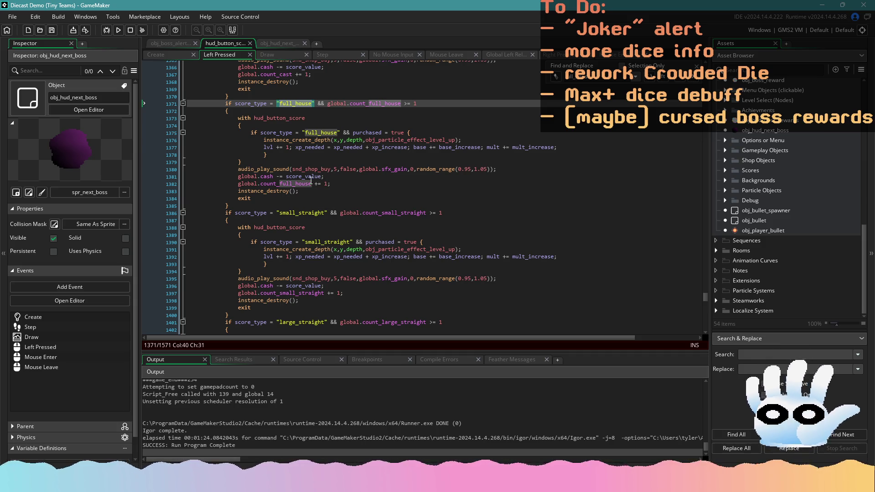
scroll(308, 165, up, 7)
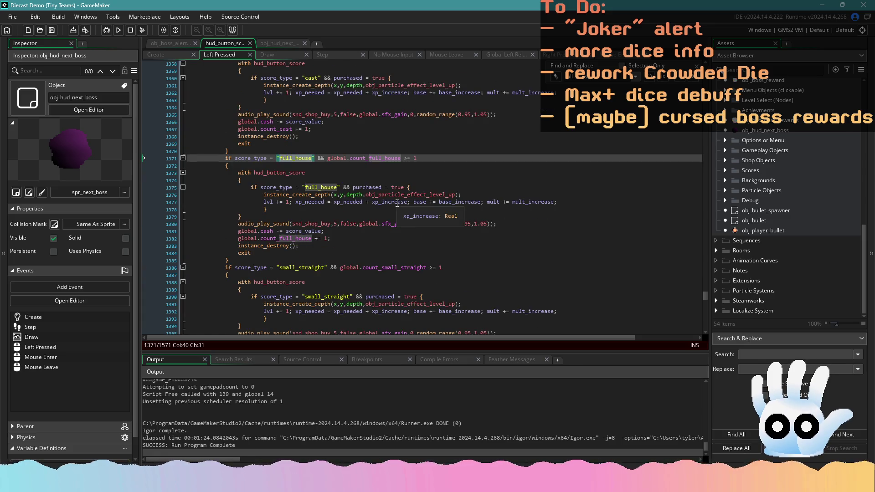
click(681, 79)
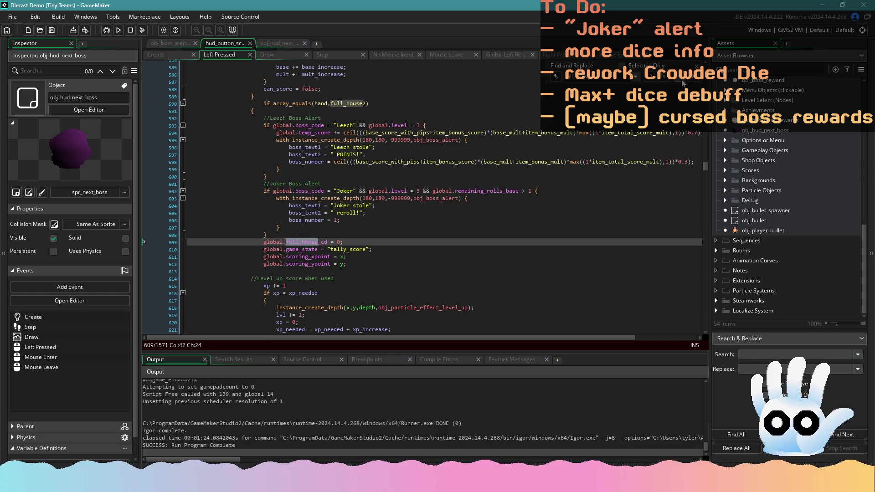
click(682, 81)
click(693, 81)
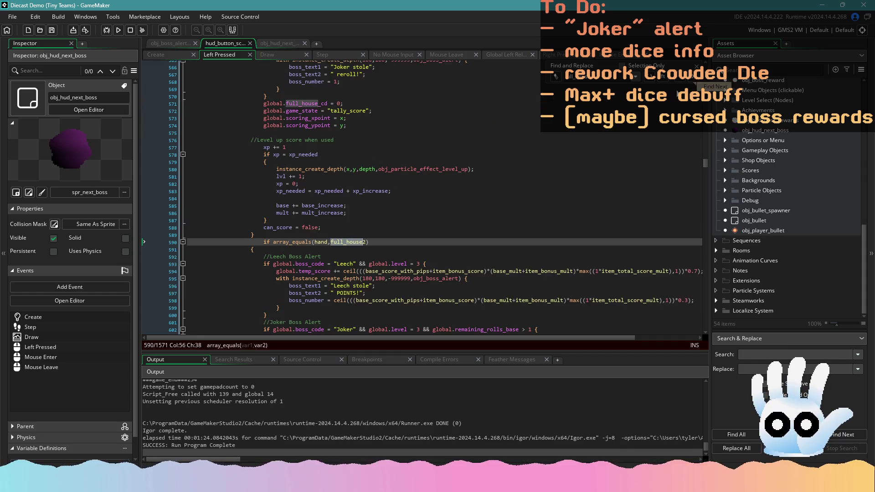
Step: Review the full_house1 and full_house2 branches down to their Joker boss alert condition
scroll(509, 185, down, 5)
scroll(509, 186, up, 10)
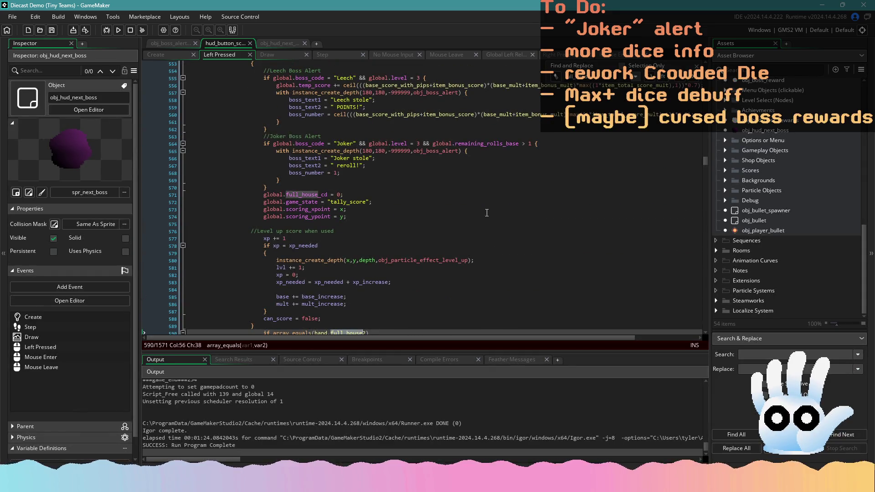
scroll(485, 215, up, 2)
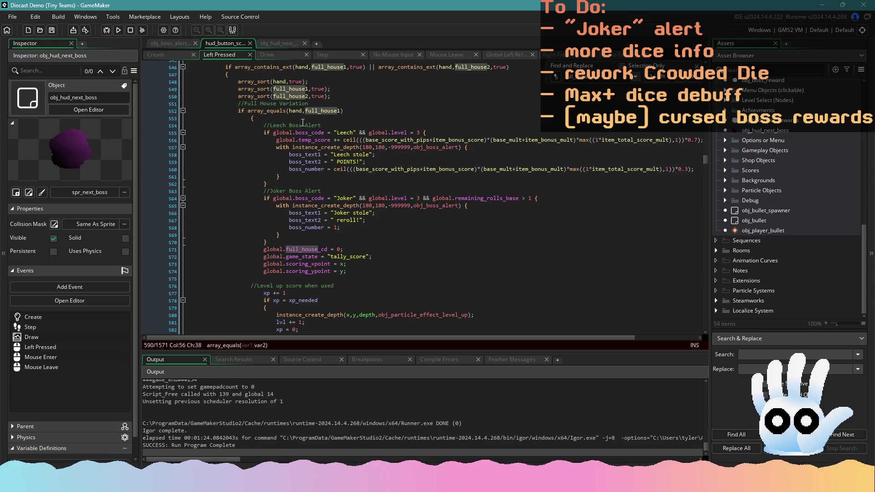
click(254, 118)
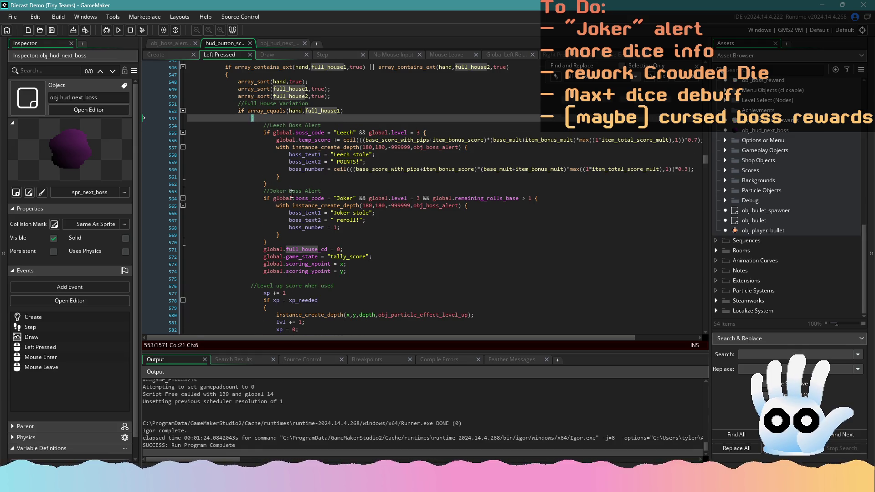
scroll(291, 194, down, 10)
click(256, 176)
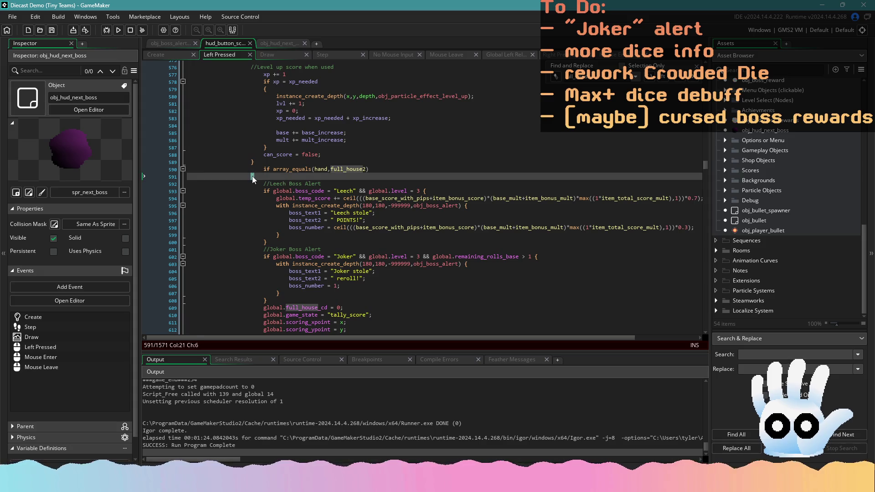
scroll(296, 205, down, 7)
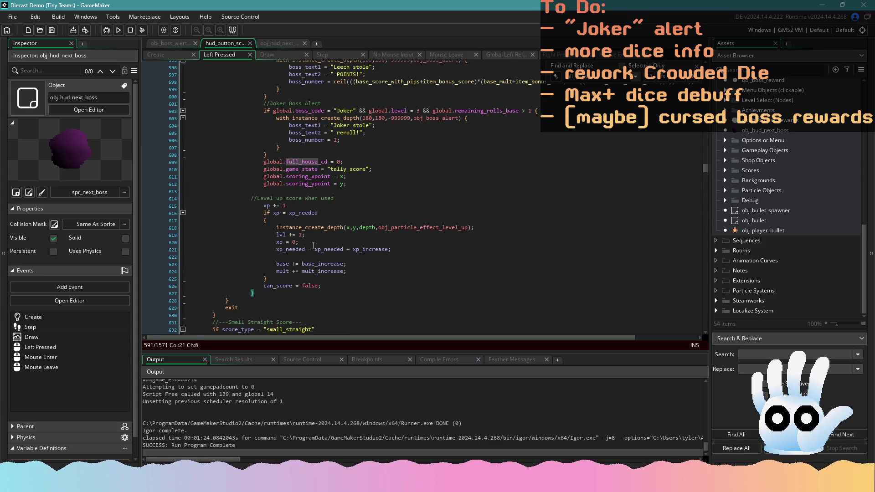
scroll(308, 256, up, 7)
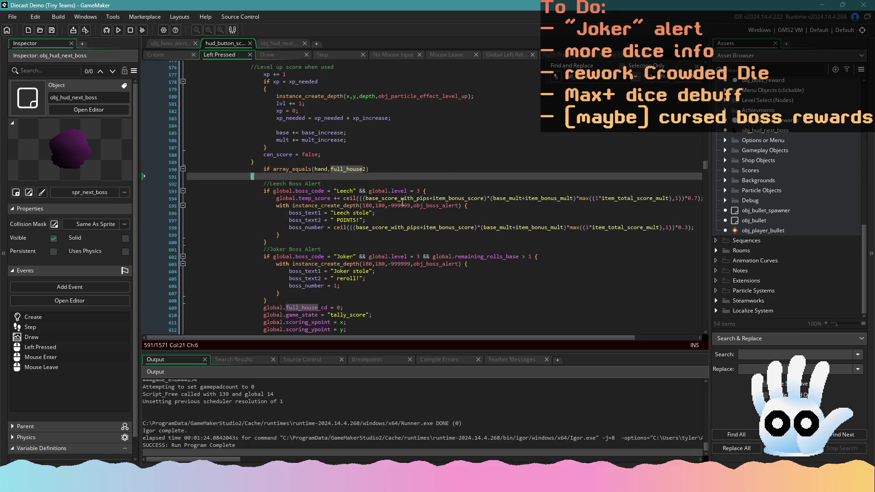
scroll(341, 252, down, 1)
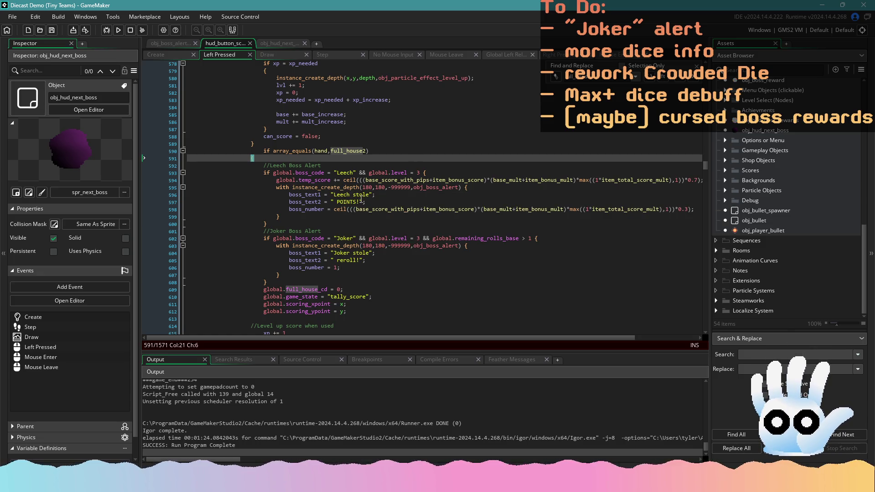
scroll(356, 203, down, 1)
scroll(360, 223, up, 5)
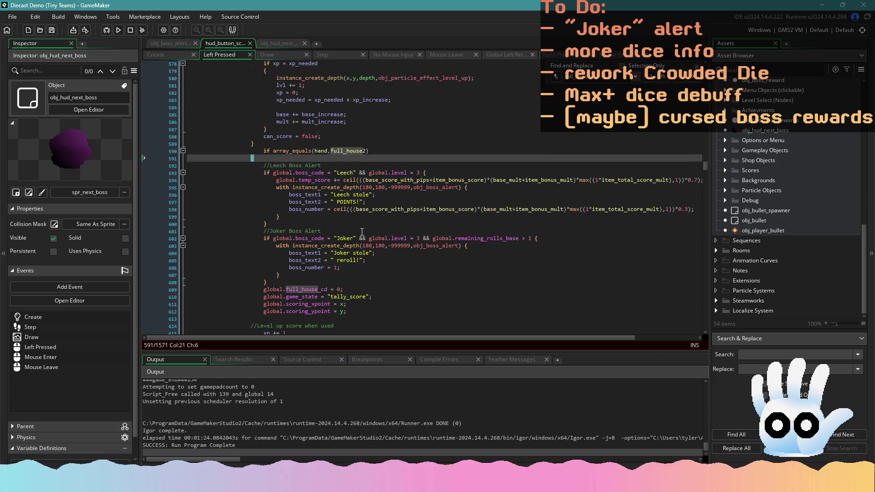
scroll(362, 232, up, 3)
scroll(358, 222, up, 3)
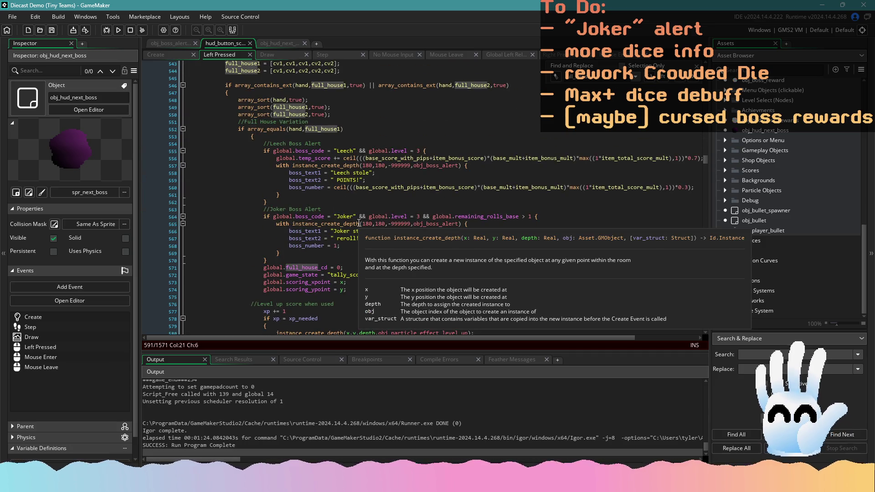
click(429, 217)
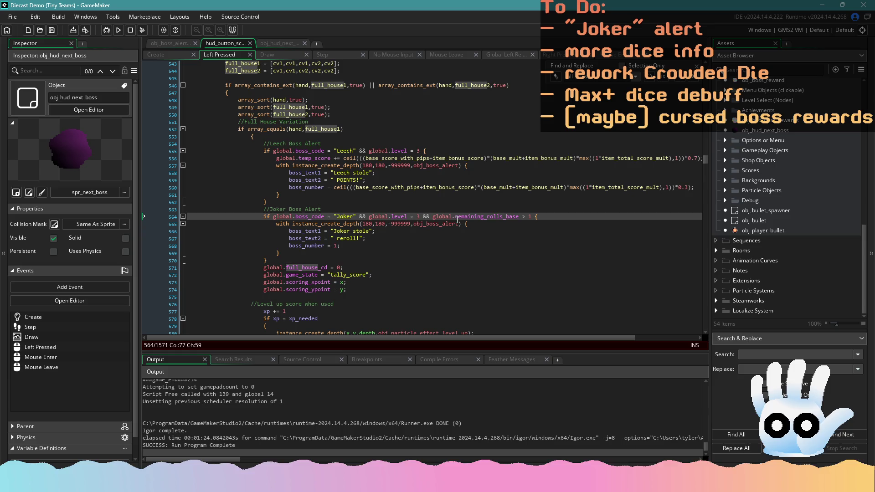
Step: Select the trash branch's //Leech Boss Alert comment and jump to the next match, the Pair branch's comment
drag(704, 160, 705, 88)
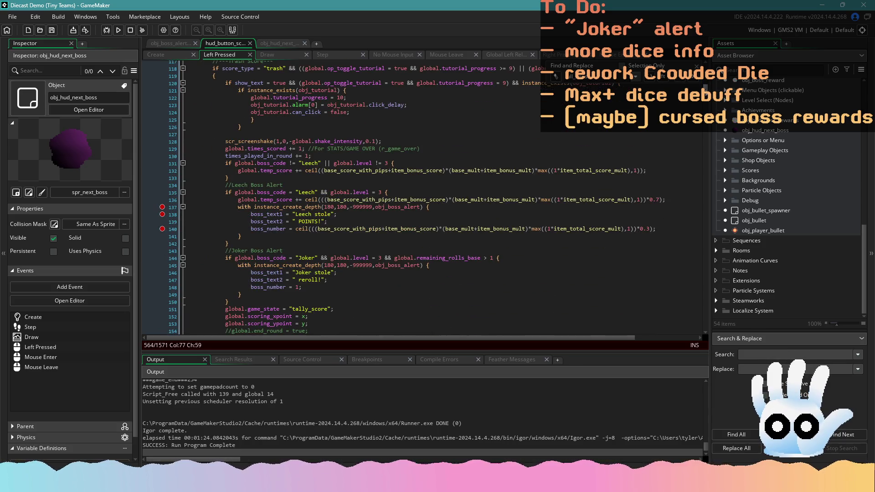
drag(188, 185, 188, 154)
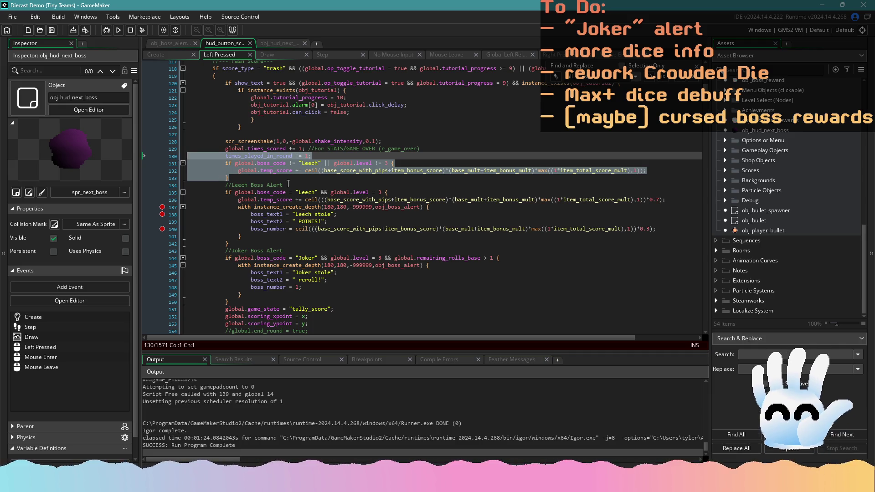
mouse_move(288, 185)
mouse_down()
mouse_move(191, 177)
mouse_move(166, 156)
mouse_move(175, 167)
mouse_up()
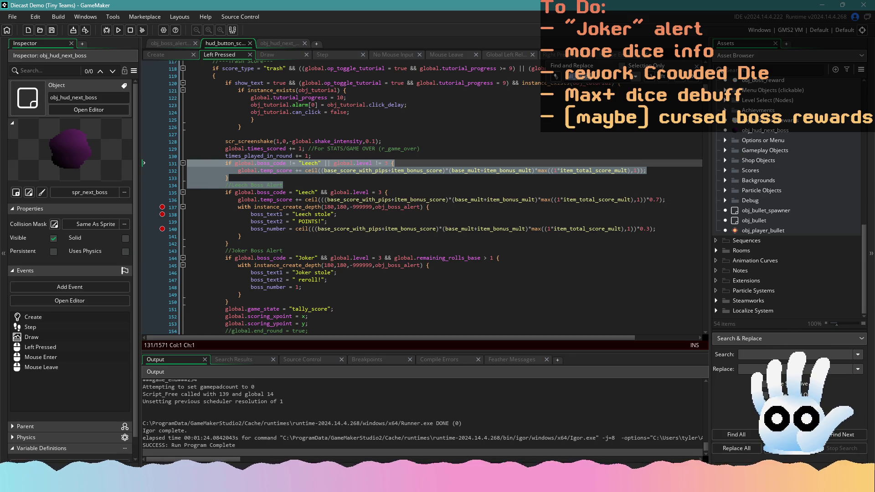
click(188, 163)
drag(225, 185, 276, 185)
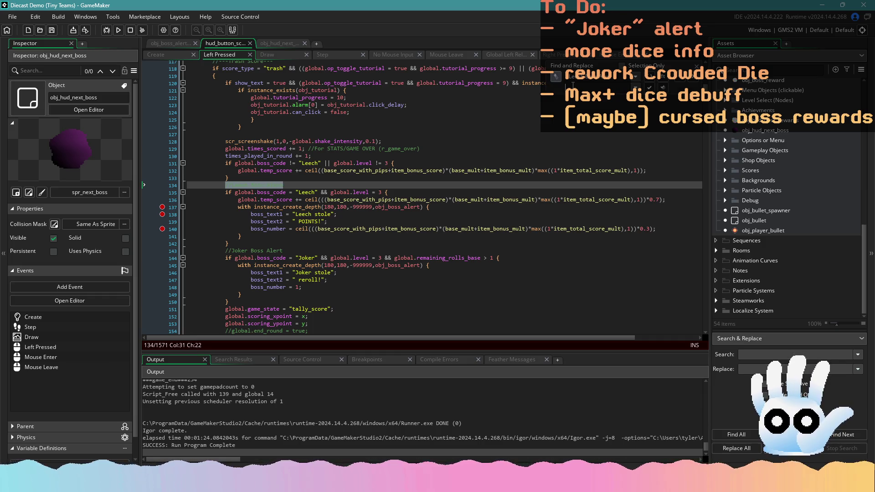
scroll(421, 195, down, 3)
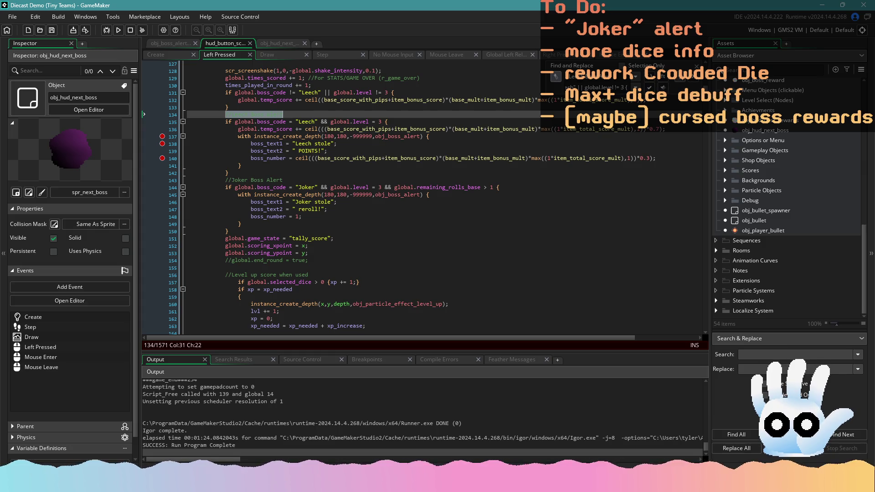
click(652, 88)
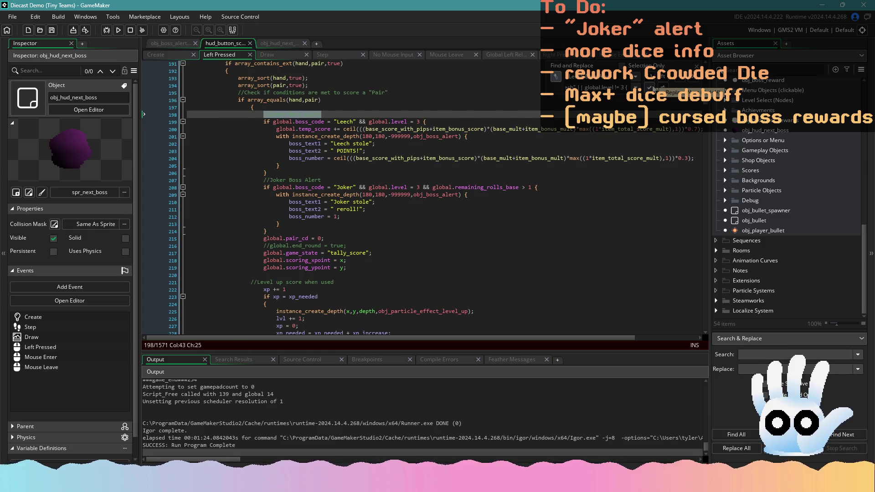
Step: Replace every remaining match to insert the Joker boss alert block into each scoring branch
click(653, 88)
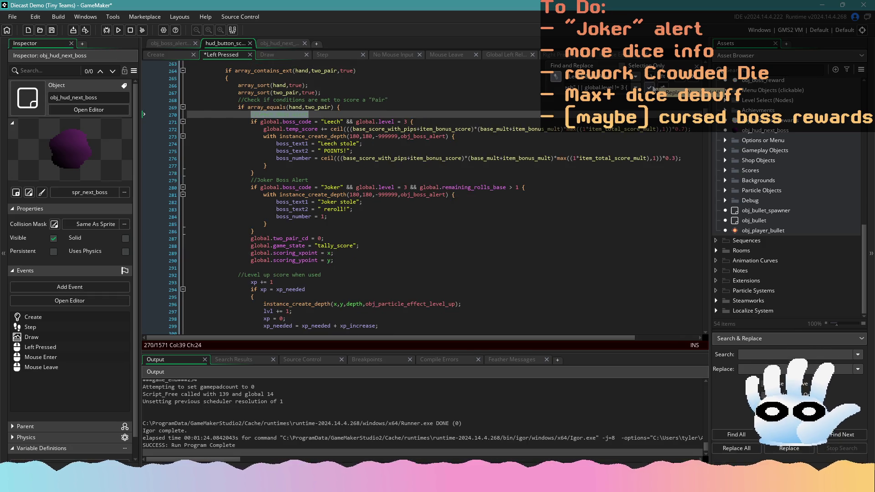
click(653, 88)
click(653, 88)
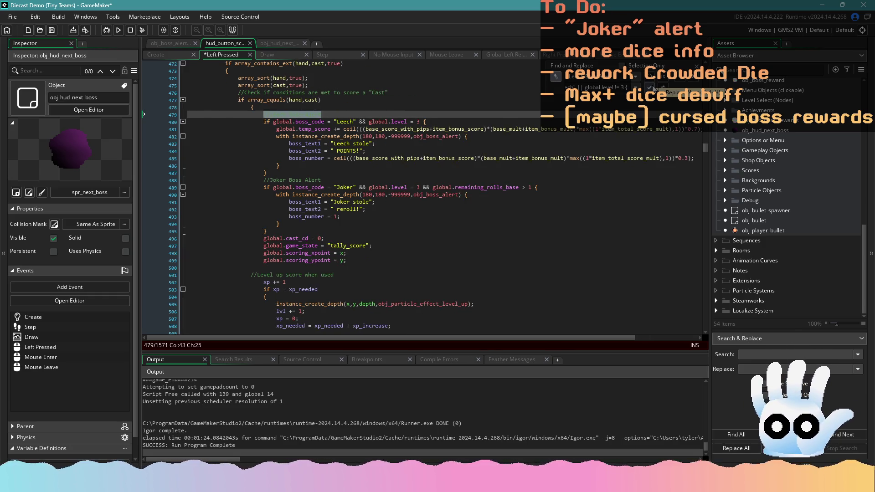
click(652, 88)
click(653, 88)
click(653, 88)
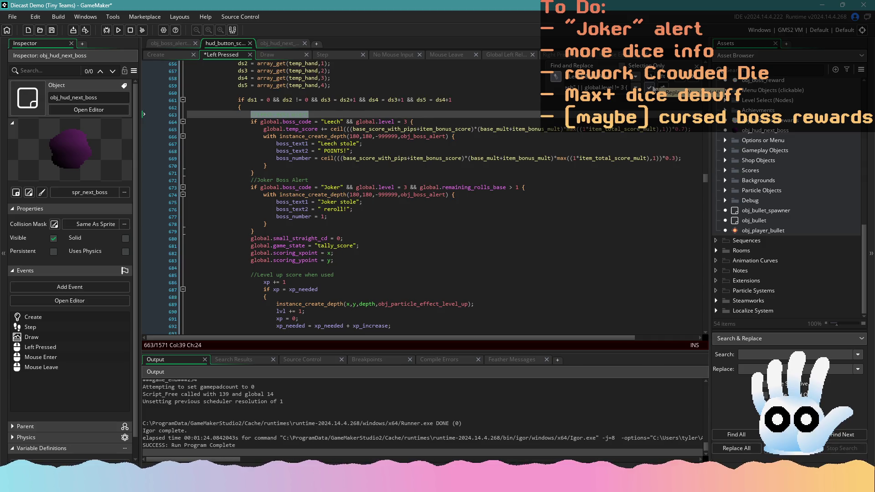
click(653, 88)
click(653, 88)
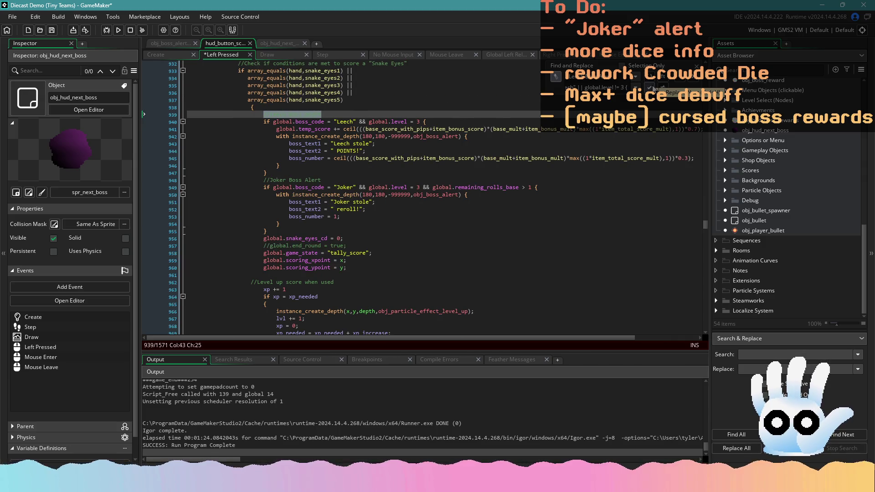
click(652, 88)
click(653, 88)
click(652, 88)
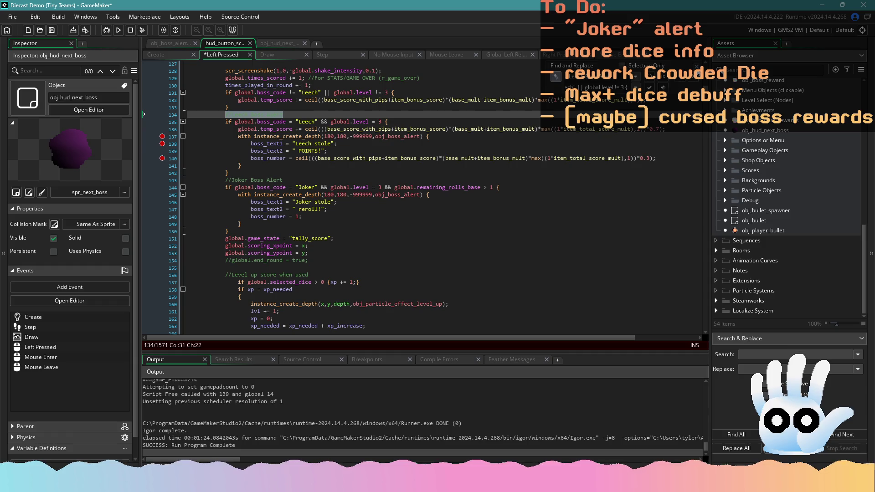
click(696, 65)
click(558, 143)
Step: Unindent line 198, save, and select the still-indented Leech condition on line 270
scroll(338, 107, down, 2)
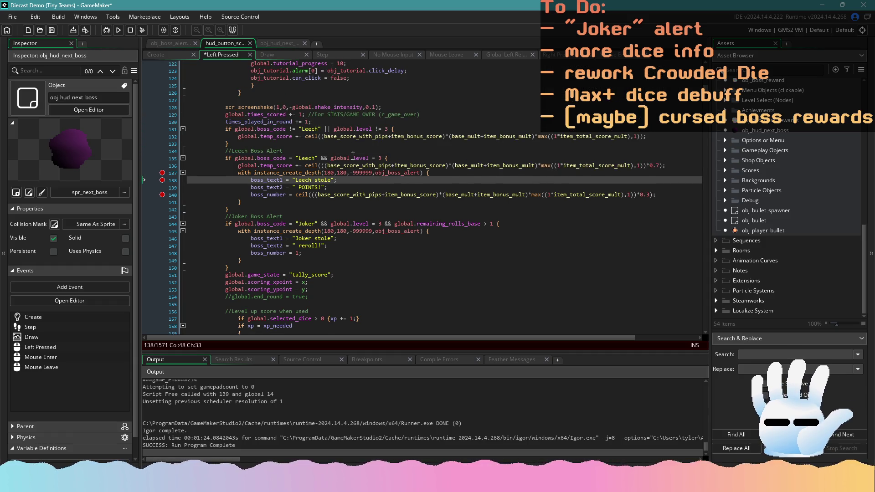
scroll(342, 158, down, 2)
scroll(342, 157, down, 8)
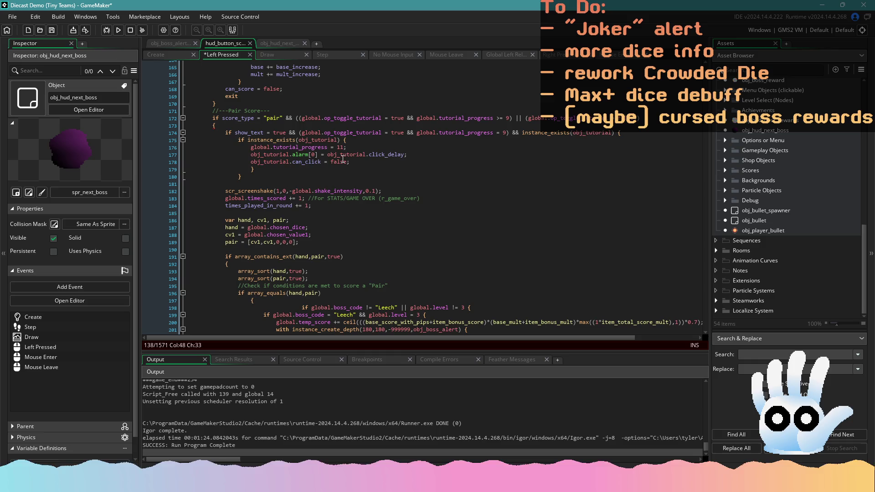
scroll(343, 160, down, 6)
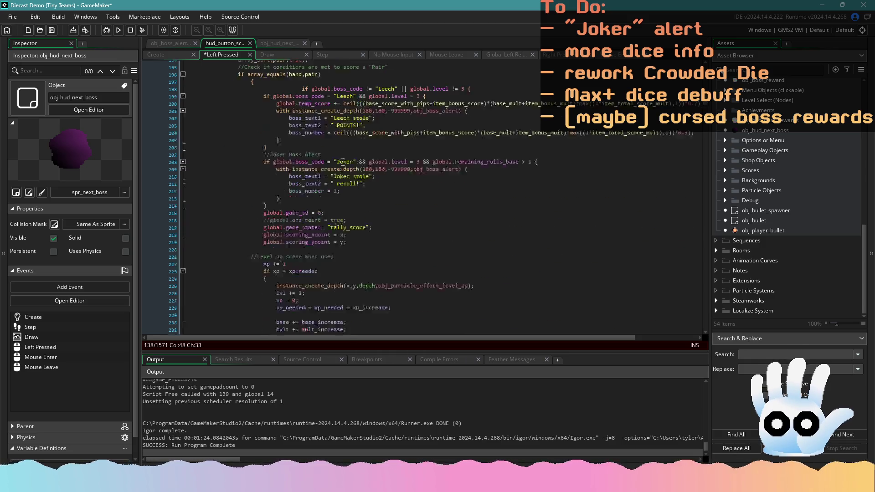
scroll(342, 162, down, 2)
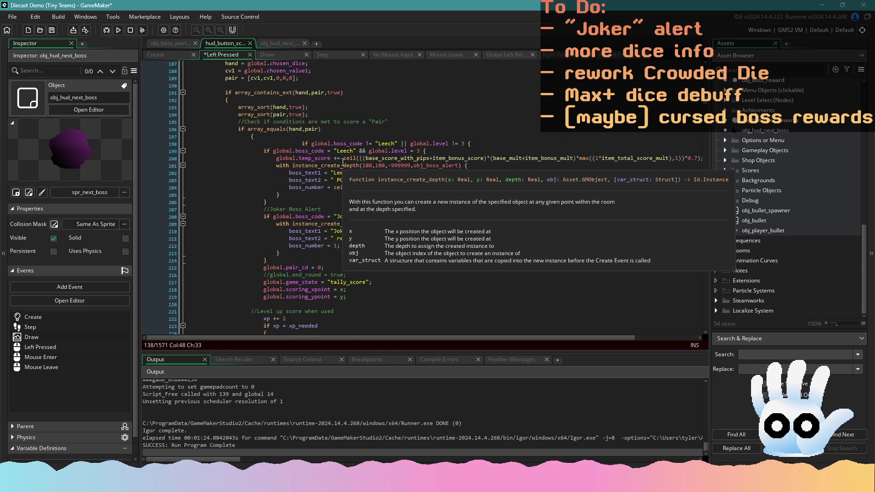
click(302, 144)
key(BackSpace)
key(BackSpace)
key(BackSpace)
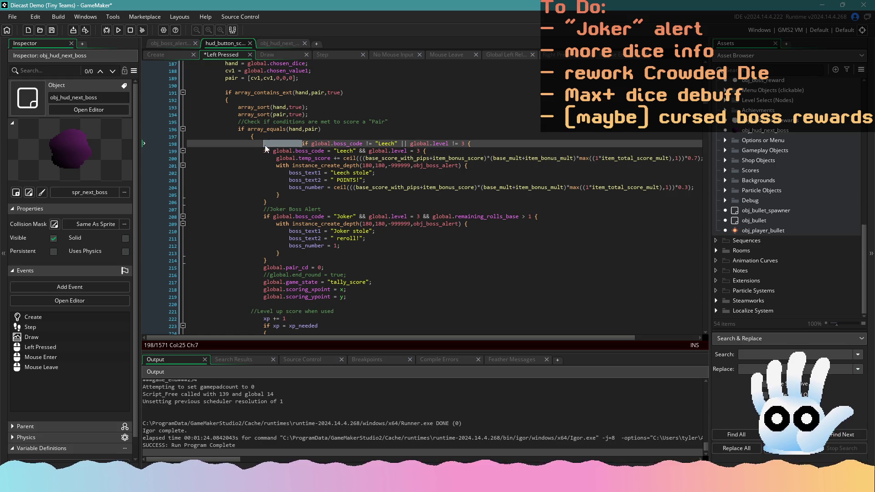
key(ctrl+s)
scroll(274, 155, down, 15)
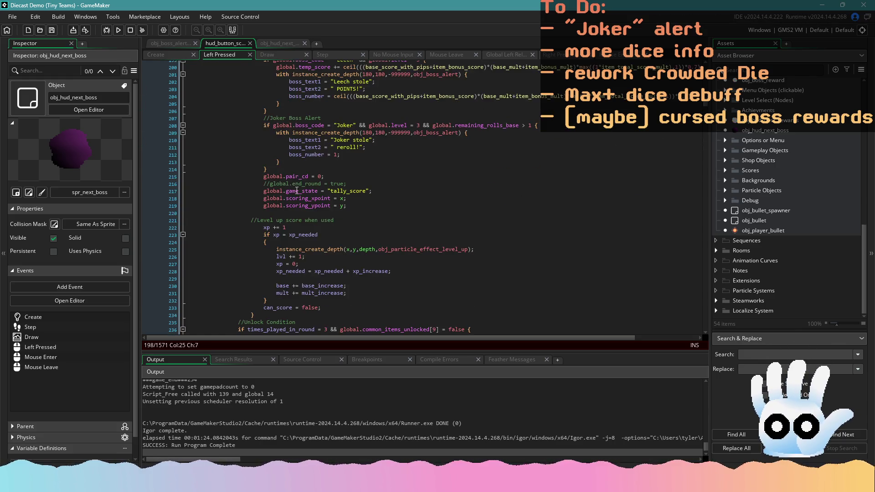
scroll(304, 214, down, 5)
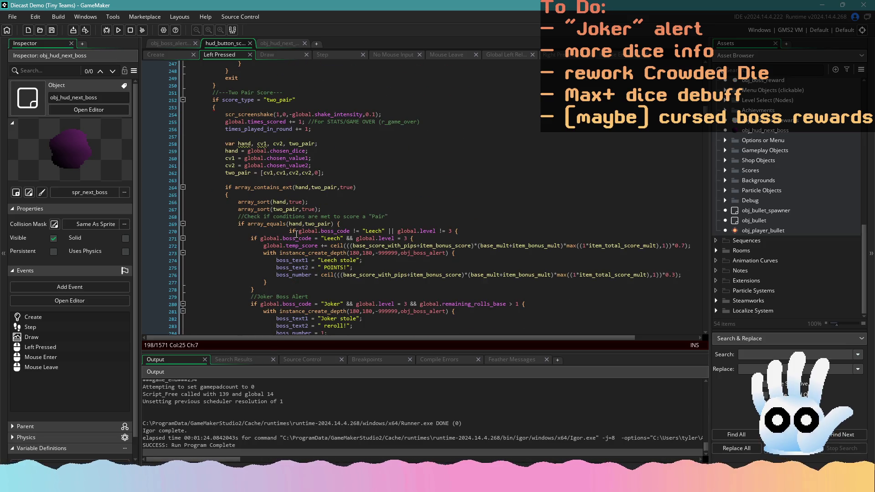
drag(290, 231, 252, 233)
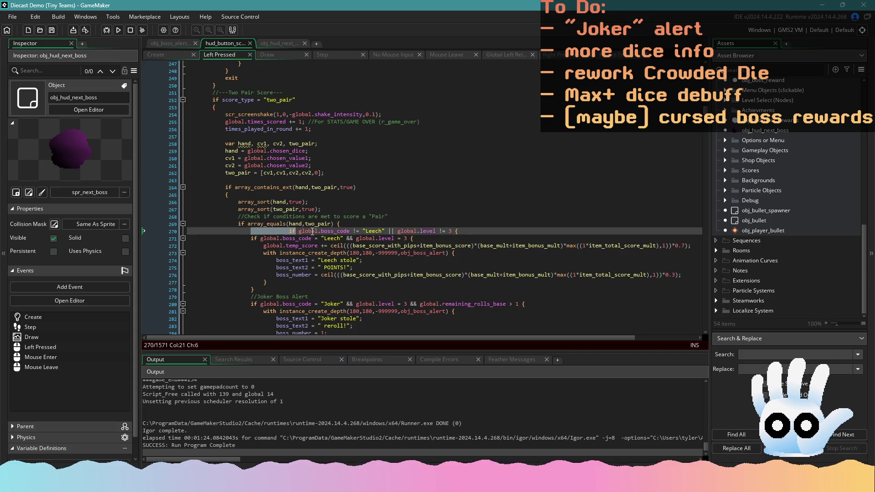
drag(385, 231, 260, 232)
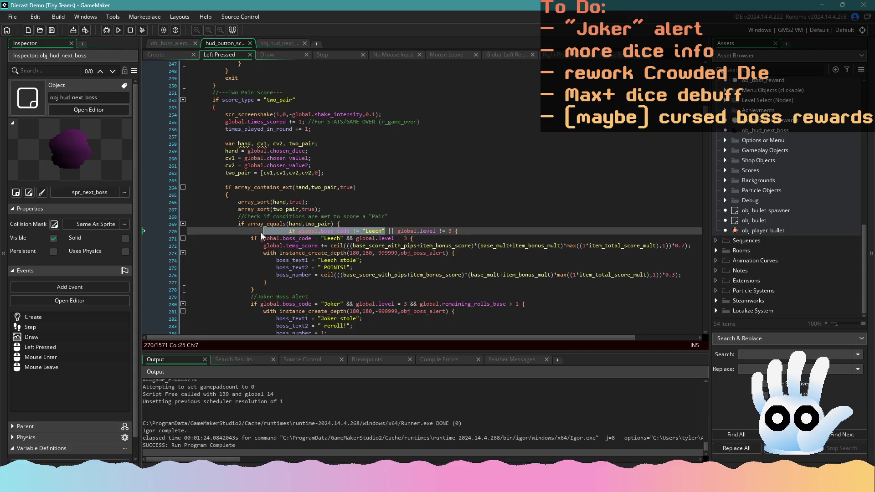
Step: Set up a find-and-replace turning the indented Leech condition into an unindented copy
click(283, 92)
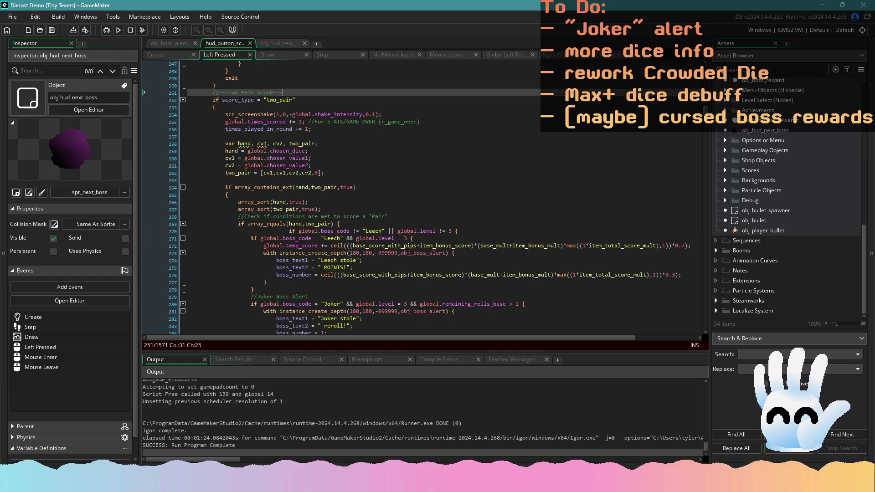
key(ctrl+f)
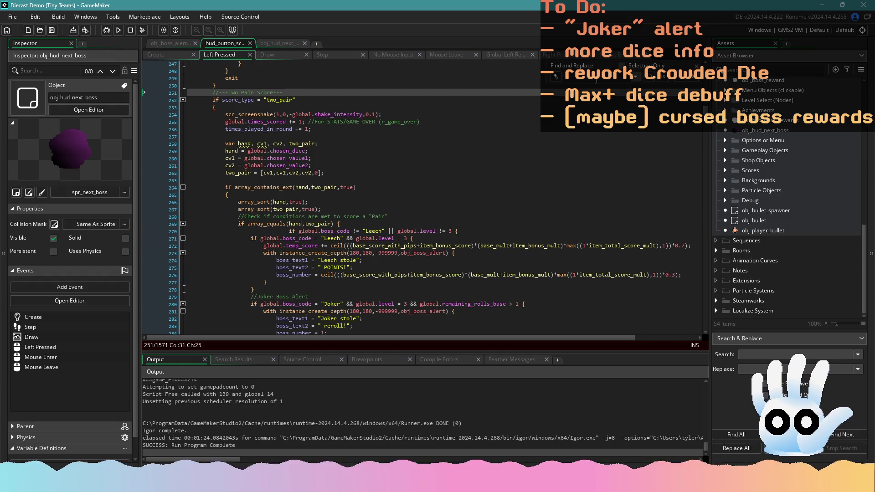
key(ctrl+v)
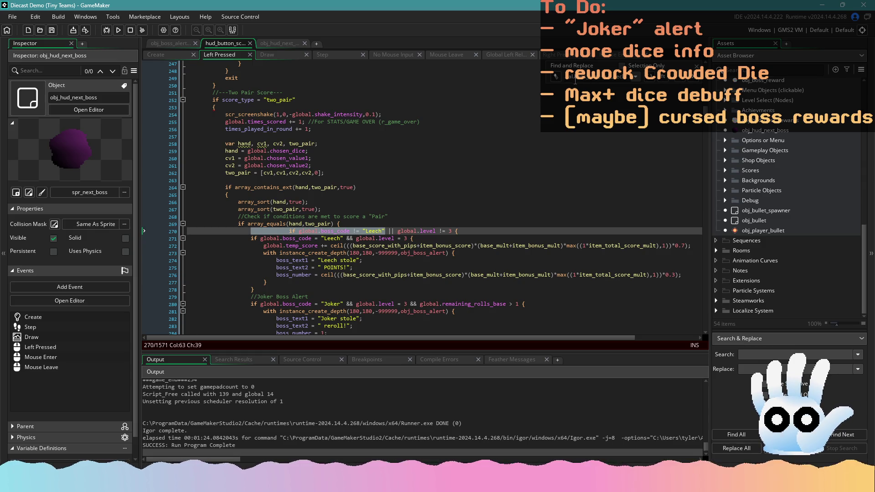
click(556, 76)
key(ctrl+v)
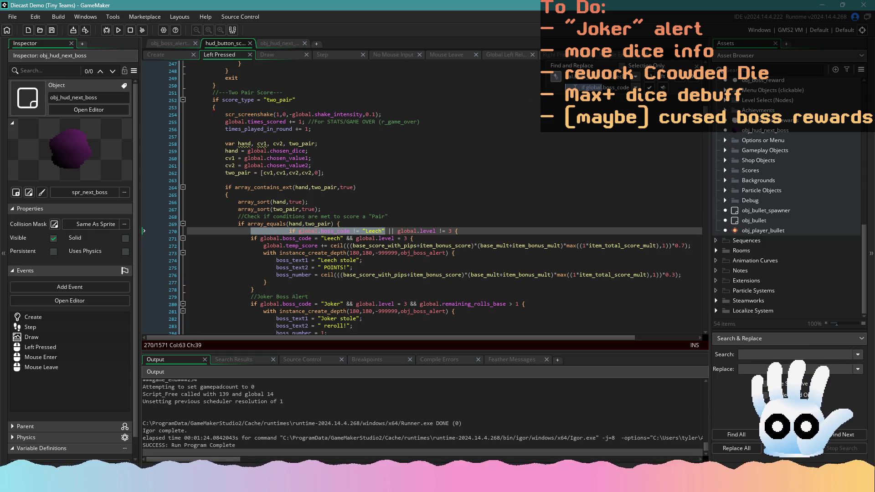
key(Home)
key(Delete)
key(Delete)
key(Delete)
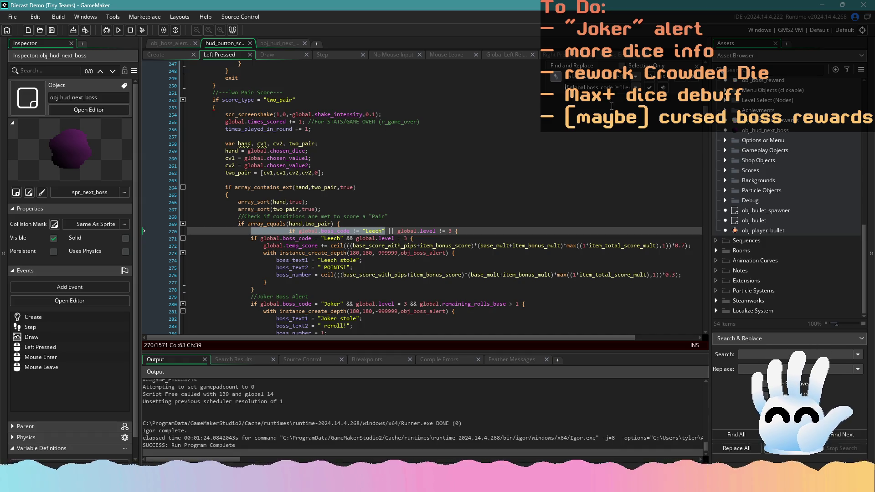
scroll(679, 81, down, 5)
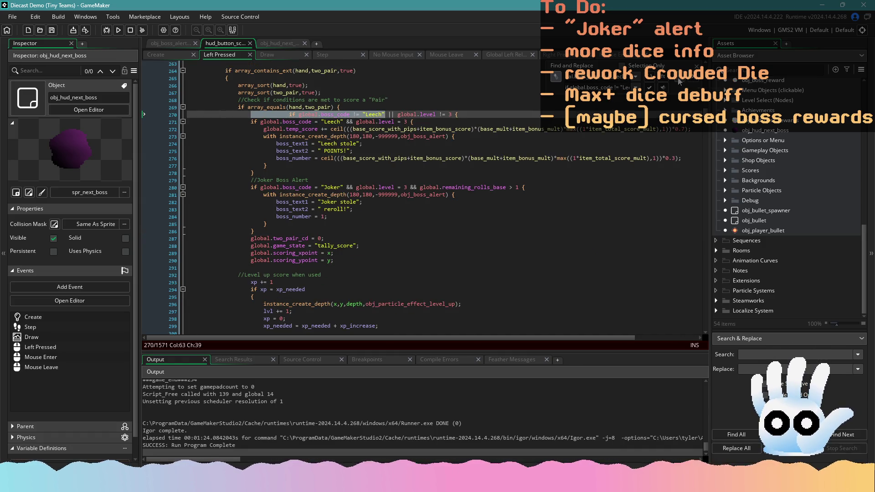
Step: Replace every indented Leech condition through the Left Pressed event
click(650, 87)
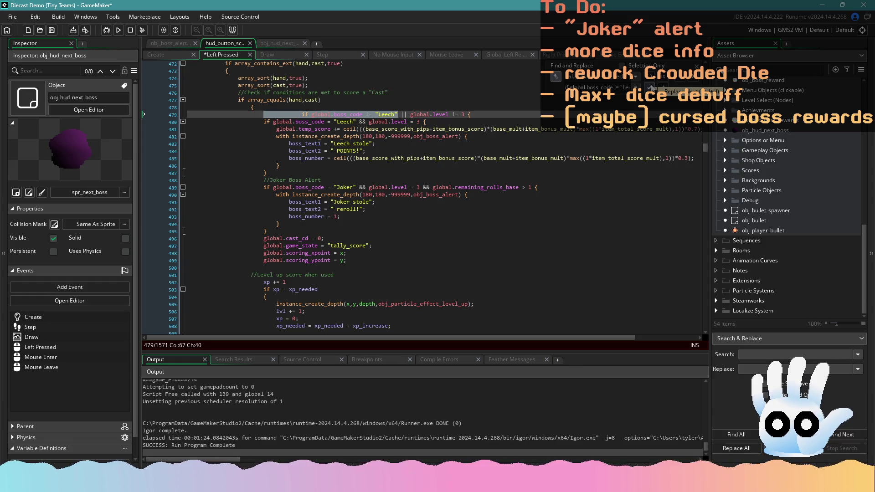
click(650, 87)
click(649, 87)
click(649, 87)
click(650, 87)
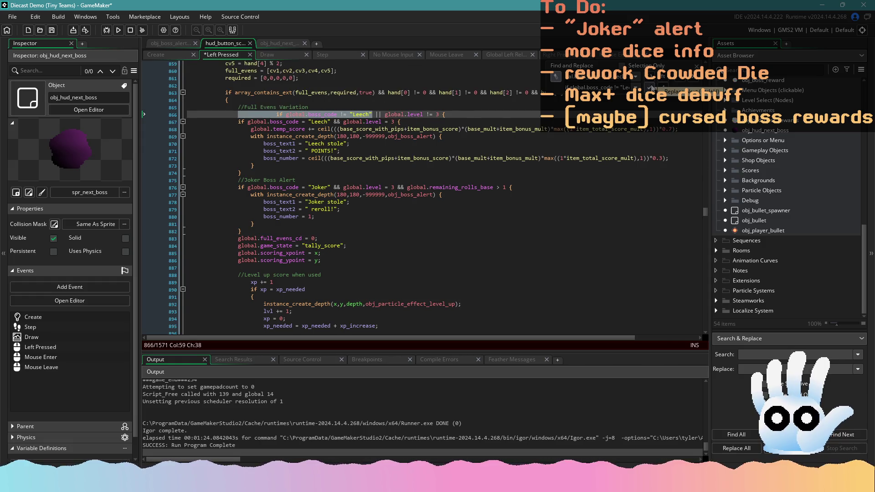
click(652, 87)
click(652, 87)
click(652, 87)
click(652, 87)
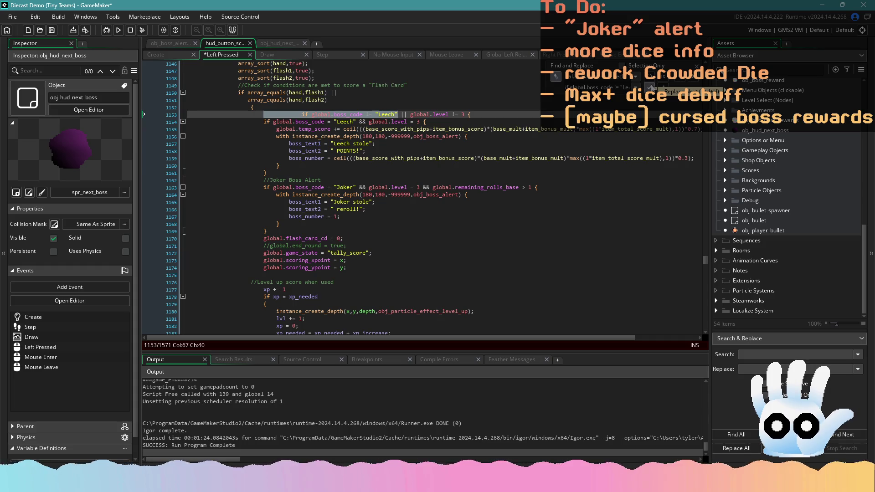
click(651, 87)
click(652, 87)
click(651, 87)
click(652, 87)
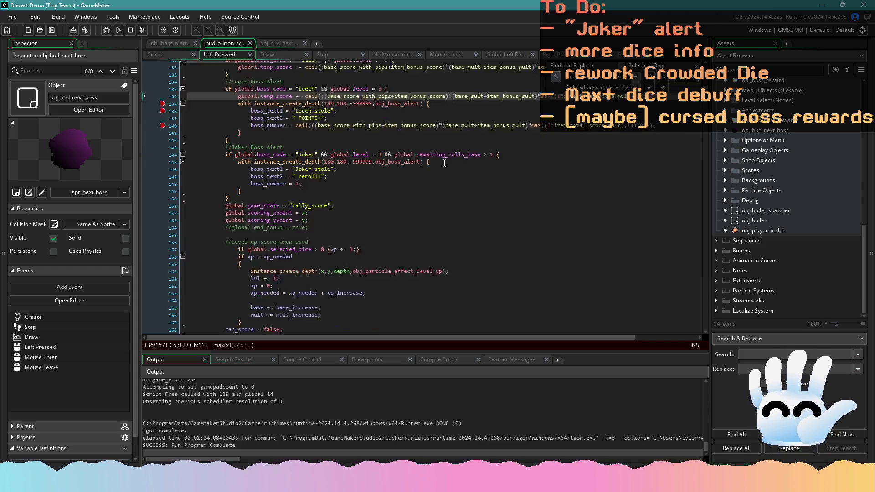
scroll(444, 163, down, 15)
click(431, 184)
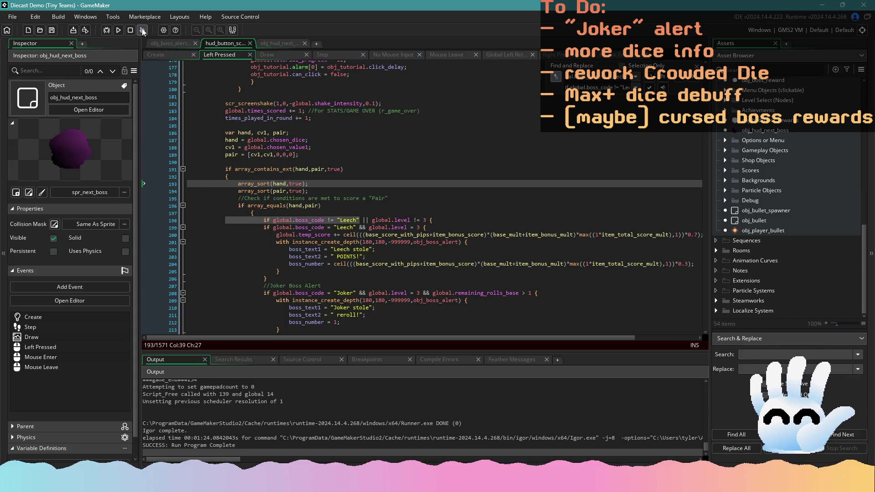
Step: Build and run the game, then jump to the missing-closing-brace error at line 1571
click(119, 30)
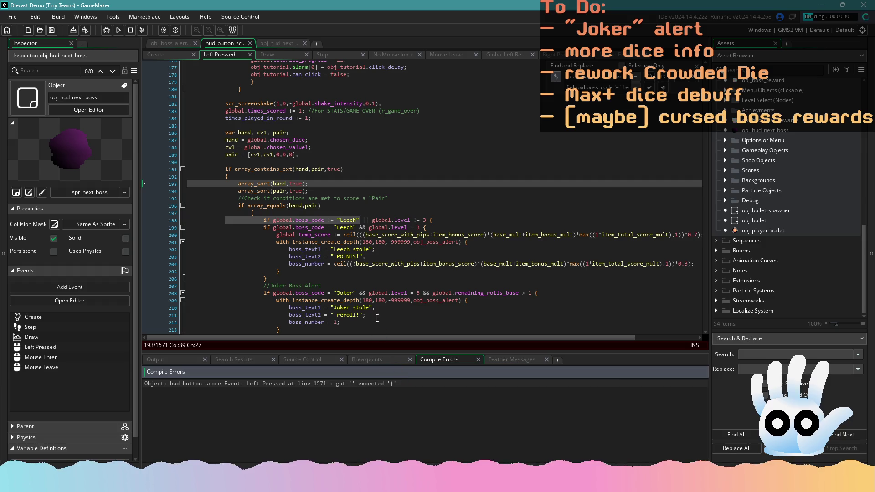
double_click(270, 384)
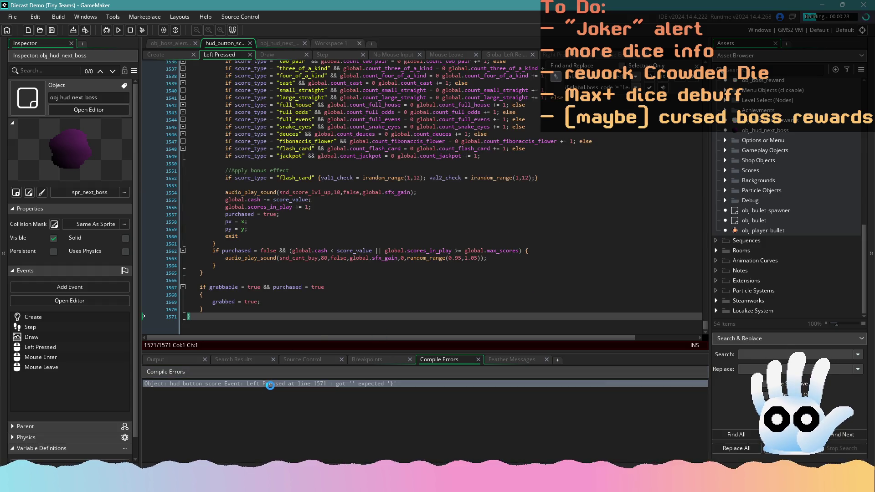
click(228, 315)
text(})
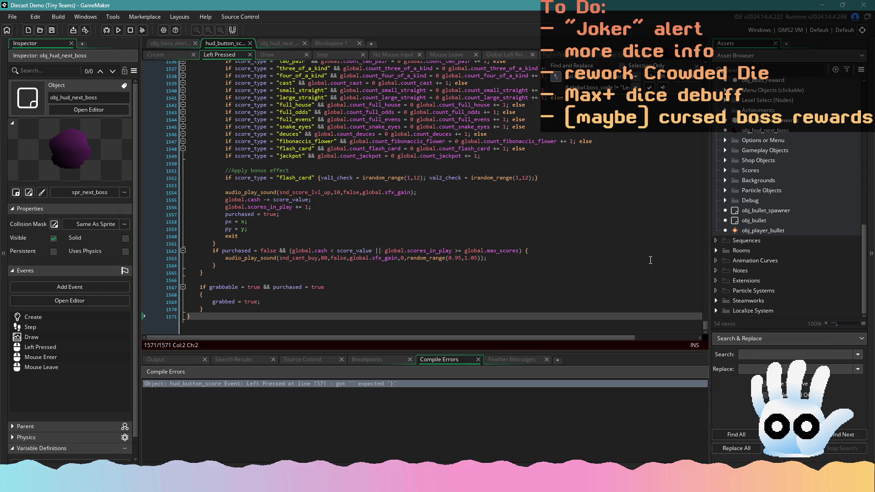
Step: Trace up to the Trash Score branch and select its Joker boss alert block
drag(705, 327, 705, 84)
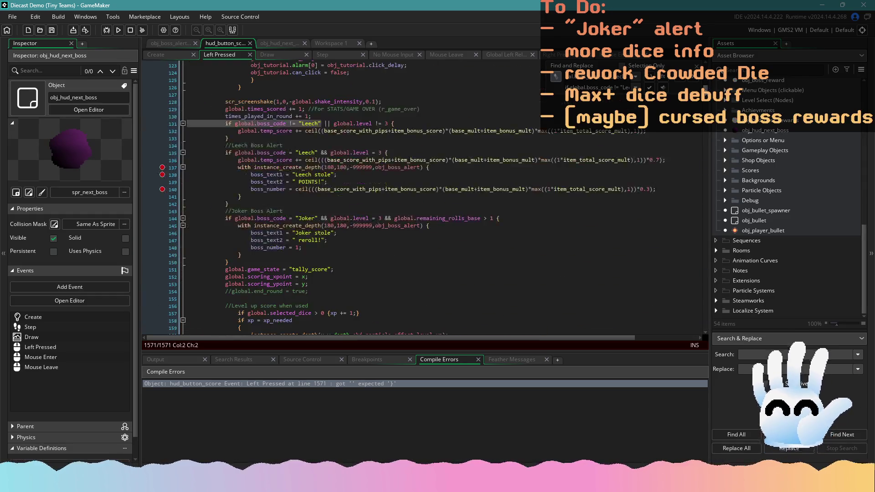
scroll(325, 182, up, 4)
click(325, 223)
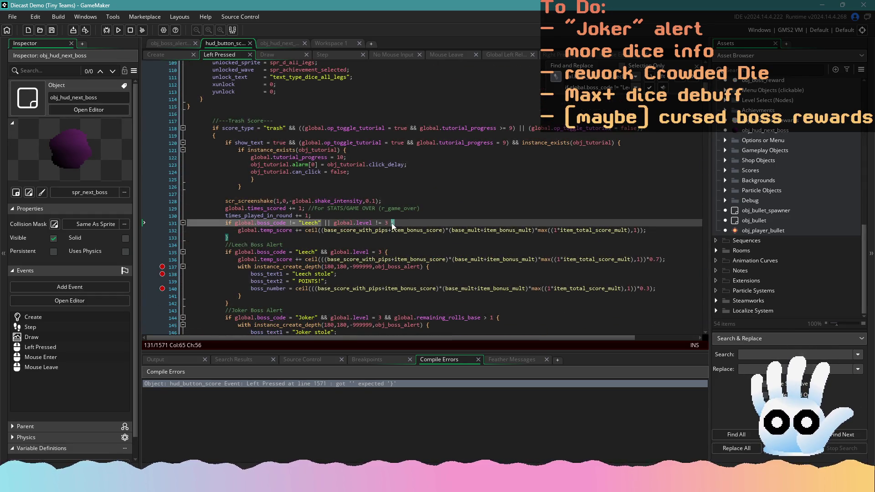
scroll(392, 223, down, 2)
click(398, 197)
scroll(383, 197, down, 5)
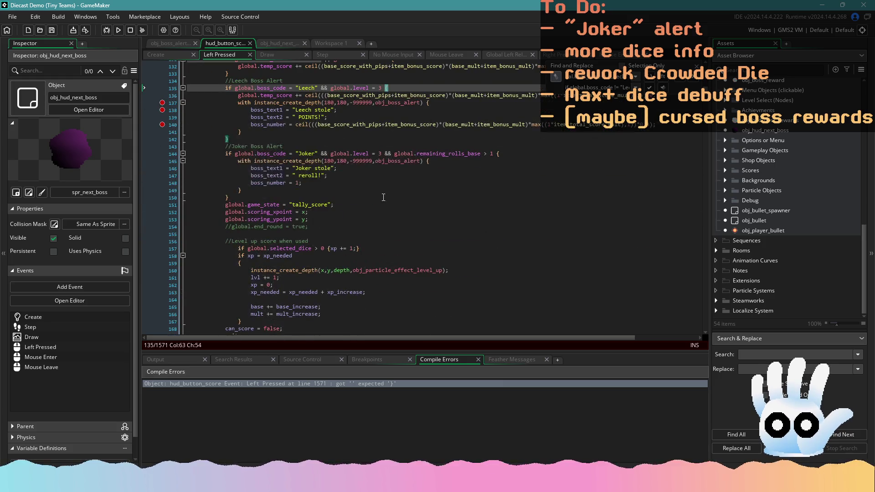
click(507, 157)
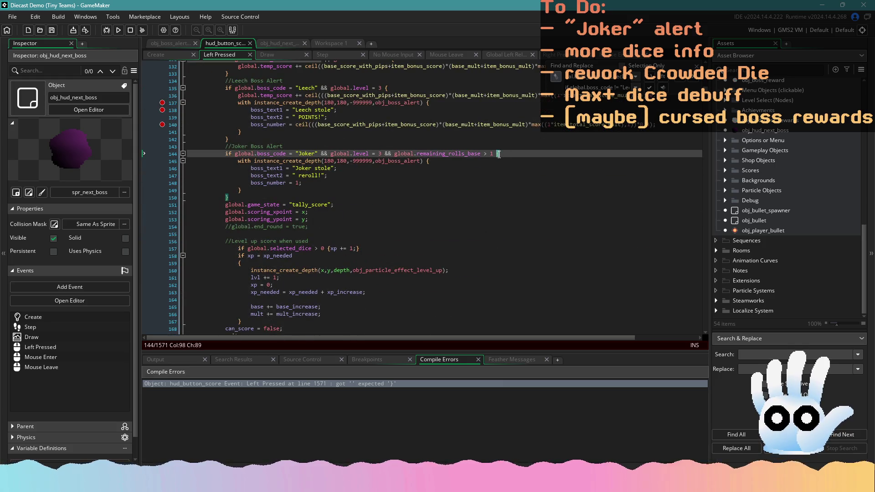
click(484, 196)
mouse_move(281, 197)
mouse_down()
mouse_move(201, 169)
mouse_move(184, 146)
mouse_up()
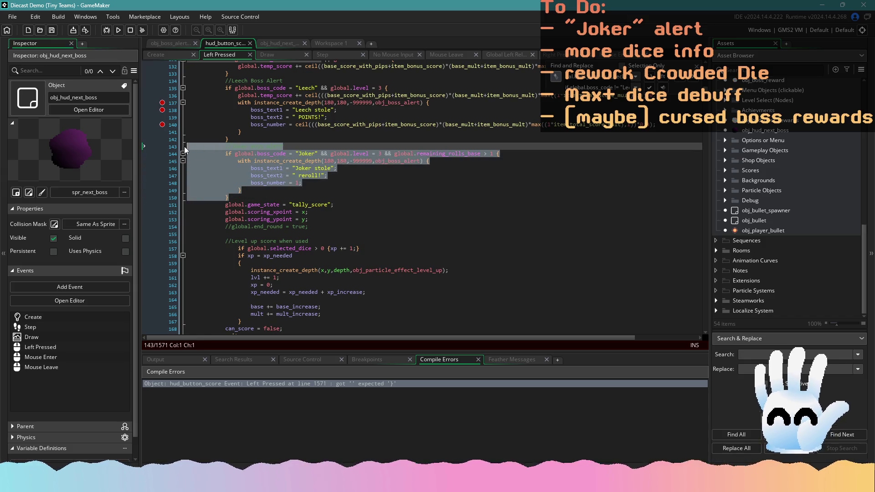
Step: Cut the Joker block, undo the earlier edits, retype the closing brace, and paste the Joker block after the Leech block
key(ctrl+x)
key(ctrl+z)
key(ctrl+z)
key(ctrl+z)
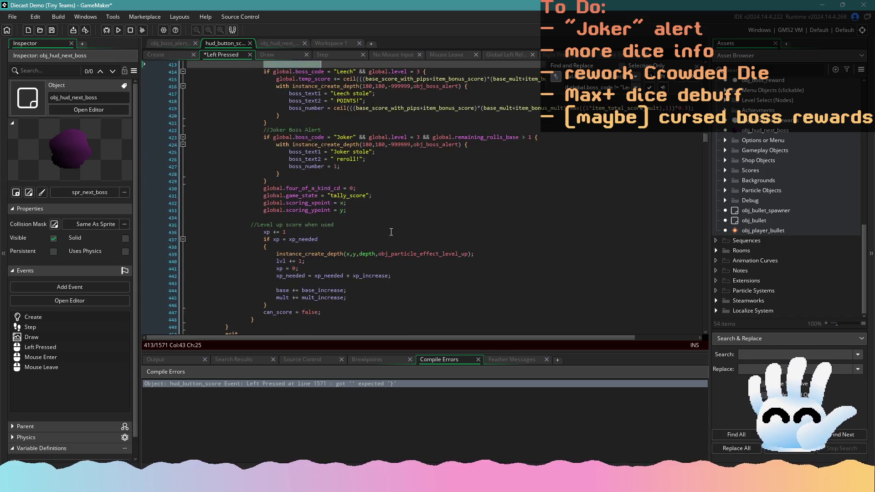
key(ctrl+z)
key(ctrl+z)
key(ctrl+z)
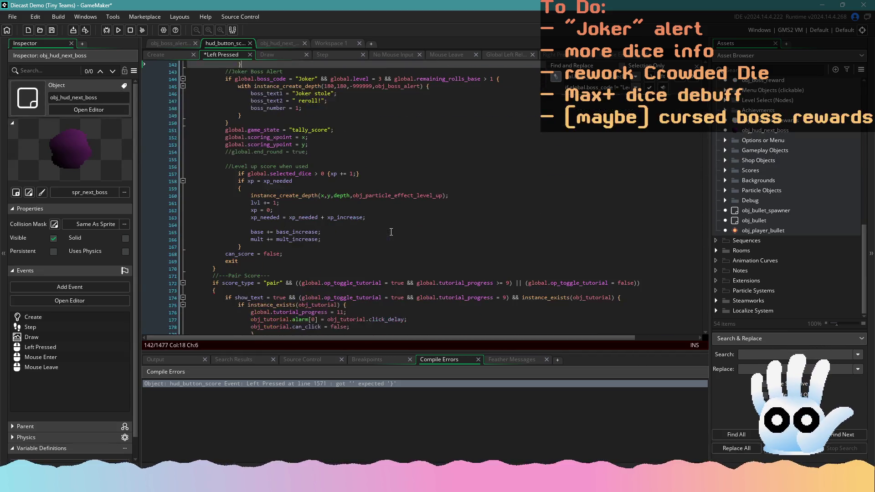
key(ctrl+z)
key(ctrl+z)
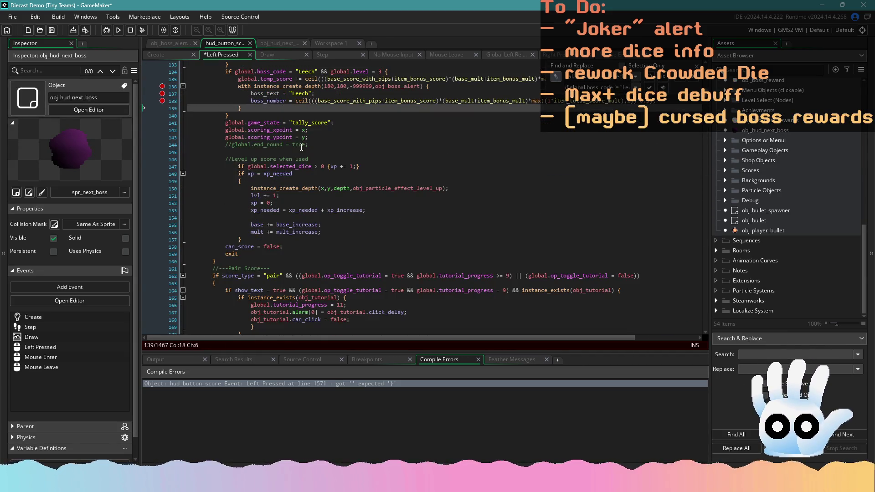
scroll(272, 202, up, 5)
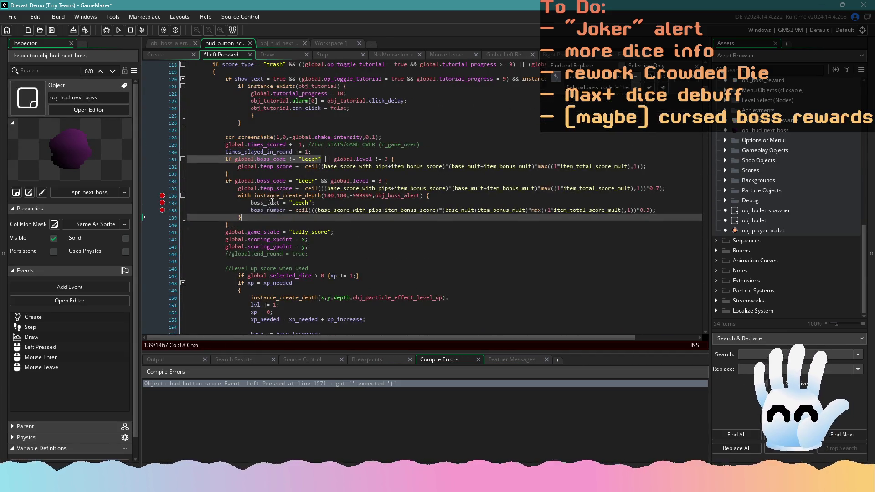
text(})
click(236, 224)
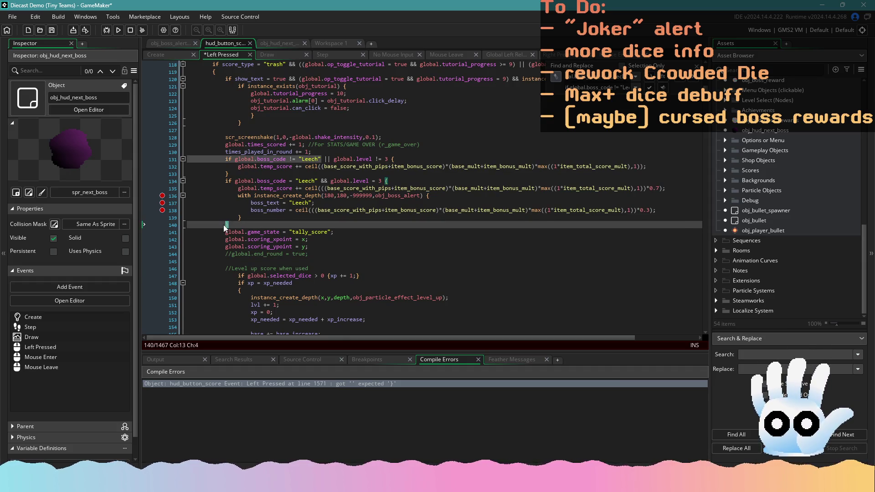
text(})
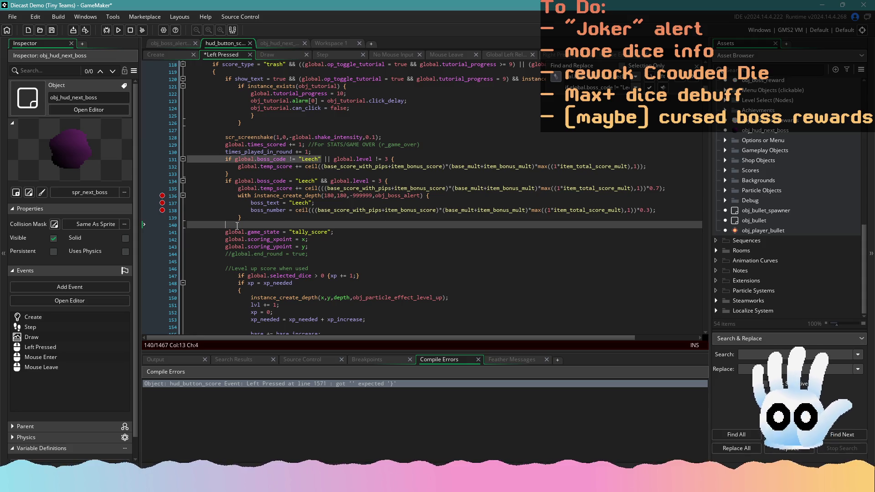
key(ctrl+v)
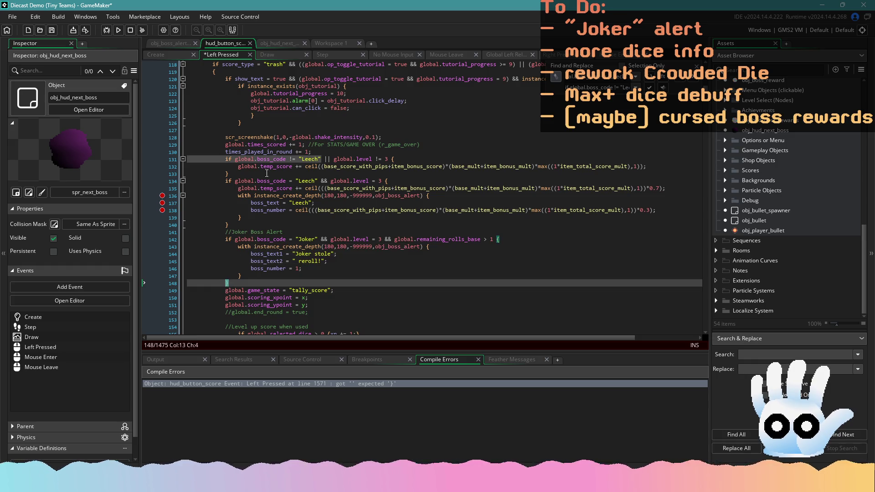
Step: Add a //Leech Boss Alert comment above the Leech condition, save, and select both alert blocks
click(321, 155)
key(Return)
text(/L)
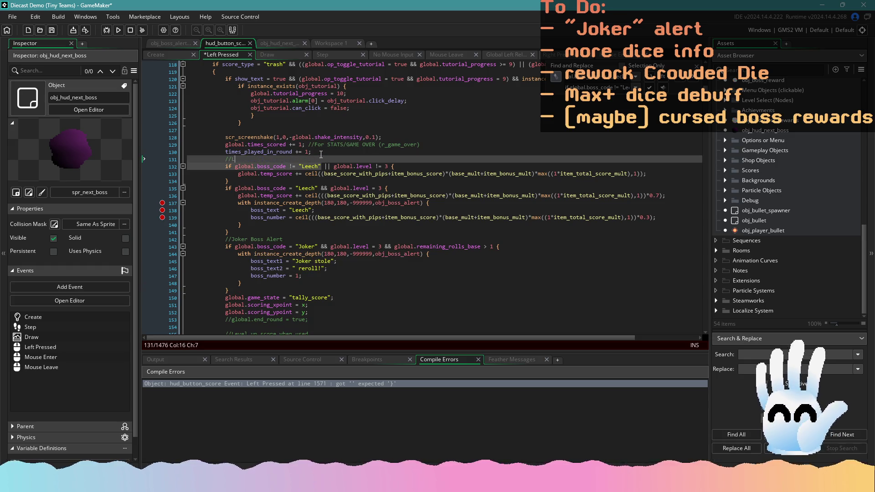
text(eech Boss Alert)
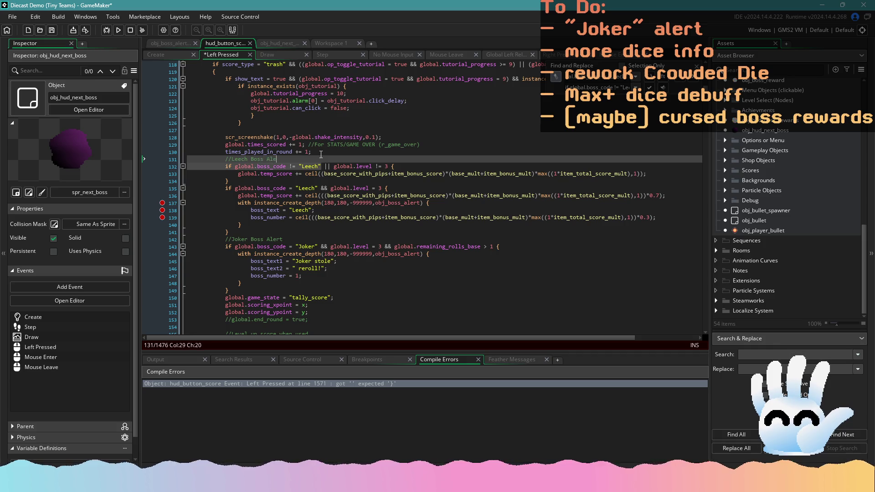
key(ctrl+s)
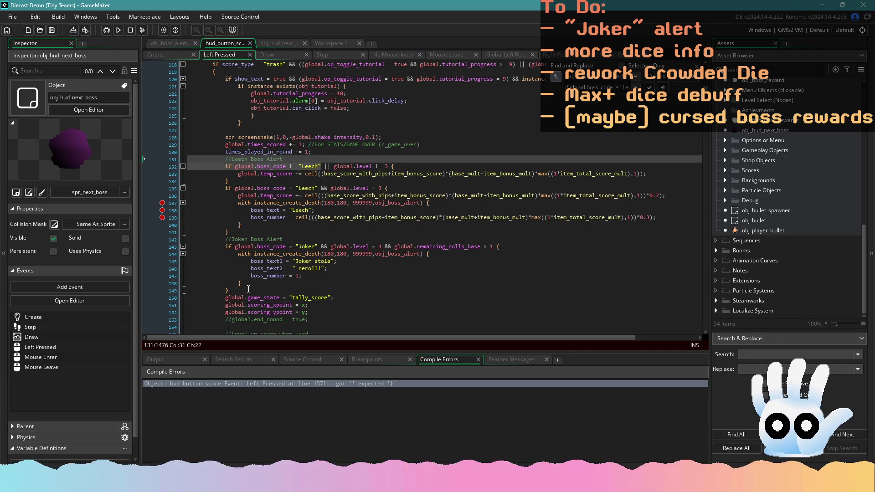
mouse_move(249, 289)
mouse_down()
mouse_move(222, 276)
mouse_move(188, 159)
mouse_up()
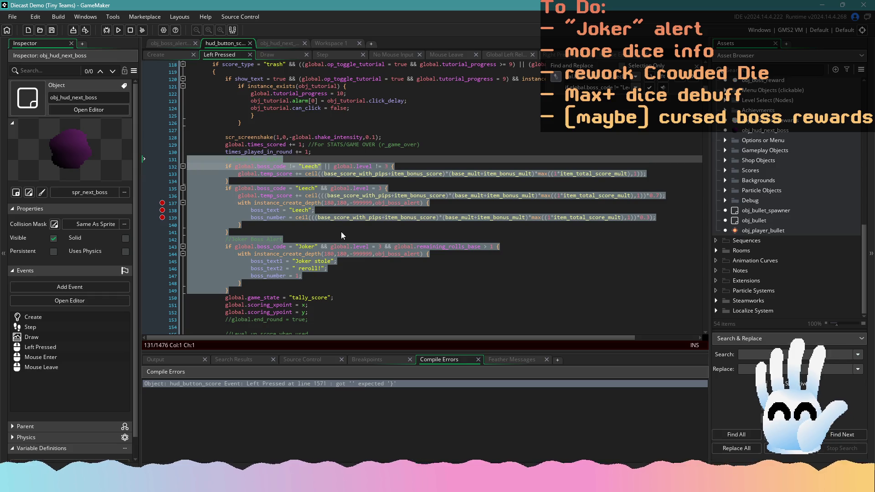
scroll(321, 264, down, 15)
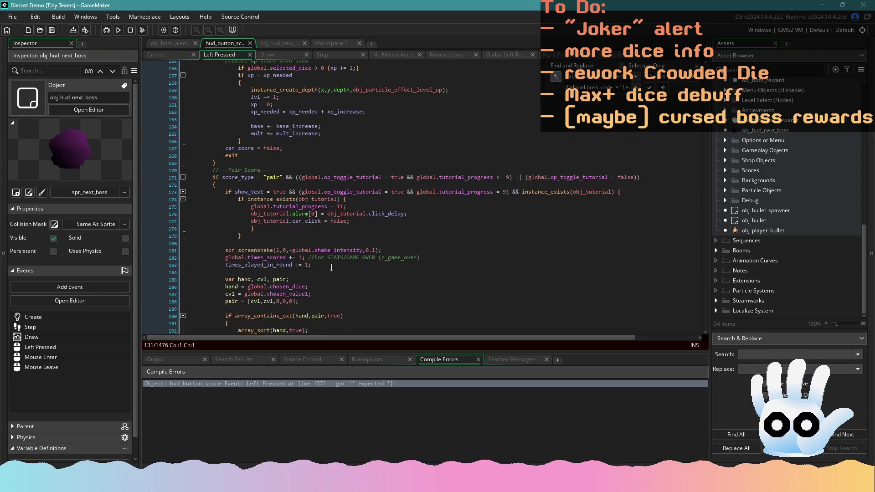
Step: Replace the pair branch's Leech alert with the Leech and Joker alerts, indent it, and save
scroll(321, 264, down, 4)
drag(269, 276, 164, 197)
key(ctrl+v)
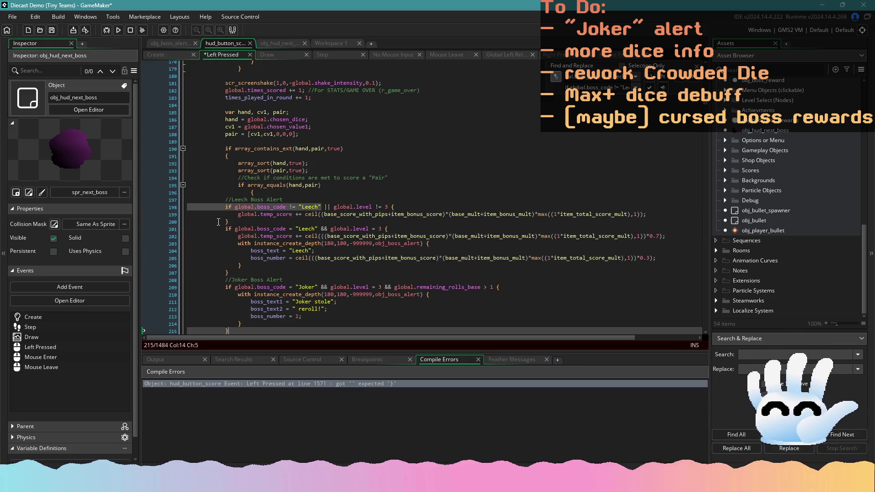
drag(243, 332, 187, 200)
key(Tab)
key(Tab)
key(Tab)
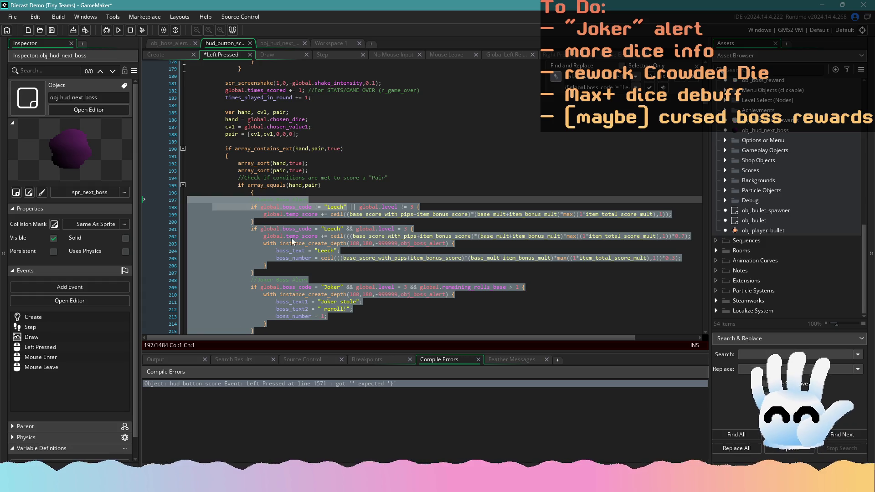
click(334, 258)
scroll(332, 256, down, 10)
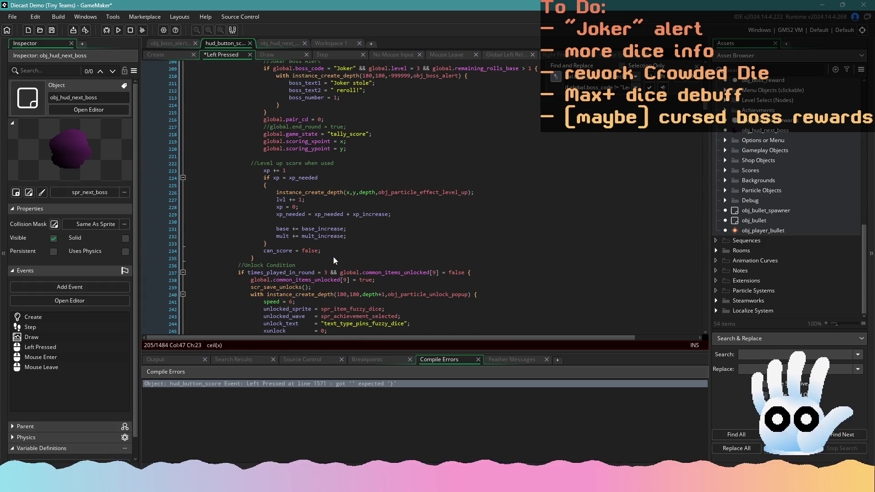
key(ctrl+s)
Step: Paste the Leech and Joker alerts into the two pair branch and indent them
scroll(333, 256, down, 13)
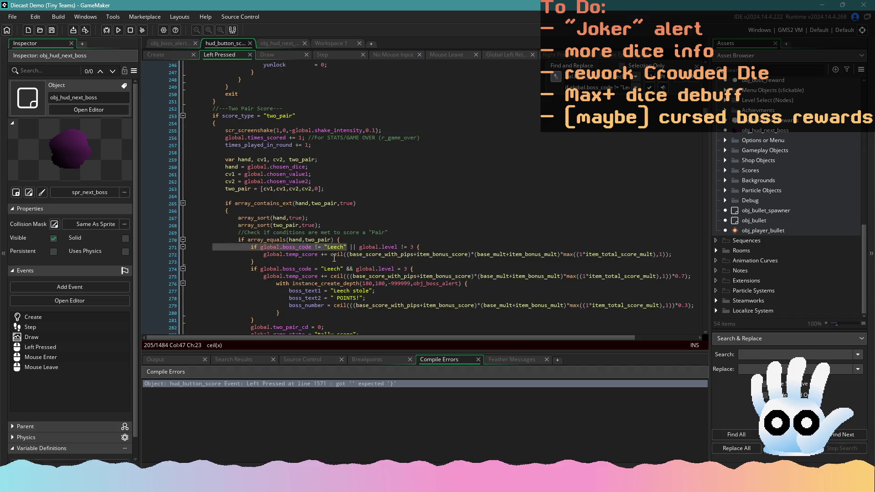
scroll(334, 257, down, 3)
drag(187, 253, 146, 177)
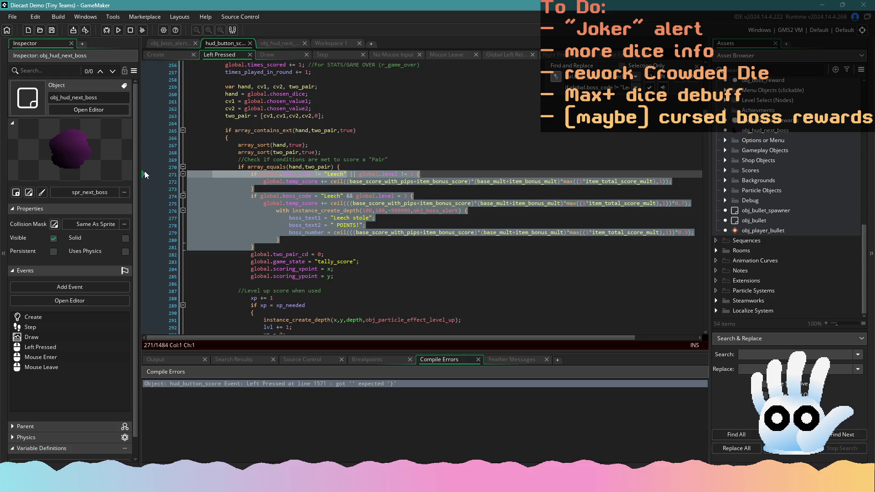
key(ctrl+v)
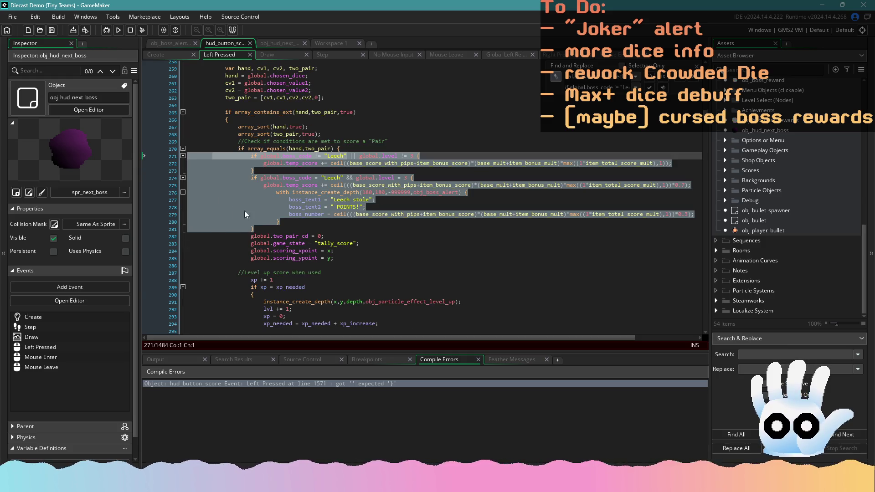
click(243, 288)
drag(243, 288, 160, 152)
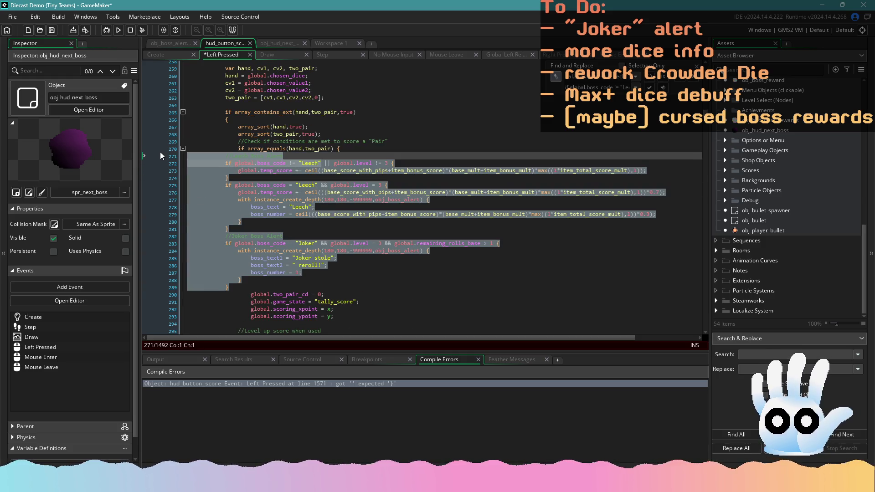
key(Tab)
key(Tab)
key(Tab)
click(392, 263)
Step: Replace the three-of-a-kind Leech alert with the Leech and Joker alerts and save
scroll(392, 260, down, 20)
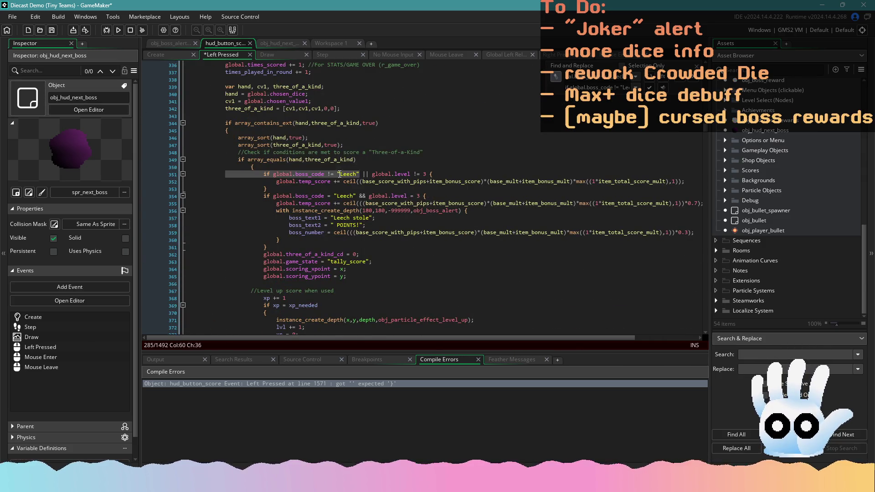
scroll(362, 217, down, 2)
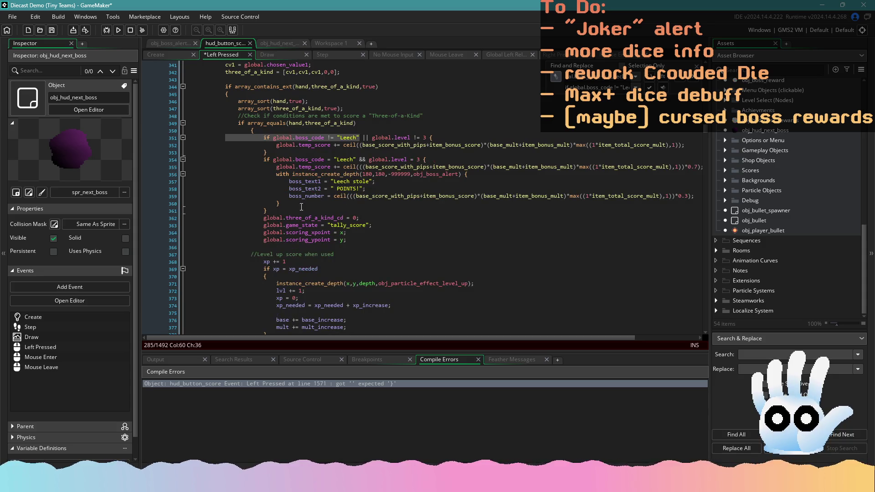
mouse_move(301, 208)
mouse_down()
mouse_move(283, 206)
mouse_move(187, 137)
mouse_up()
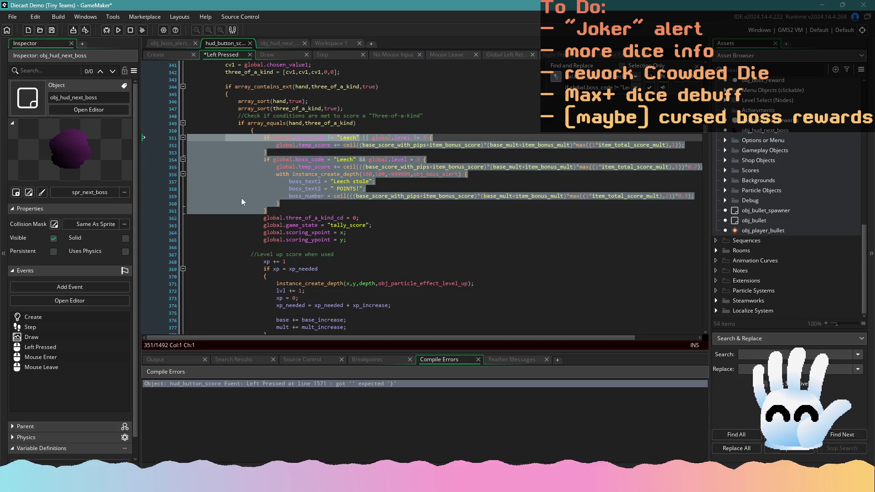
key(ctrl+v)
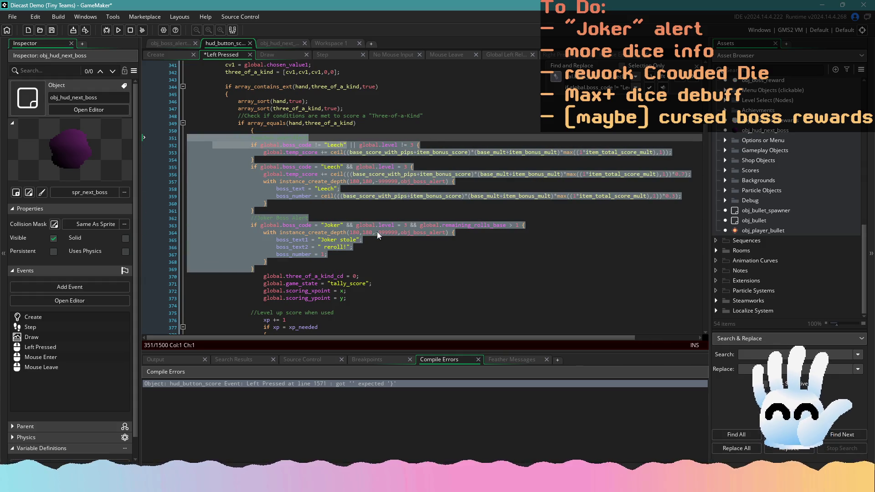
key(ctrl+s)
click(418, 250)
Step: Paste the Leech and Joker alerts into the four-of-a-kind branch and indent them
scroll(418, 254, down, 8)
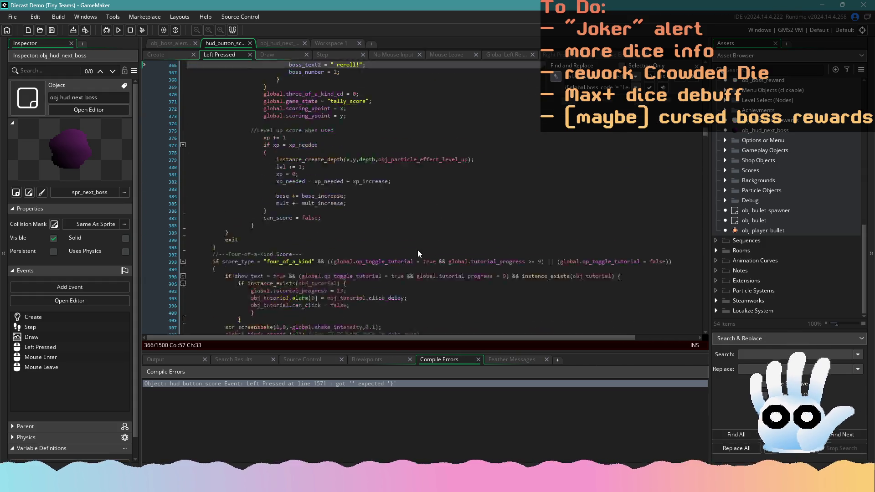
scroll(417, 250, down, 10)
drag(288, 242, 167, 165)
key(ctrl+v)
mouse_move(251, 299)
mouse_down()
mouse_move(184, 196)
mouse_move(143, 170)
mouse_up()
key(ctrl+c)
key(Tab)
key(Tab)
key(Tab)
click(420, 281)
Step: Replace the cast branch's Leech alert with the indented Leech and Joker alerts
scroll(419, 284, down, 20)
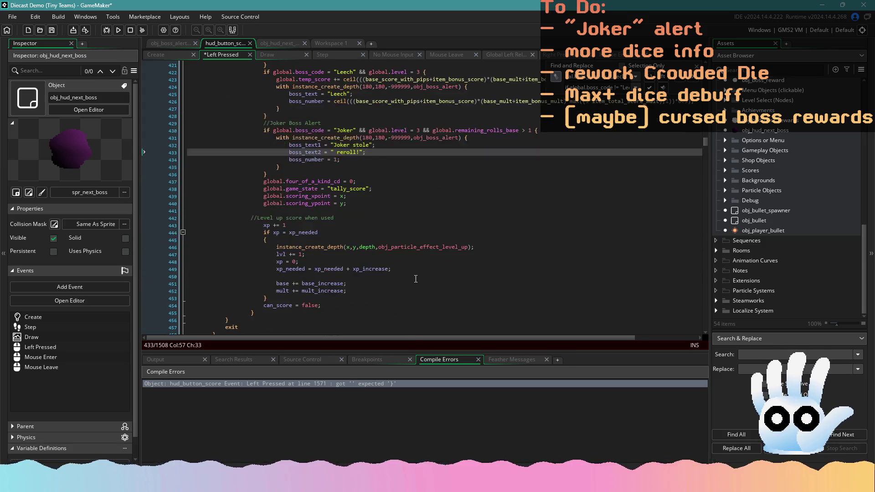
mouse_move(277, 266)
mouse_down()
mouse_move(255, 219)
mouse_move(182, 189)
mouse_up()
key(ctrl+v)
drag(245, 322, 187, 192)
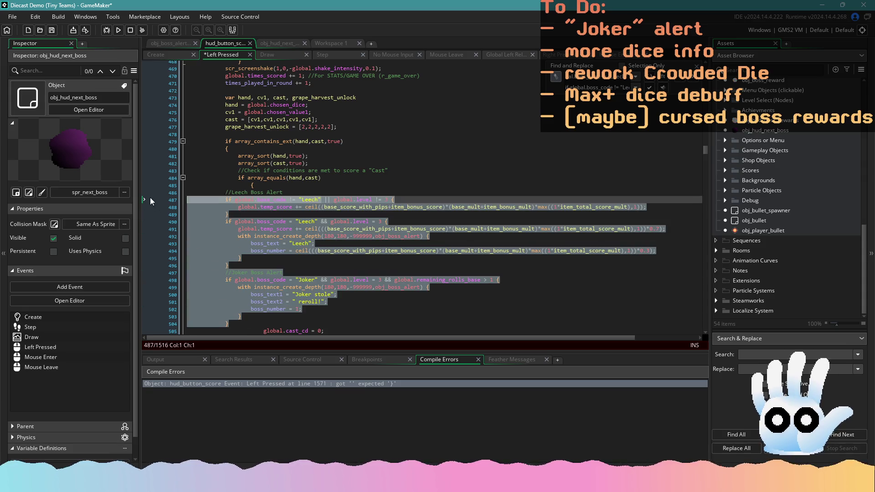
key(Tab)
key(Tab)
key(Tab)
Step: Replace the full house branch's Leech alert with the indented Leech and Joker alerts
scroll(414, 272, down, 20)
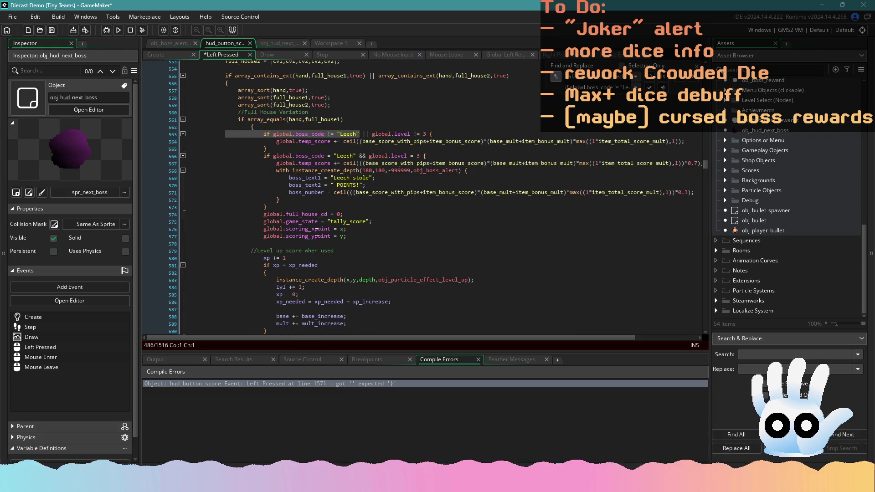
drag(290, 205, 185, 137)
key(ctrl+v)
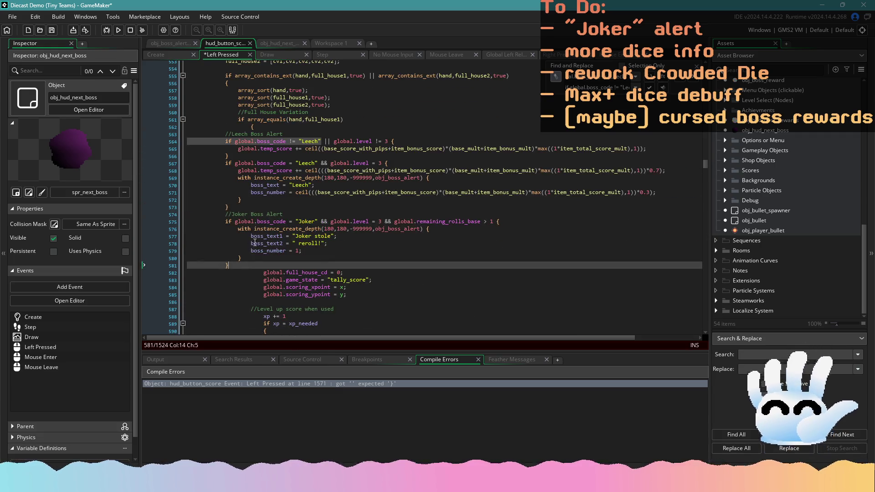
drag(250, 264, 186, 134)
key(Tab)
key(Tab)
key(Tab)
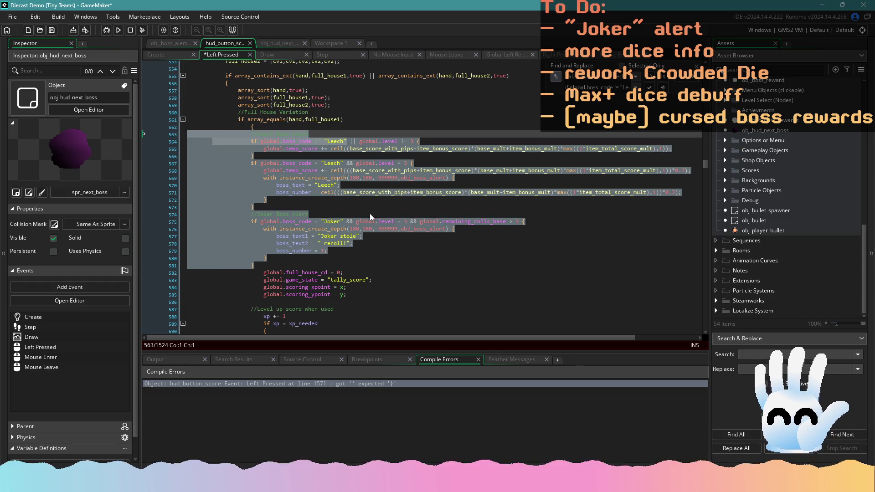
scroll(412, 250, down, 16)
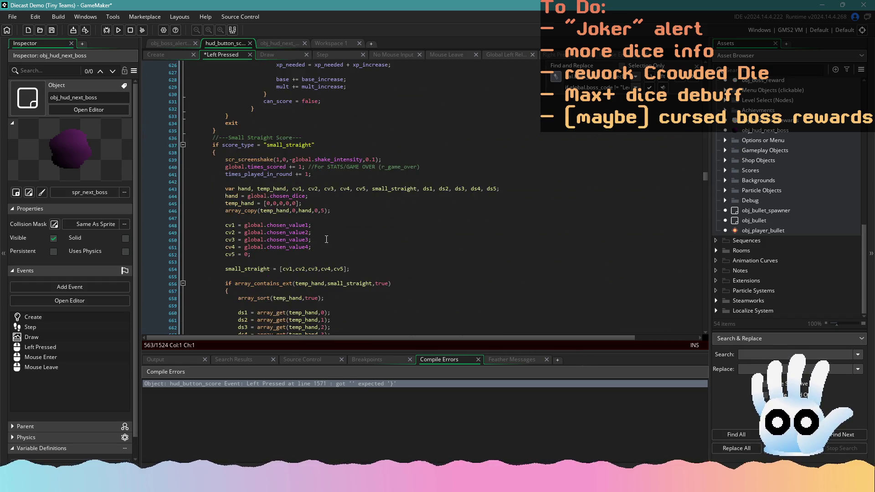
Step: Replace the full house Leech block with the Leech and Joker alerts, indented to fit
scroll(326, 239, up, 3)
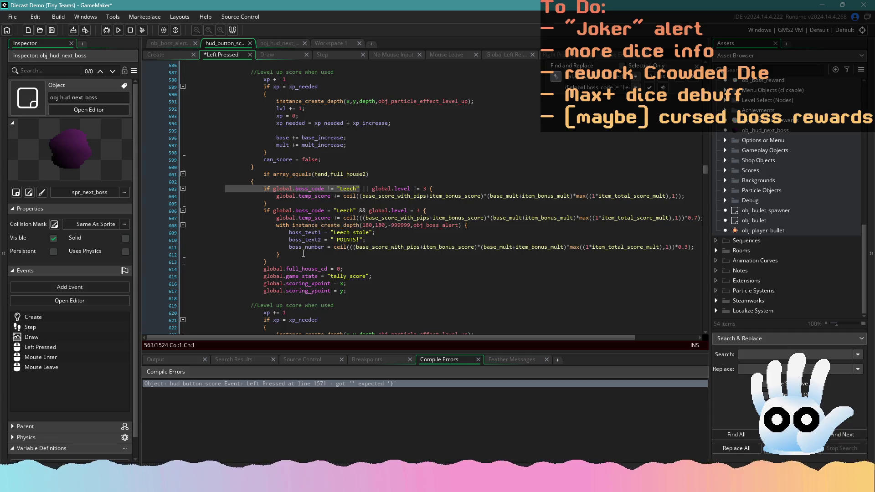
drag(288, 261, 239, 234)
click(265, 262)
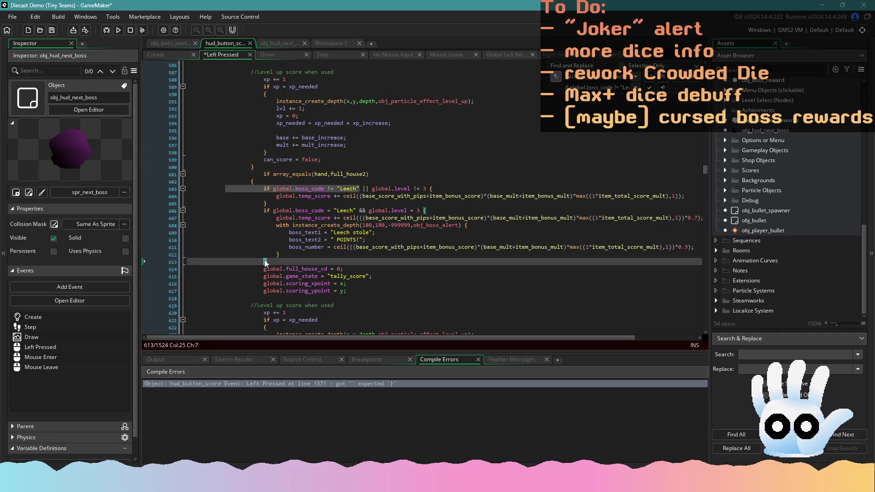
mouse_move(280, 262)
mouse_down()
mouse_move(205, 225)
mouse_move(175, 192)
mouse_up()
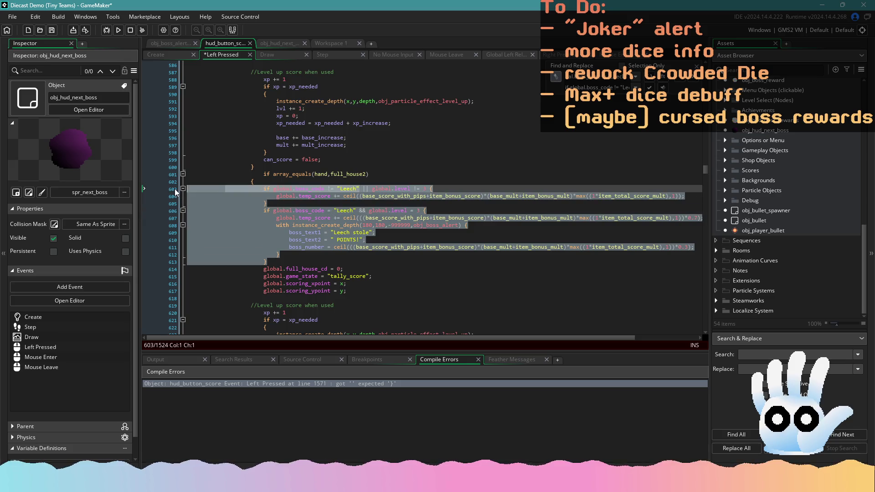
key(ctrl+v)
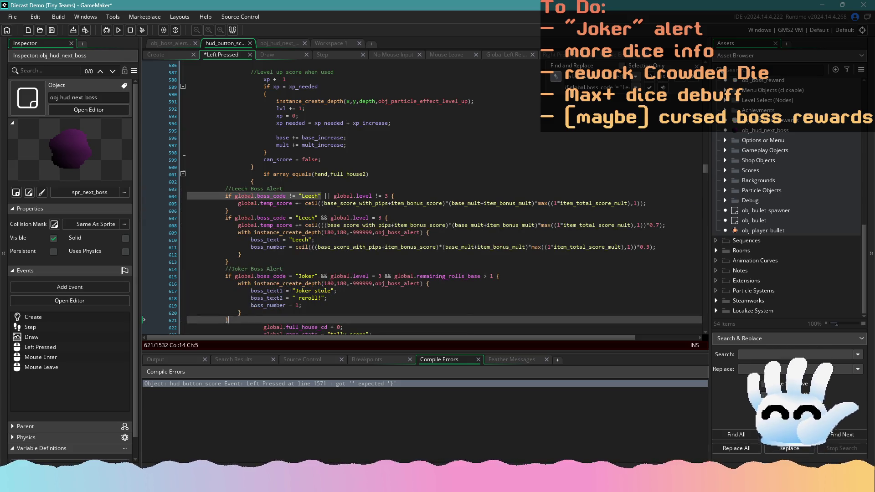
drag(247, 319, 201, 189)
key(Tab)
key(Tab)
key(Tab)
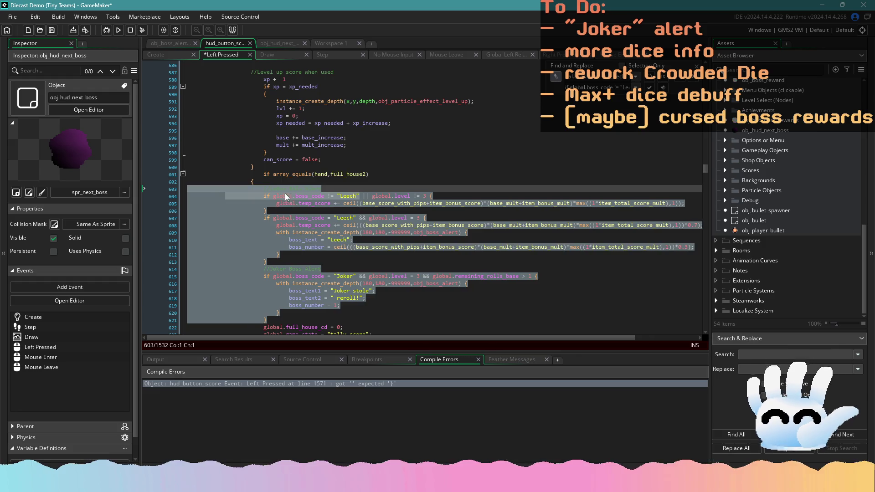
click(264, 174)
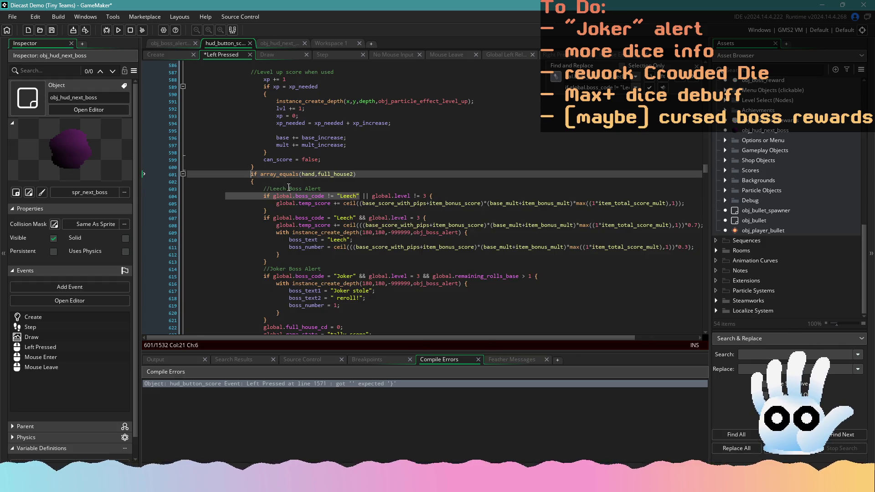
Step: Review the edited code and save the project
scroll(288, 187, up, 6)
scroll(313, 199, down, 6)
scroll(313, 199, up, 7)
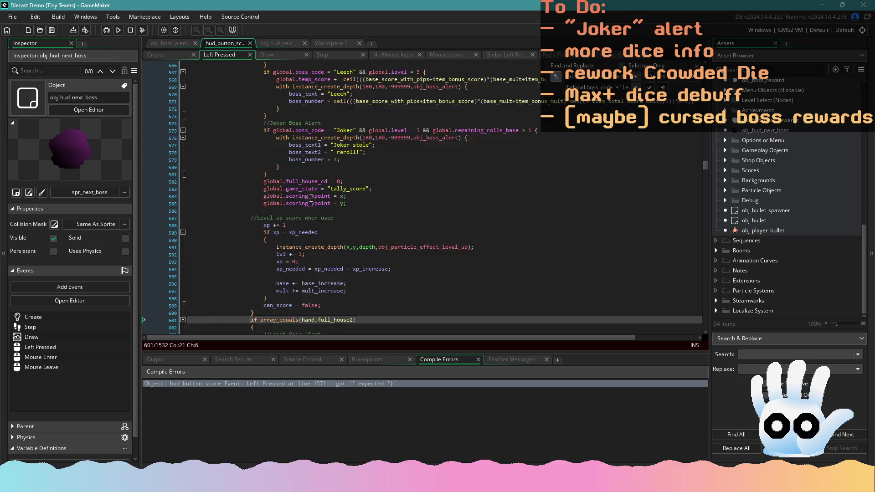
scroll(281, 235, down, 5)
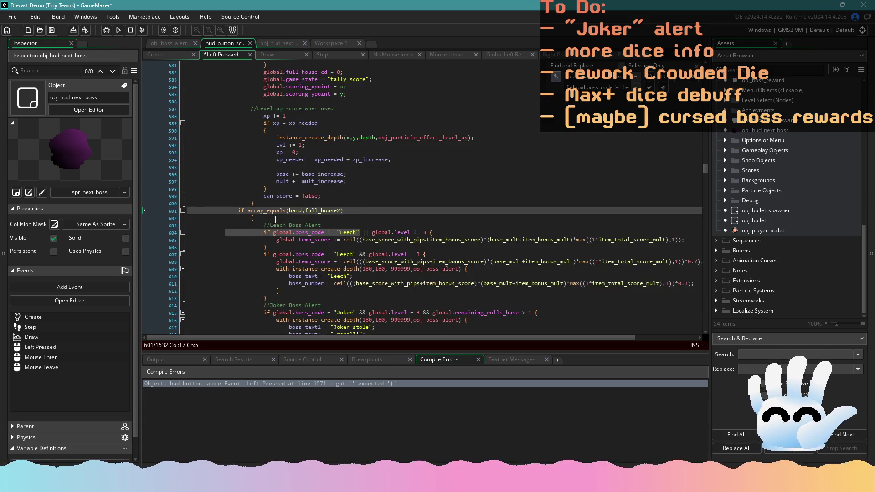
scroll(275, 220, up, 11)
key(ctrl+s)
Step: Paste the Leech and Joker alerts into the small straight branch and indent them
scroll(277, 224, down, 10)
drag(277, 224, 191, 182)
key(ctrl+v)
scroll(292, 228, up, 4)
drag(238, 301, 172, 171)
mouse_move(243, 297)
mouse_down()
mouse_move(175, 168)
mouse_move(179, 180)
mouse_up()
click(179, 178)
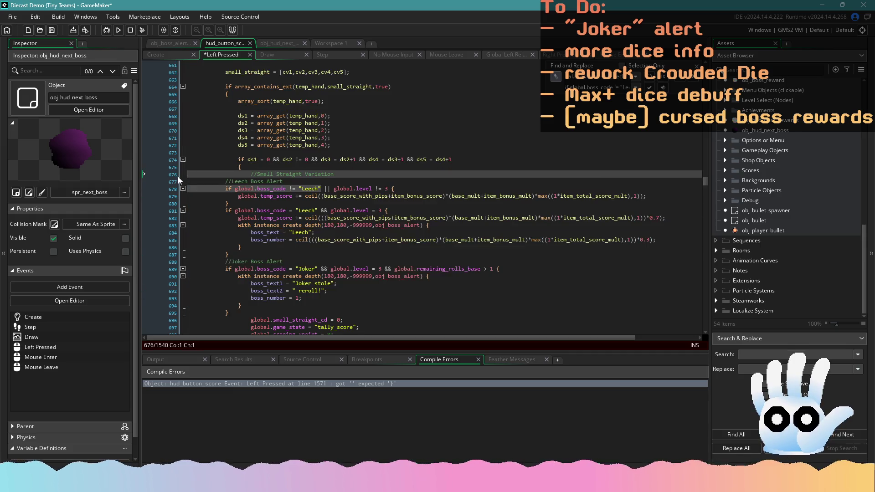
shift+click(256, 312)
key(Tab)
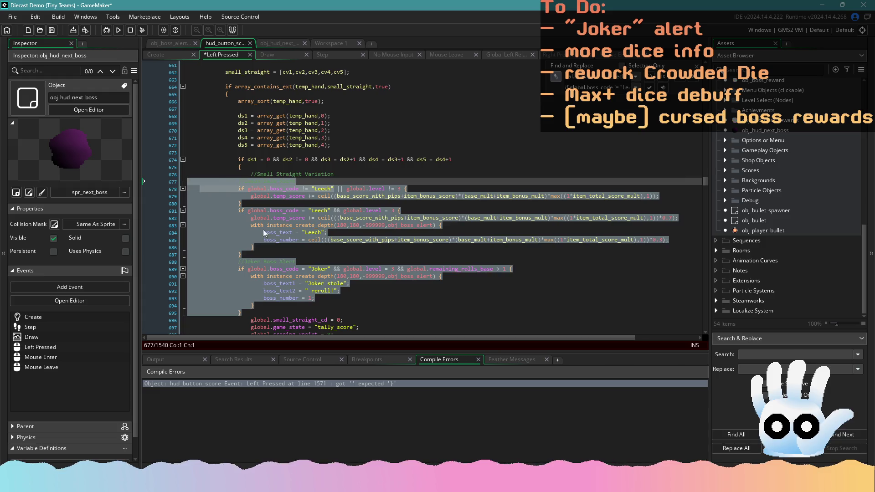
click(366, 288)
Step: Replace the large straight Leech alert with the indented Leech and Joker alerts
scroll(360, 277, down, 10)
scroll(361, 278, down, 12)
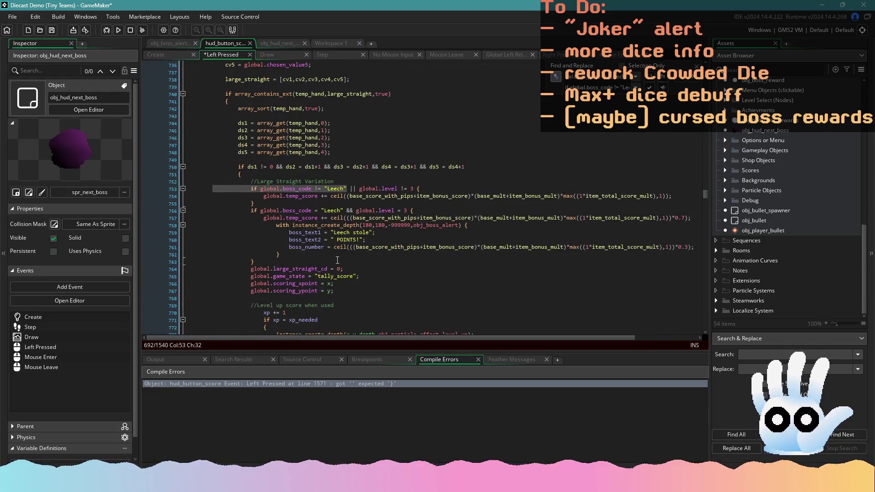
mouse_move(295, 261)
mouse_down()
mouse_move(196, 231)
mouse_move(192, 179)
mouse_move(190, 187)
mouse_up()
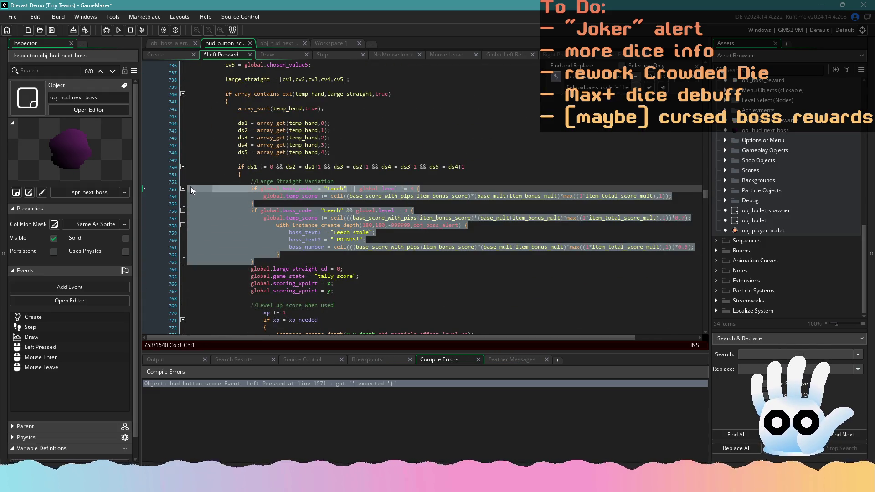
key(ctrl+v)
drag(256, 322, 187, 188)
key(Tab)
key(Tab)
Step: Replace the full odds Leech alert with the indented Leech and Joker alerts
scroll(340, 250, down, 8)
scroll(338, 254, down, 7)
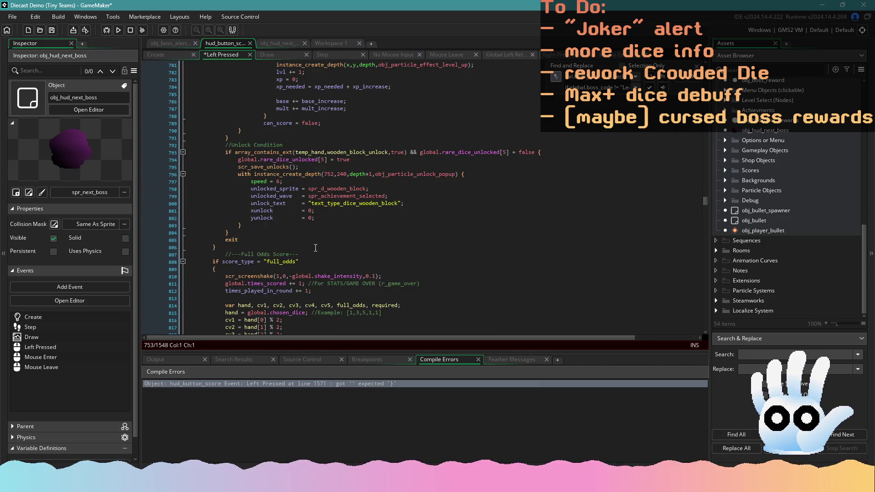
scroll(315, 248, down, 10)
drag(257, 234, 176, 159)
text(//Leech Boss Alert 			if global.boss_code != "Leech" || global.level != 3 { 				global.temp_score += ceil((base_score_with_pips+item_bonus_score)*(base_mult+item_bonus_mult)*max((1*item_total_score_mult),1)); 			} 			if global.boss_code == "Leech" && global.level = 3 { 				global.temp_score += ceil(((base_score_with_pips+item_bonus_score)*(base_mult+item_bonus_mult)*max((1*item_total_score_mult),1))*0.7); 				with instance_create_depth(180,180,-999999,obj_boss_alert) { 					boss_text = "Leech"; 					boss_number = ceil(((base_score_with_pips+item_bonus_score)*(base_mult+item_bonus_mult)*max((1*item_total_score_mult),1))*0.3); 				} 			} 			//Joker Boss Alert 			if global.boss_code == "Joker" && global.level = 3 && global.remaining_rolls_base > 1 { 				with instance_create_depth(180,180,-999999,obj_boss_alert) { 					boss_text1 = "Joker stole"; 					boss_text2 = " reroll!"; 					boss_number = 1; 				} 			})
mouse_move(243, 296)
mouse_down()
mouse_move(205, 172)
mouse_move(188, 163)
mouse_up()
key(Tab)
scroll(363, 264, down, 7)
scroll(363, 263, down, 14)
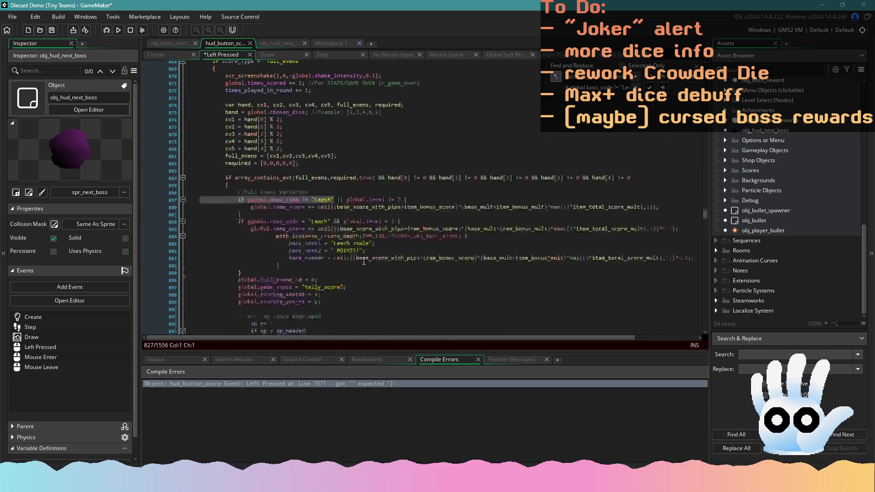
Step: Undo the full evens edit, then add the indented Joker alert to the snake eyes branch
drag(256, 218, 180, 143)
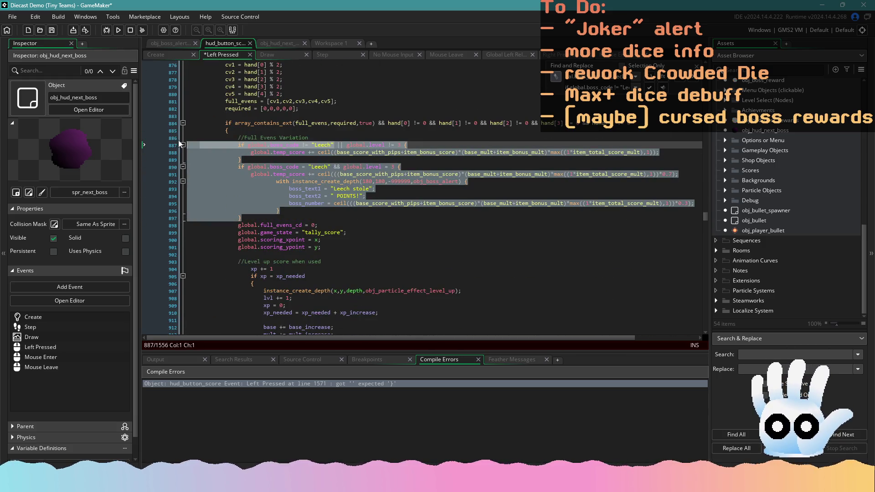
key(ctrl+z)
key(ctrl+z)
key(ctrl+z)
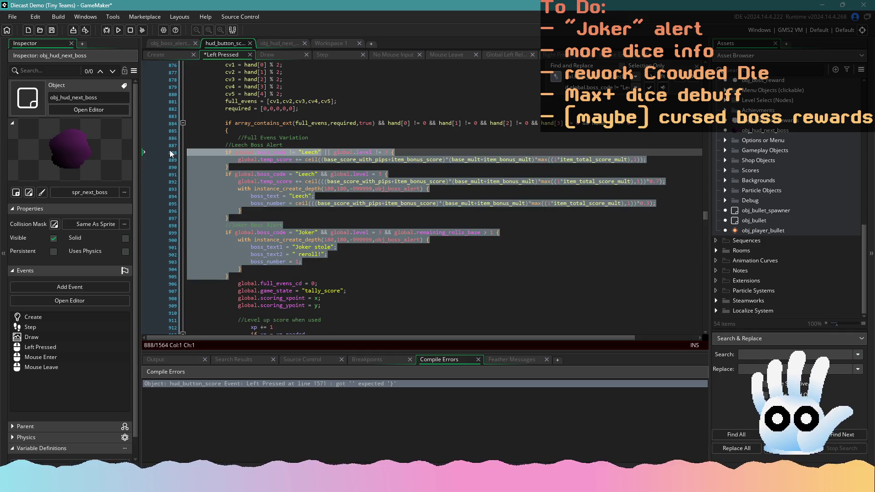
scroll(255, 183, down, 20)
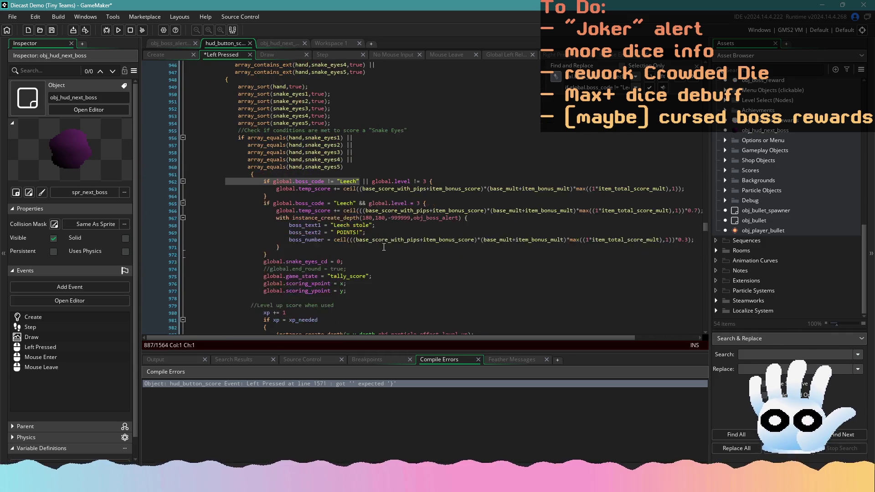
mouse_move(287, 254)
mouse_down()
mouse_move(237, 235)
mouse_move(195, 178)
mouse_up()
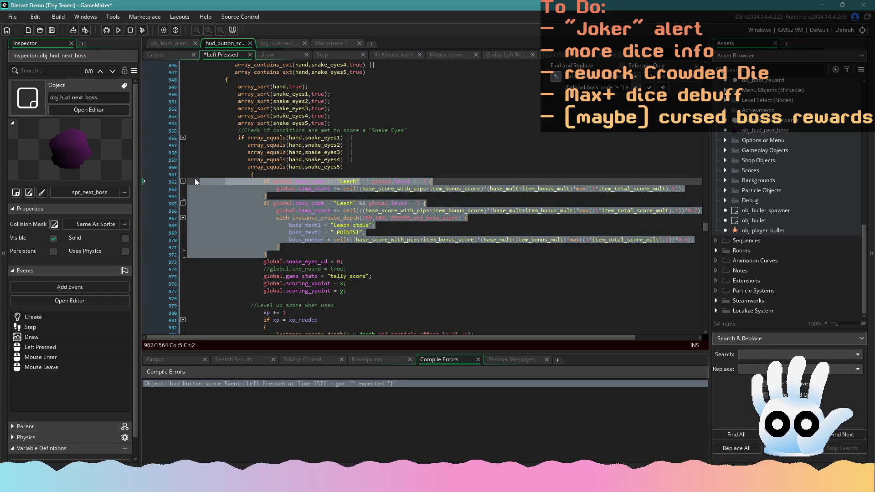
key(ctrl+v)
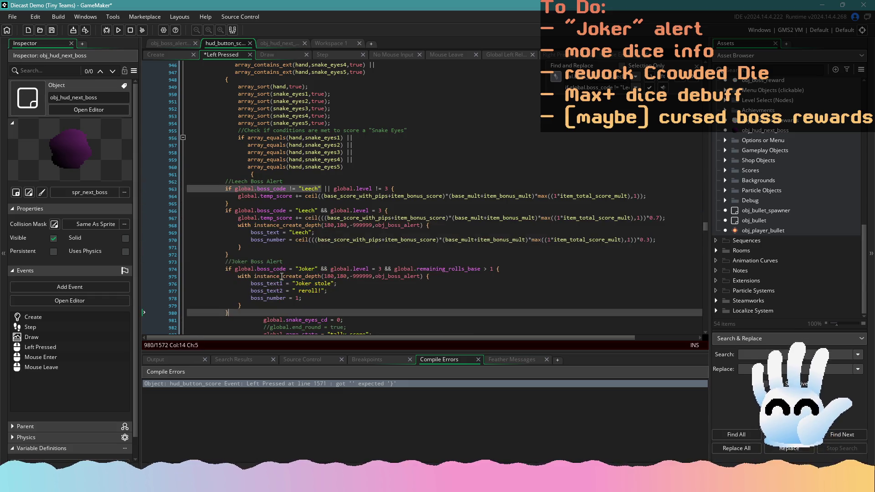
drag(252, 313, 187, 180)
key(Tab)
key(Tab)
key(Tab)
click(396, 280)
Step: Replace the deuces Leech alert with the indented Leech and Joker alerts
scroll(396, 281, down, 7)
scroll(395, 280, down, 15)
mouse_move(286, 271)
mouse_down()
mouse_move(237, 262)
mouse_move(182, 195)
mouse_up()
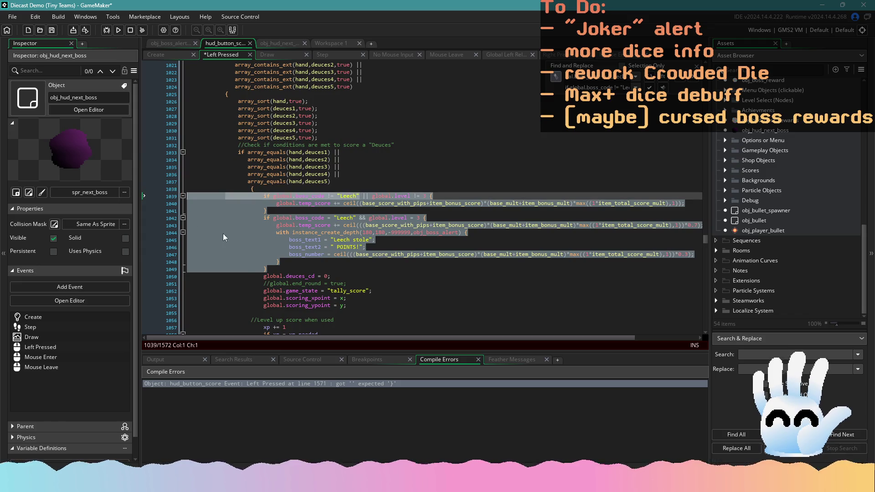
key(ctrl+v)
drag(244, 327, 186, 197)
key(ctrl+c)
key(Tab)
key(Tab)
key(Tab)
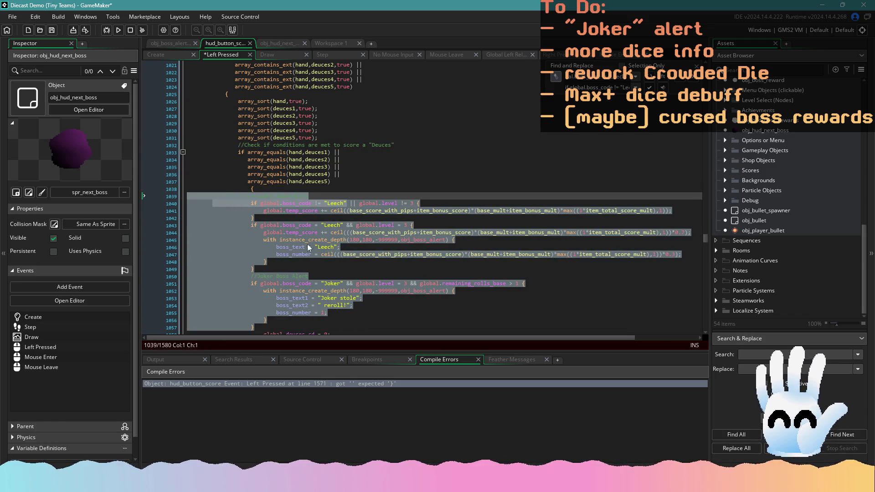
click(395, 282)
Step: Replace the Fibonacci's Flower Leech code with the indented Leech and Joker alerts
scroll(394, 282, down, 14)
scroll(392, 282, down, 10)
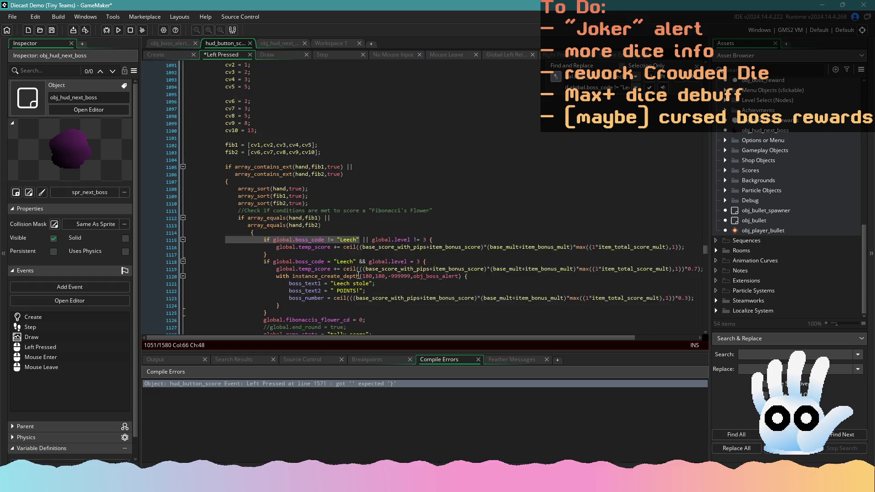
drag(268, 295, 177, 219)
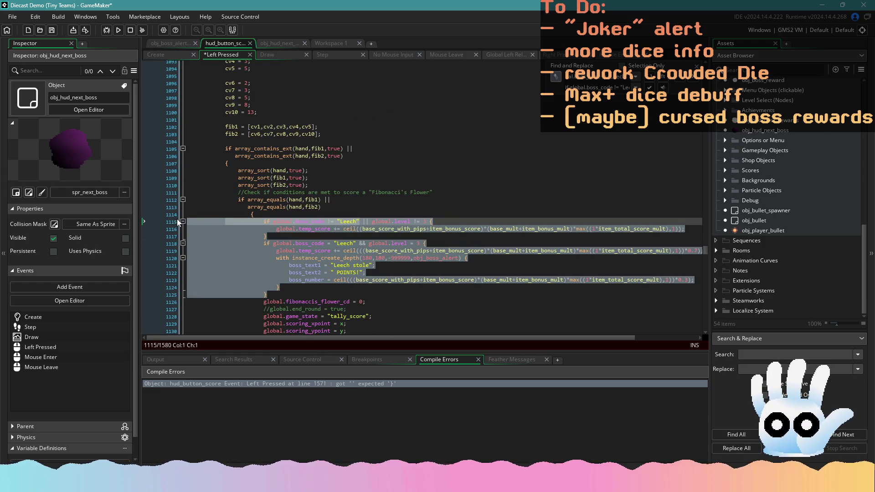
key(ctrl+v)
mouse_move(232, 243)
mouse_down()
mouse_move(165, 127)
mouse_move(165, 108)
mouse_up()
key(Tab)
key(Tab)
key(Tab)
click(430, 233)
Step: Replace the flash card Leech alert with the indented Leech and Joker alerts
scroll(431, 236, down, 19)
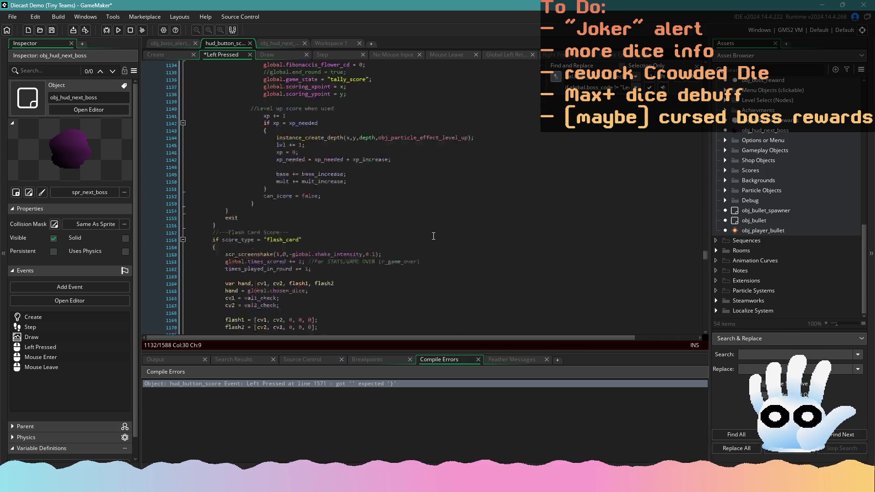
mouse_move(277, 253)
mouse_down()
mouse_move(188, 160)
mouse_move(181, 182)
mouse_move(178, 175)
mouse_up()
key(ctrl+v)
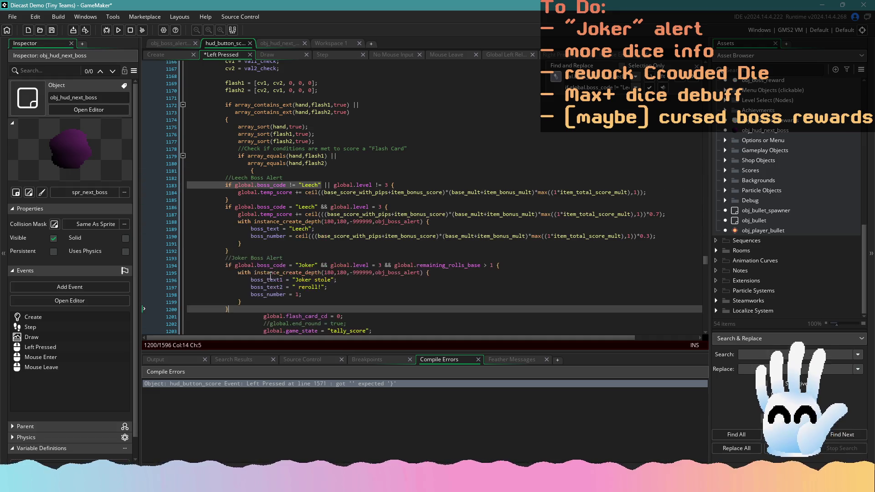
drag(237, 308, 187, 185)
key(Tab)
key(Tab)
key(Tab)
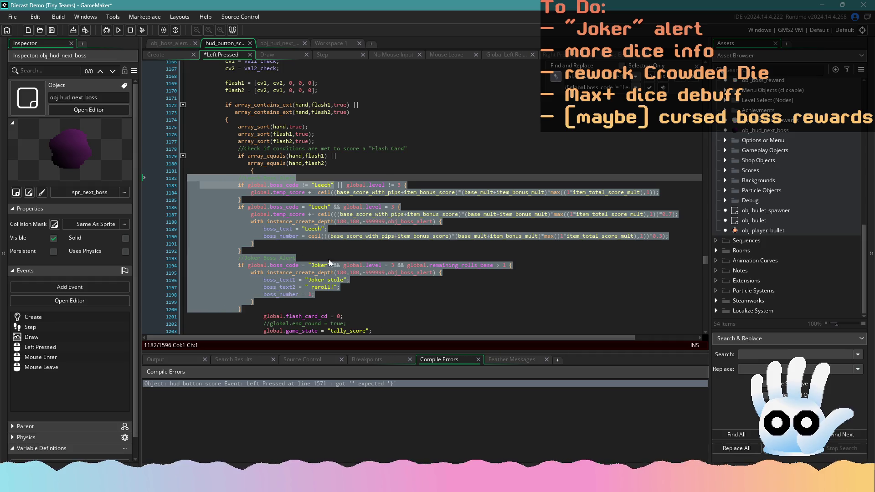
click(431, 296)
Step: Replace the jackpot Leech alert with the indented Leech and Joker alerts
scroll(422, 288, down, 12)
scroll(423, 288, down, 7)
mouse_move(289, 280)
mouse_down()
mouse_move(214, 230)
mouse_move(187, 196)
mouse_move(187, 211)
mouse_up()
key(ctrl+v)
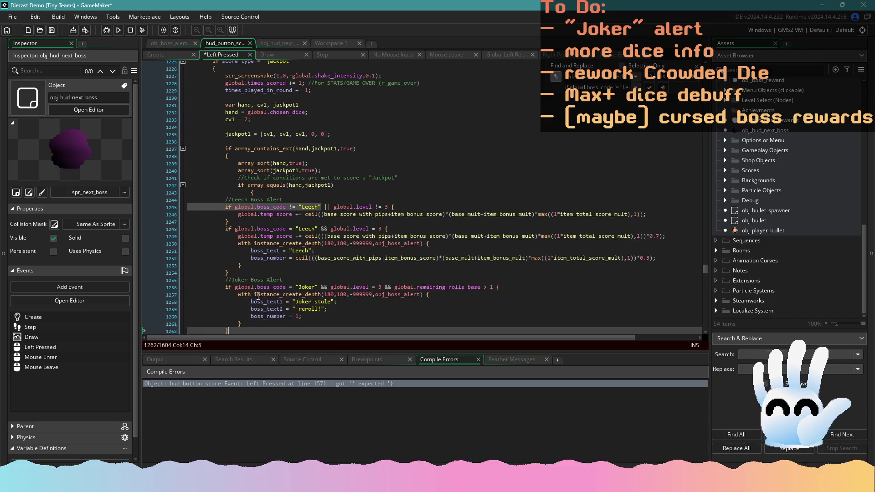
drag(239, 331, 156, 195)
key(Tab)
key(Tab)
key(Tab)
Step: Build and run the game from the toolbar Run button
scroll(382, 250, down, 15)
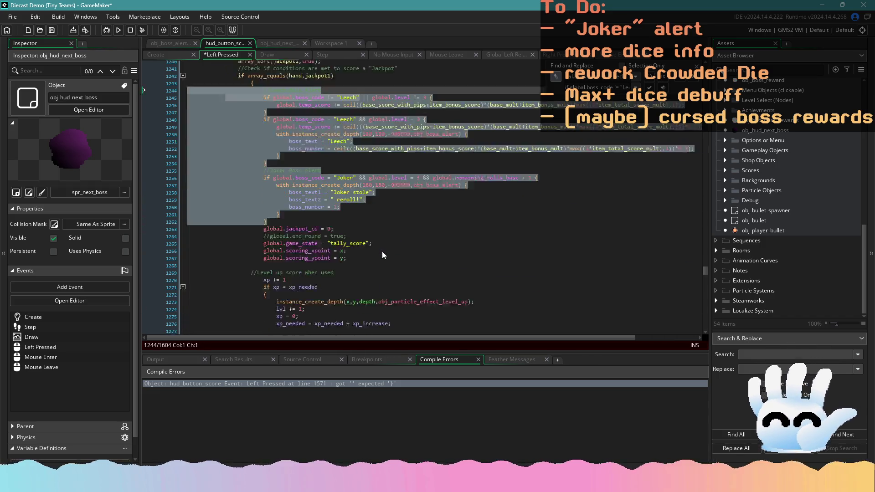
scroll(381, 250, down, 3)
click(382, 250)
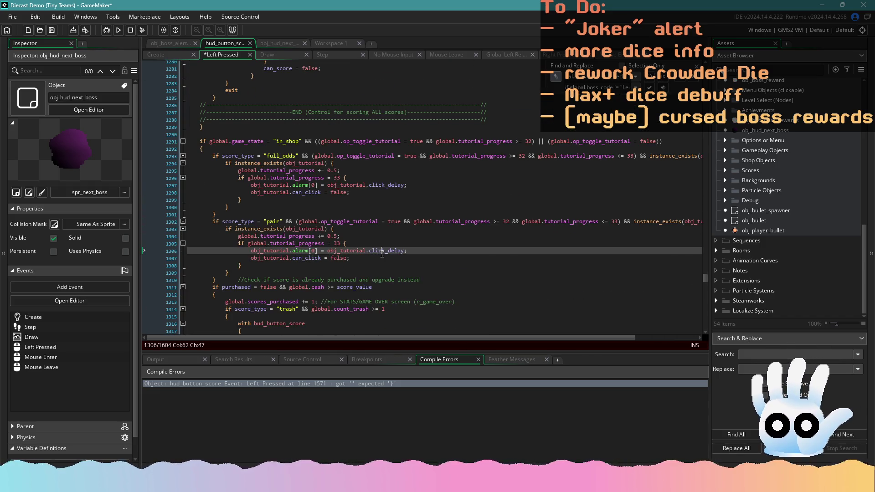
click(118, 30)
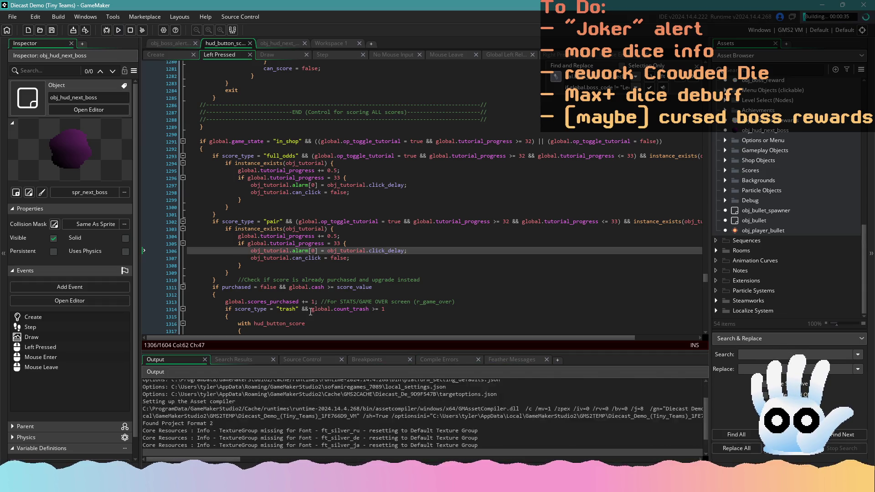
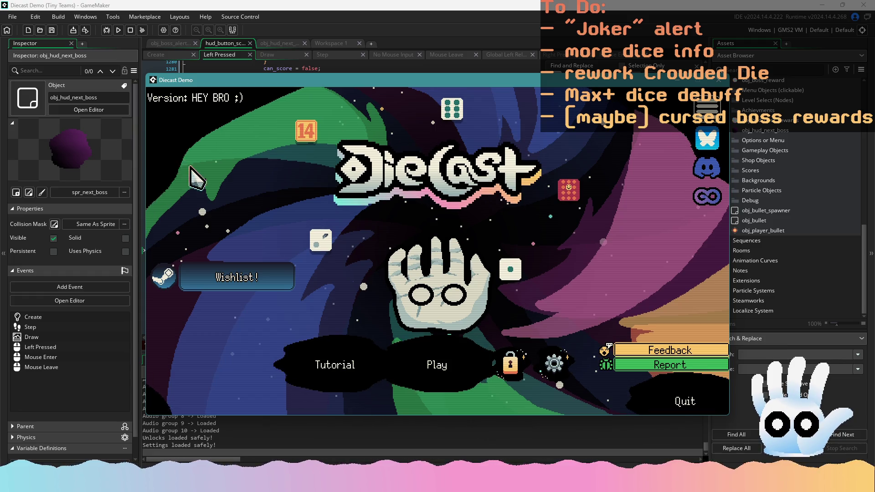
Step: Continue the saved run, gather four sixes and score them as Four of a Kind
click(467, 374)
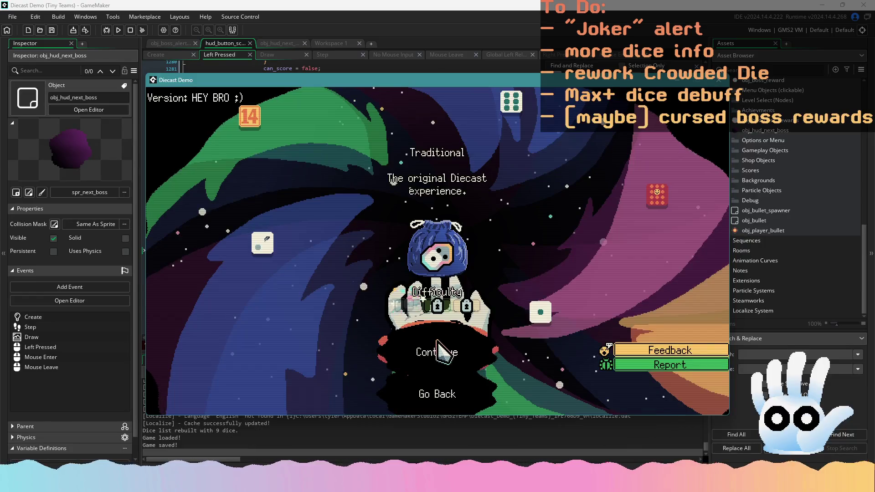
click(441, 353)
click(490, 305)
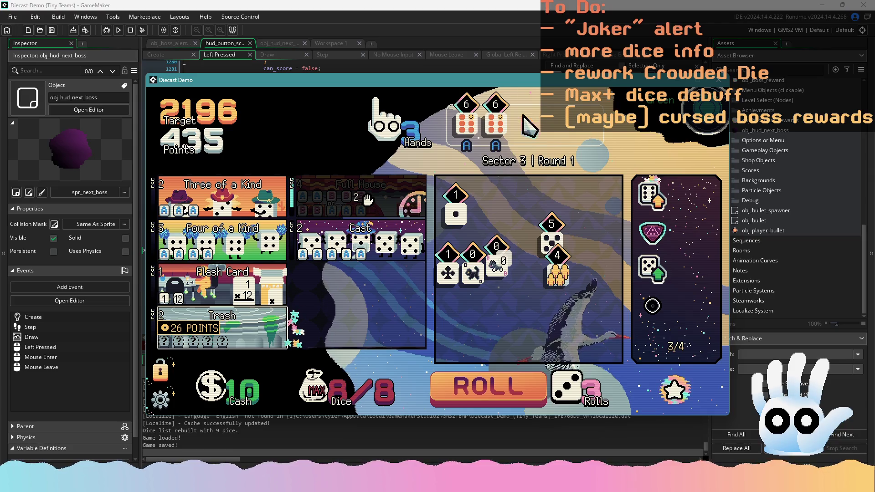
click(511, 401)
click(535, 264)
click(537, 255)
click(515, 389)
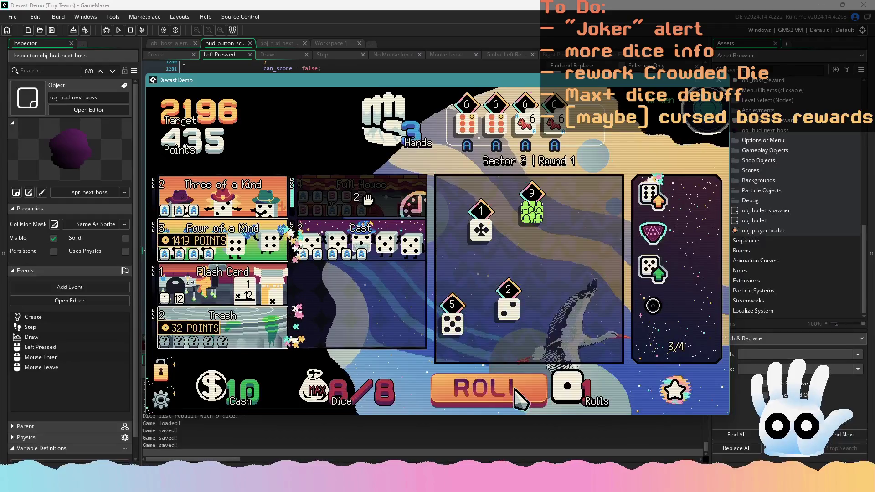
click(515, 390)
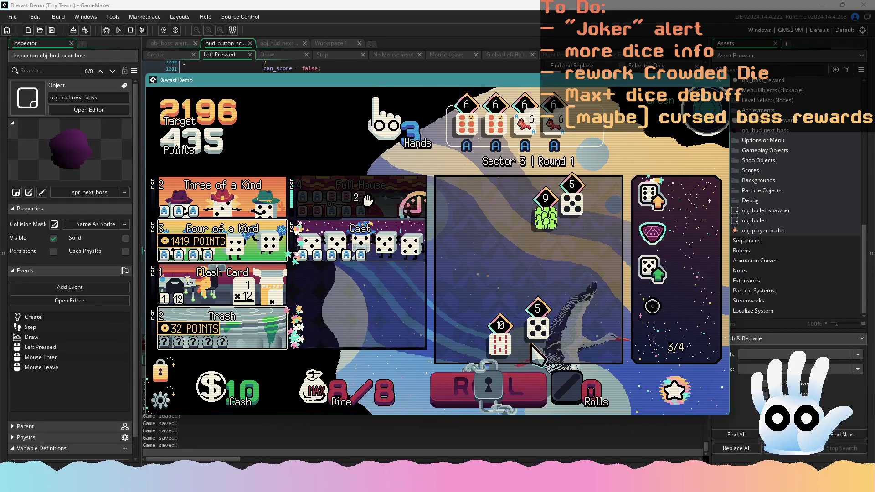
click(253, 255)
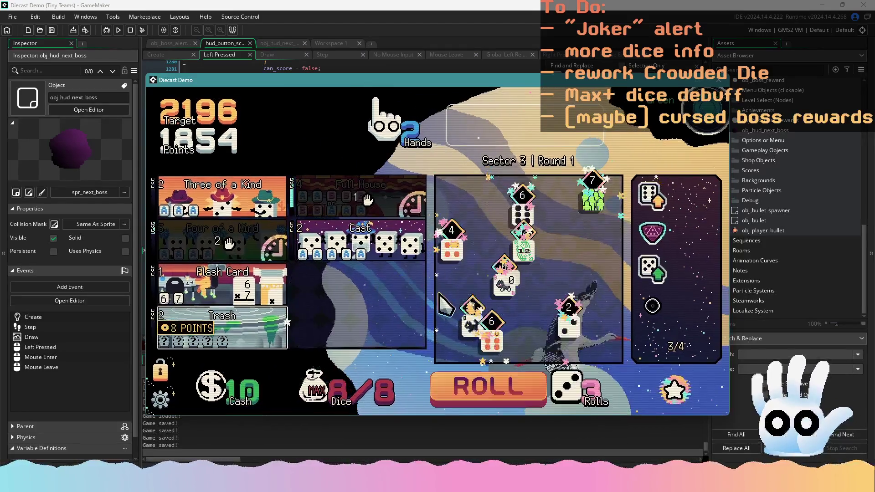
Step: Move two 6 dice into the hand and score Flash Card to clear Sector 3 Round 1
click(495, 337)
click(522, 210)
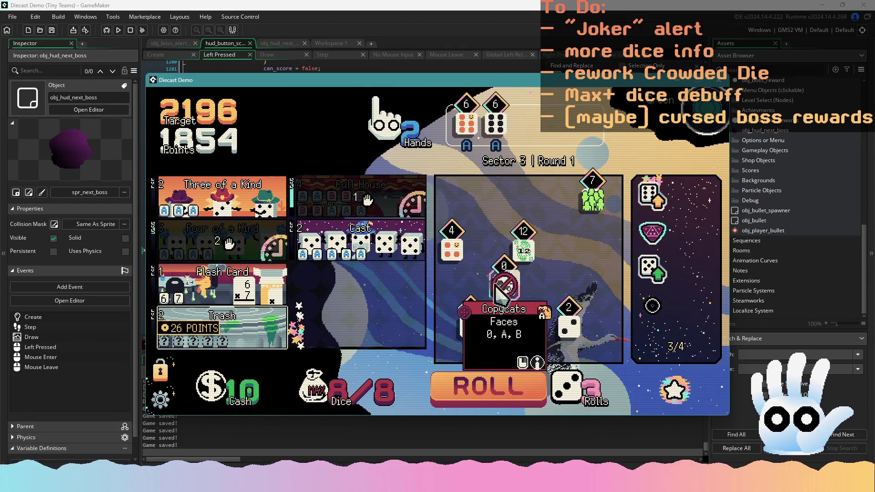
click(223, 284)
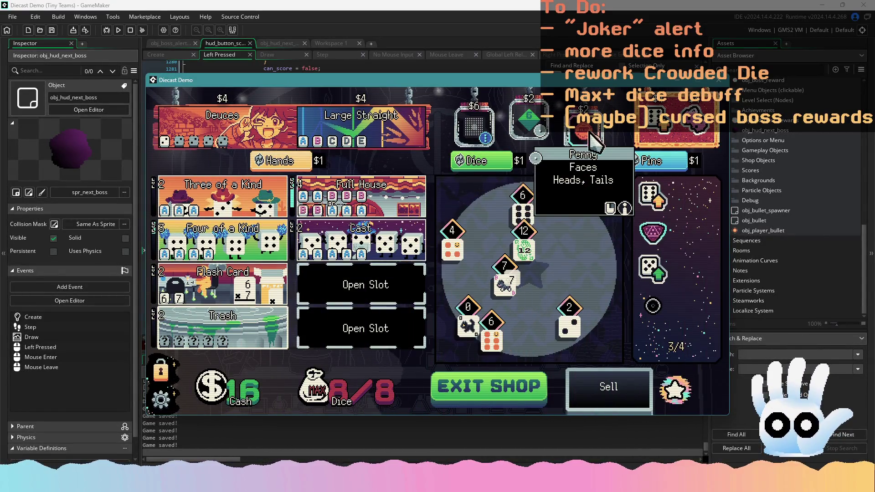
Step: Buy the Fuzzy Dice pin in the shop
mouse_move(332, 135)
mouse_move(653, 120)
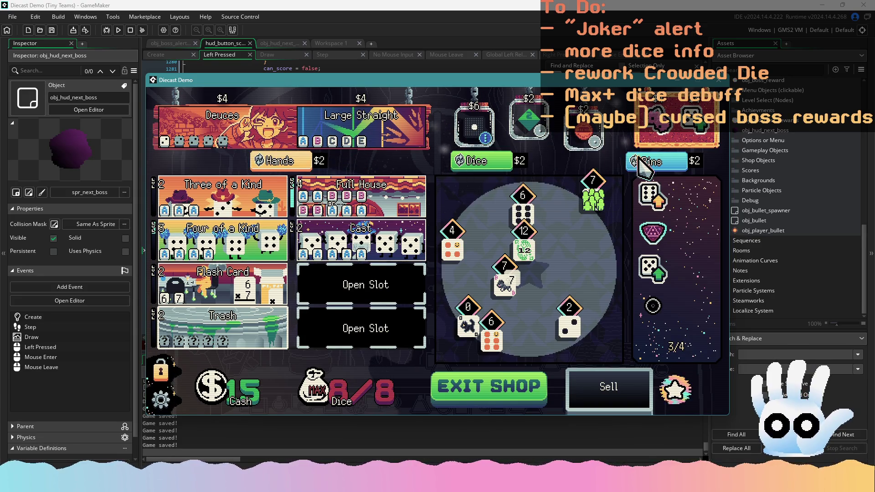
mouse_move(683, 126)
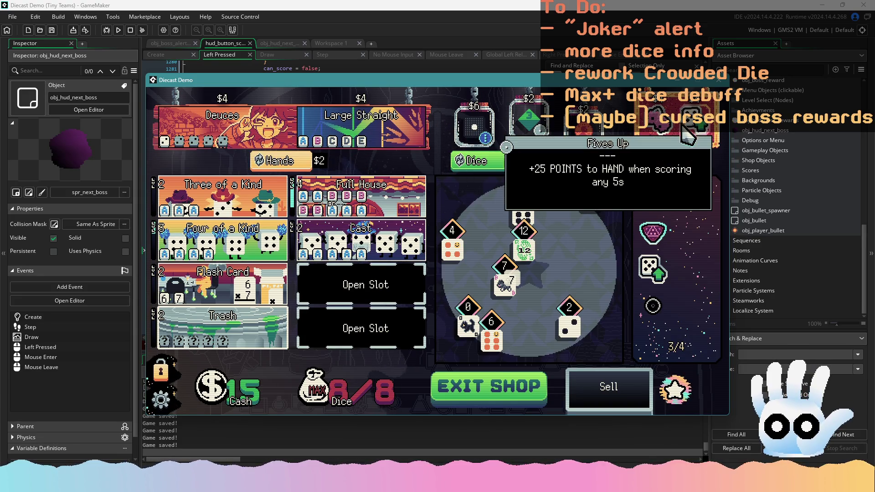
click(658, 134)
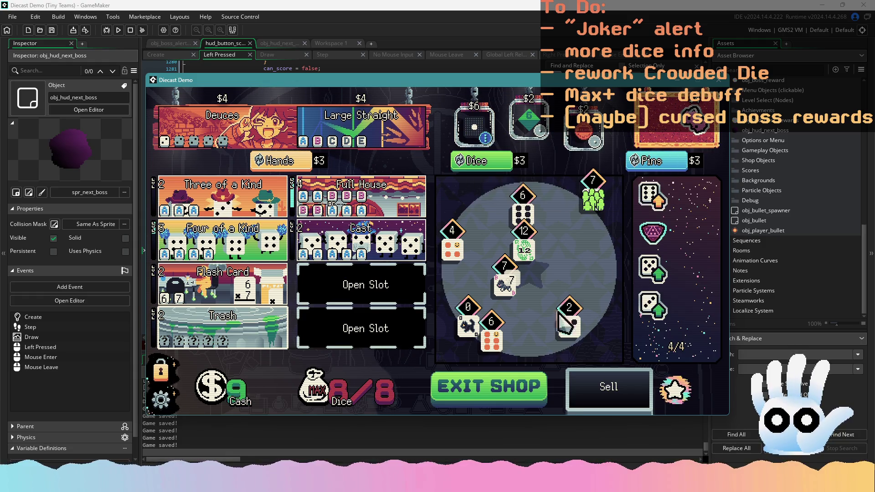
Step: Start Sector 3 Round 2, build a hand and score a Full House for 3003 points
click(492, 408)
mouse_move(544, 335)
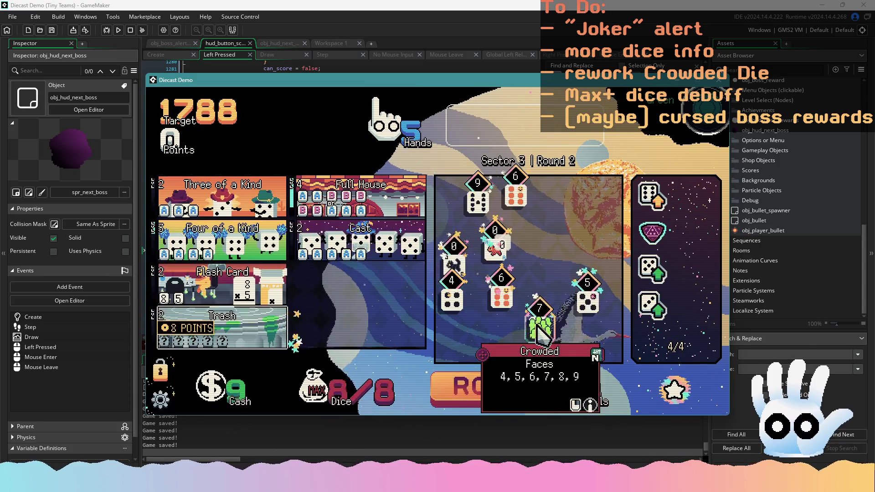
click(495, 249)
click(516, 197)
click(517, 397)
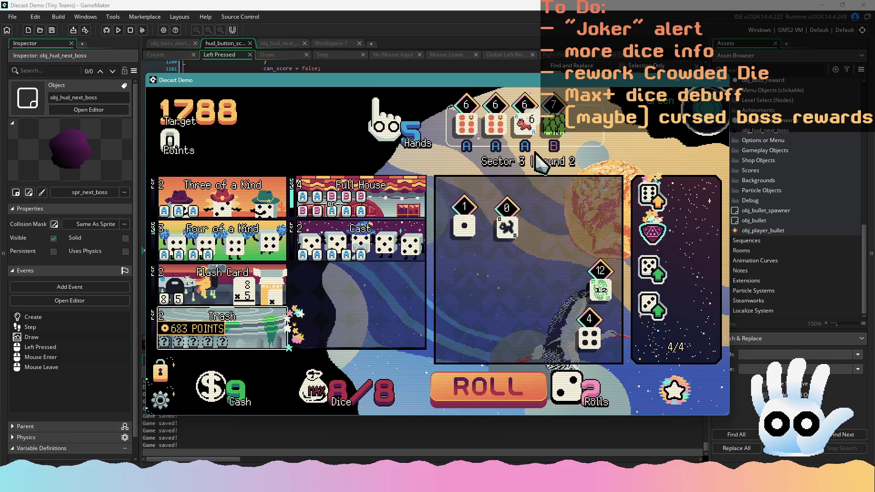
click(525, 127)
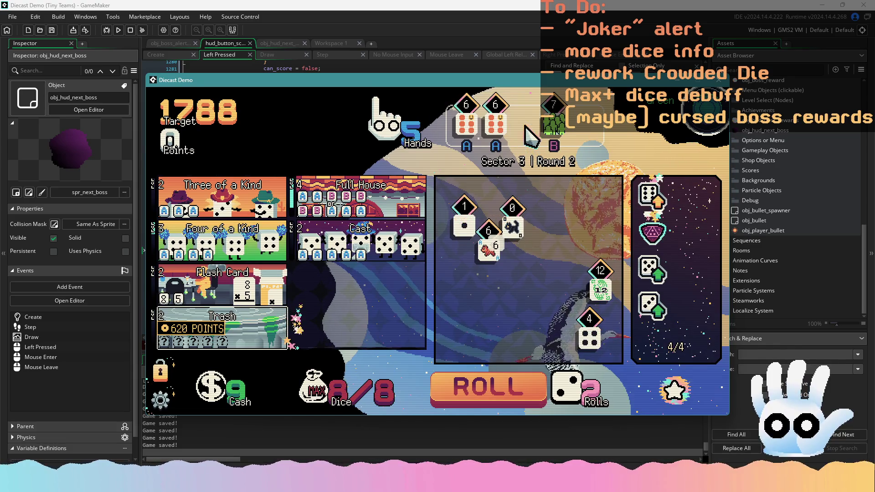
click(600, 285)
click(488, 251)
click(501, 297)
click(513, 197)
click(517, 390)
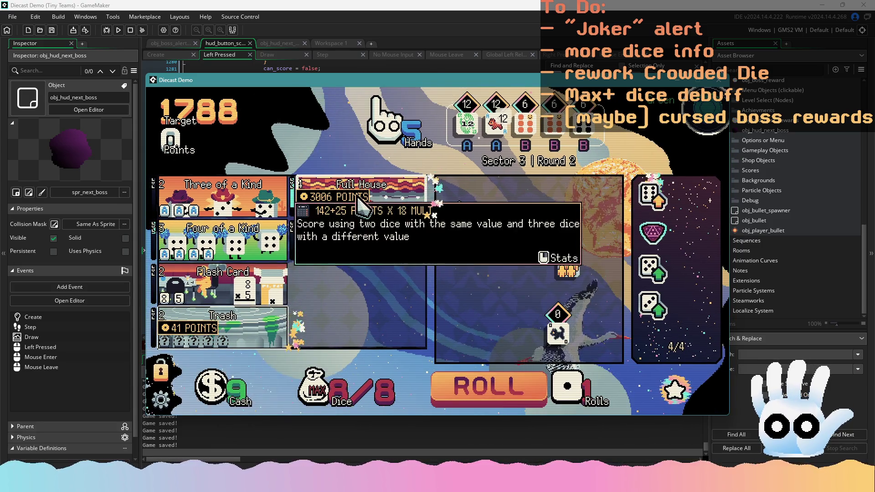
click(420, 189)
Step: Buy the Full Odds hand in the shop, leaving $17 cash
click(177, 403)
click(176, 403)
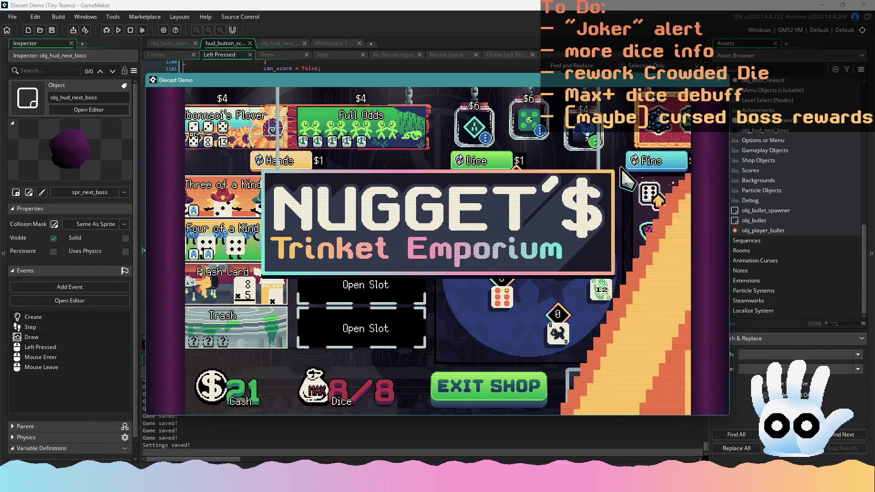
mouse_move(695, 139)
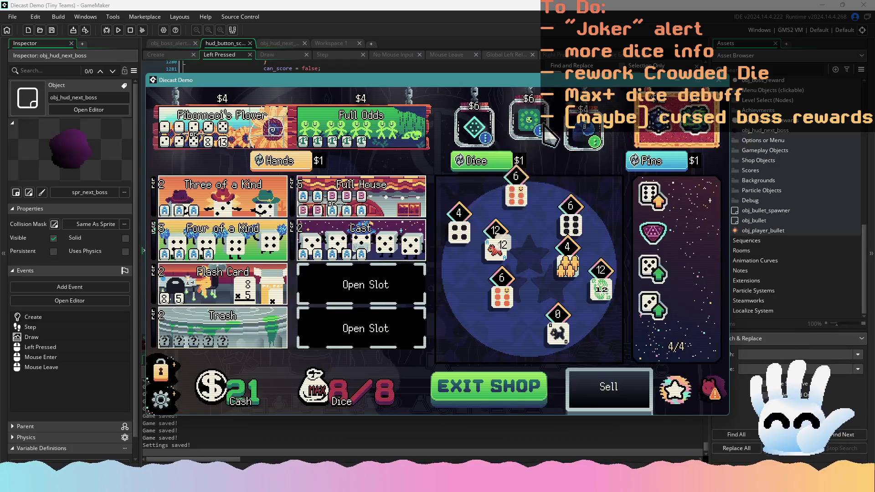
click(370, 132)
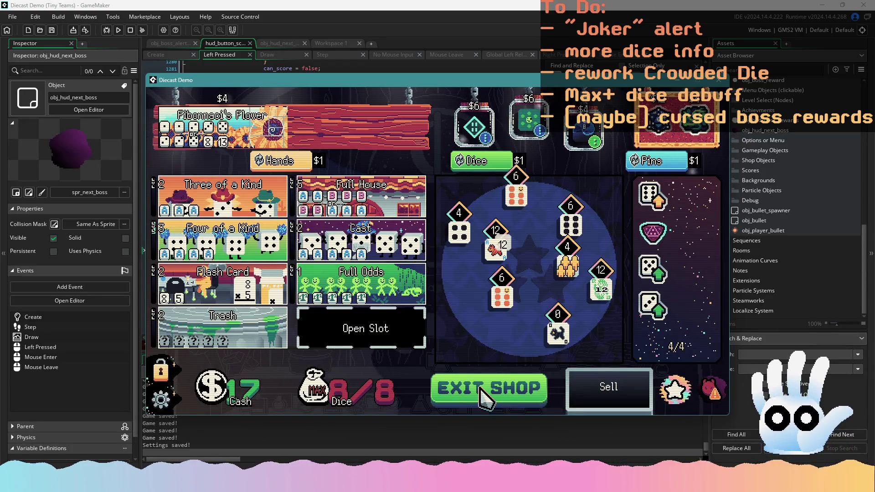
Step: Begin Sector 3 Round 3, add the Copycats die, and score a Full House reaching 3591 points
click(487, 397)
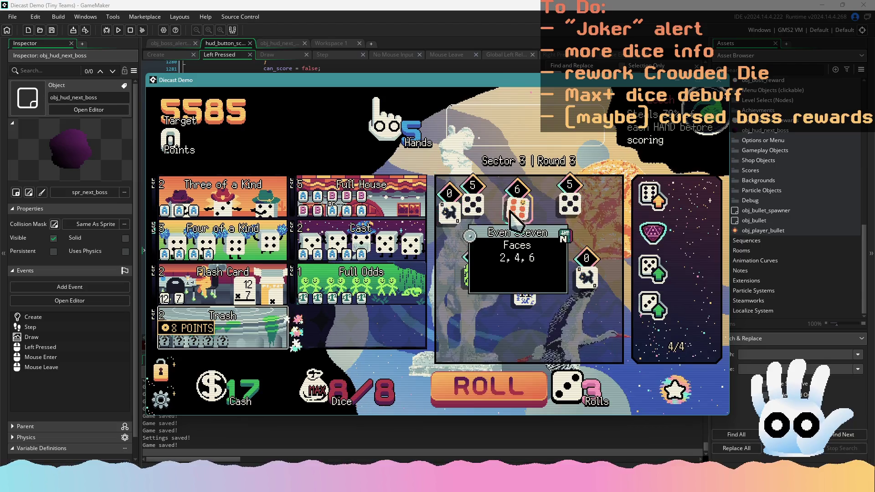
click(489, 388)
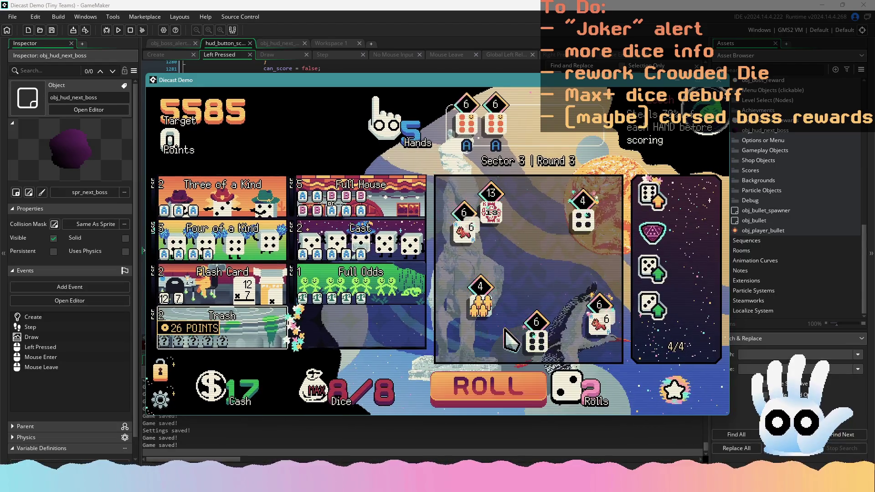
click(465, 234)
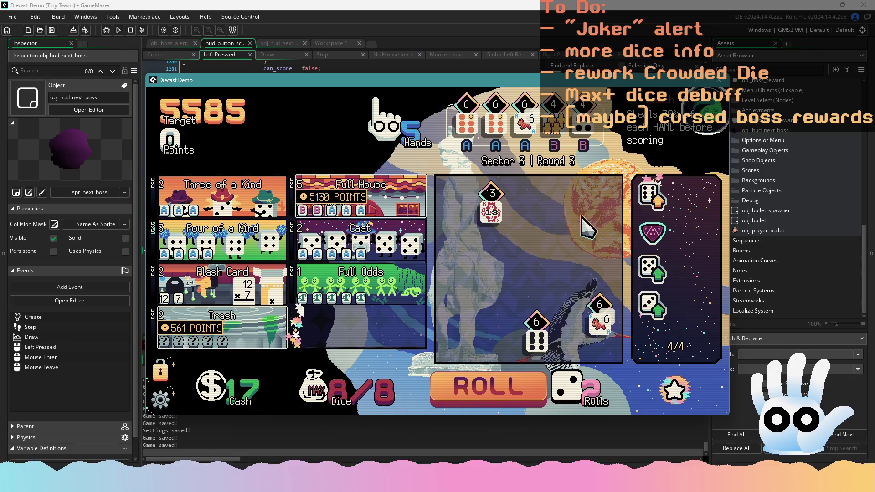
click(391, 196)
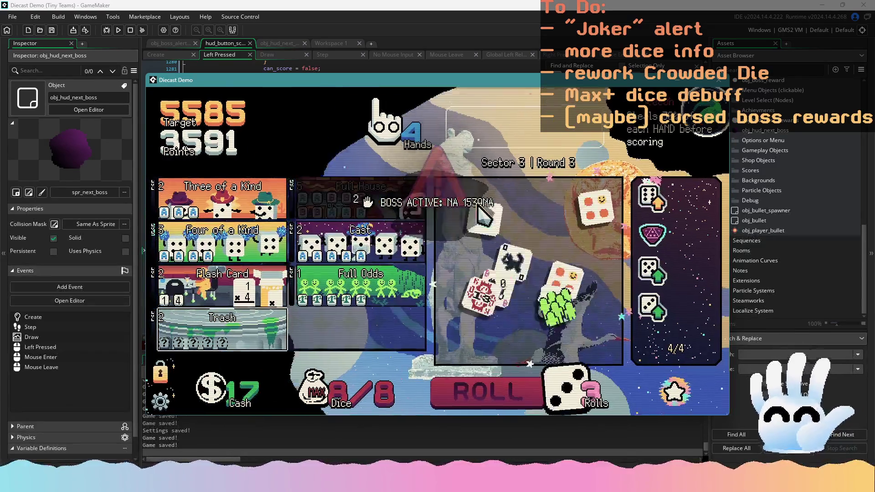
click(433, 38)
Step: Scroll up to the Leech Boss Alert block and copy its boss_text1 = "Leech" line
click(398, 175)
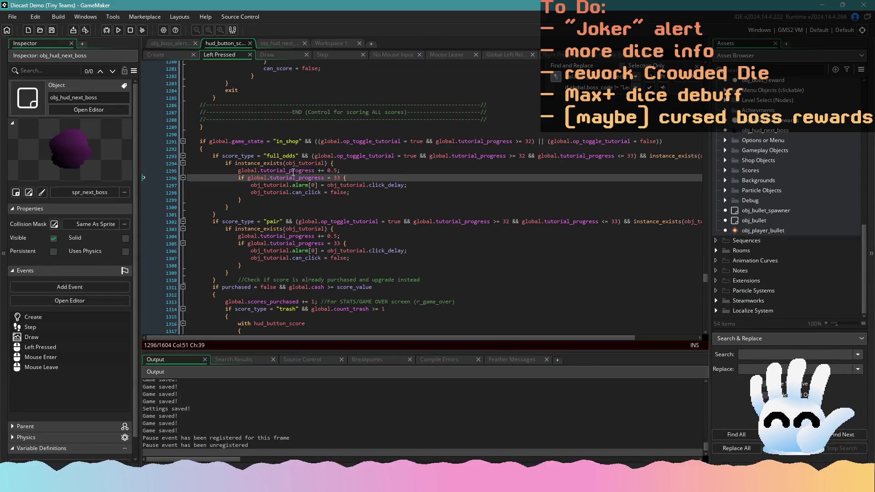
scroll(334, 241, up, 15)
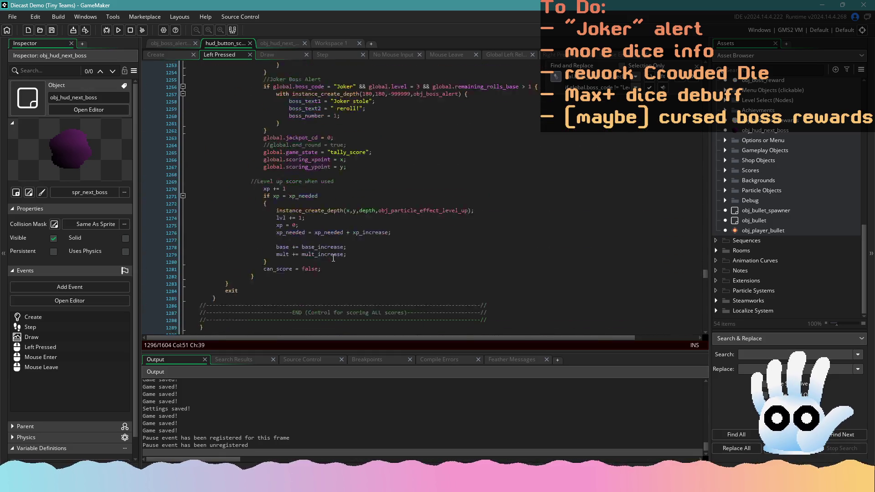
scroll(344, 257, up, 1)
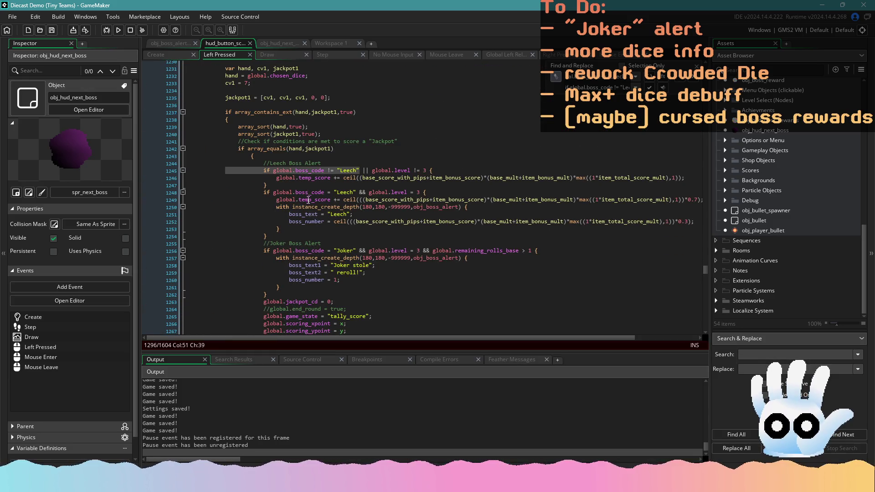
click(358, 250)
click(349, 192)
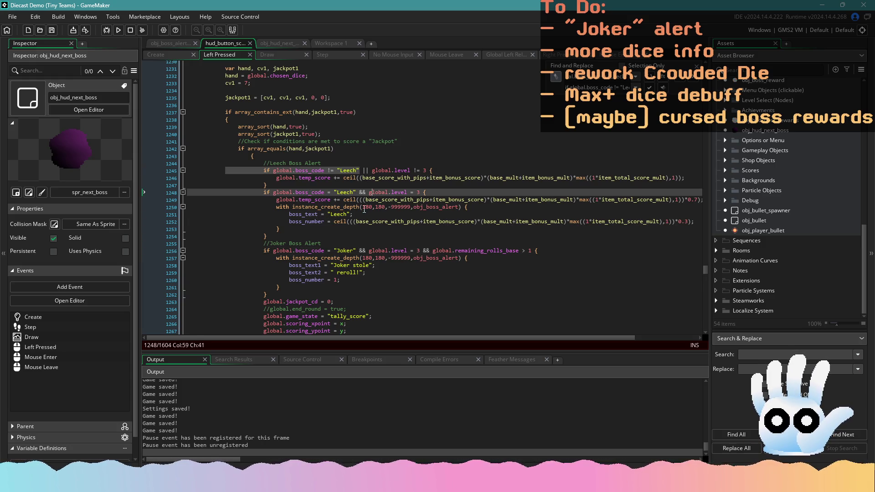
click(390, 221)
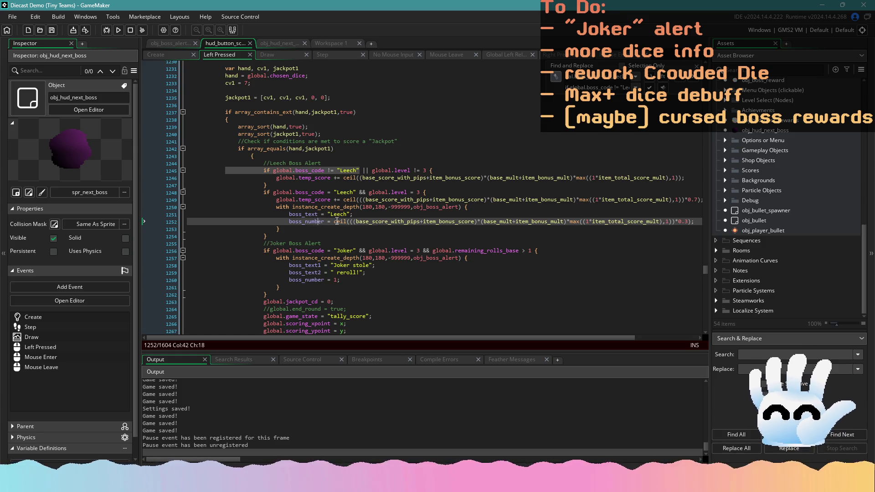
click(320, 214)
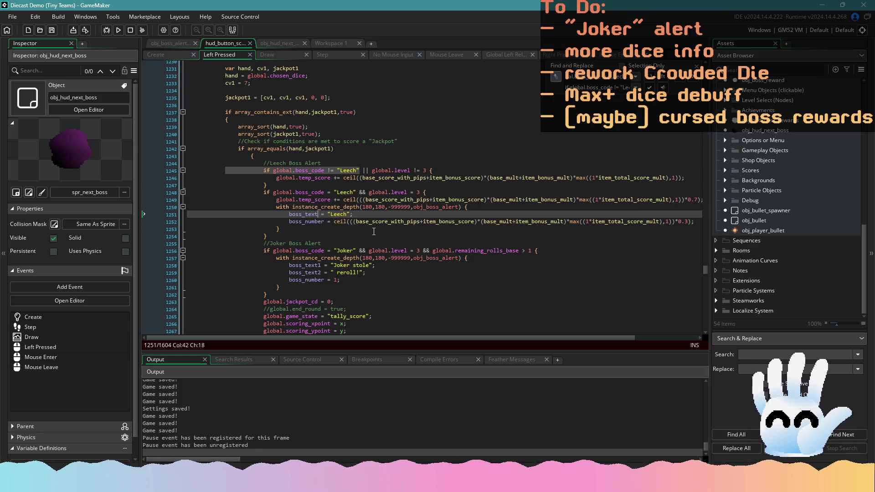
text(1)
drag(369, 214, 289, 214)
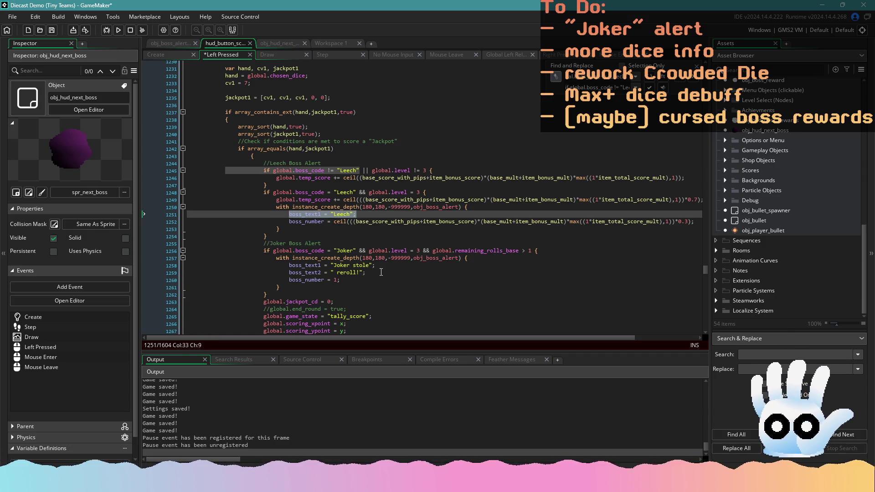
key(ctrl+c)
click(373, 214)
Step: Paste the copied line below as line 1252 and rename its variable to boss_text2
key(Return)
key(ctrl+v)
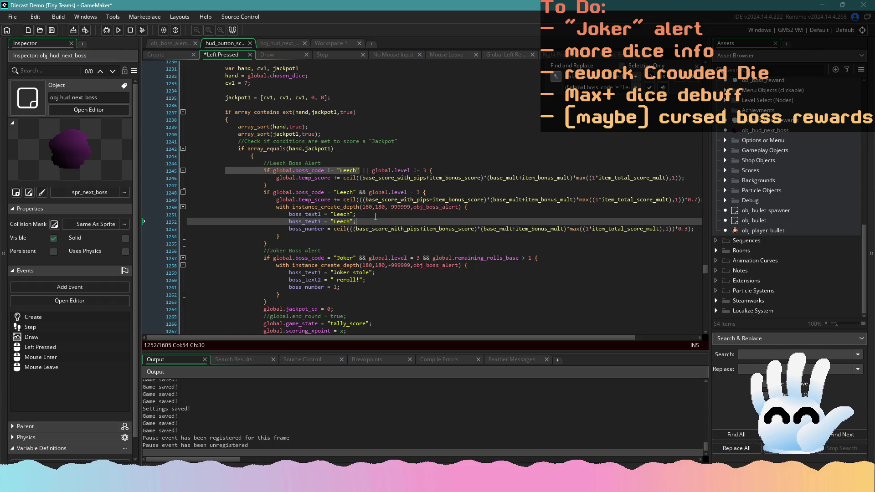
click(320, 221)
key(BackSpace)
text(2)
Step: Change line 1251 to "Leech stole" and line 1252 to " POINTS!", then save
double_click(341, 222)
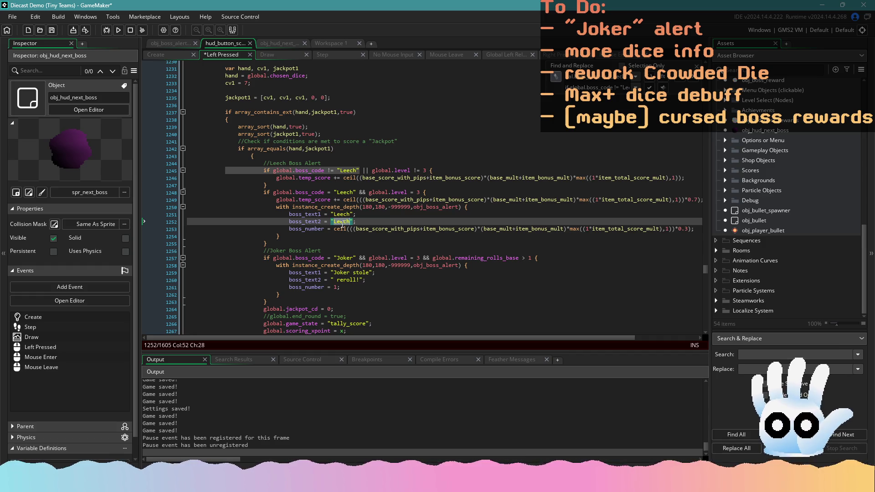
click(348, 215)
text(sti)
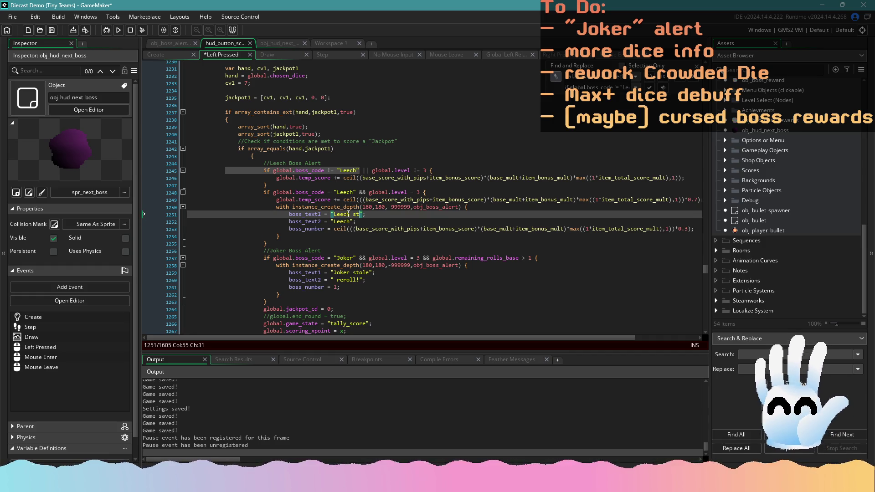
key(BackSpace)
text(ole)
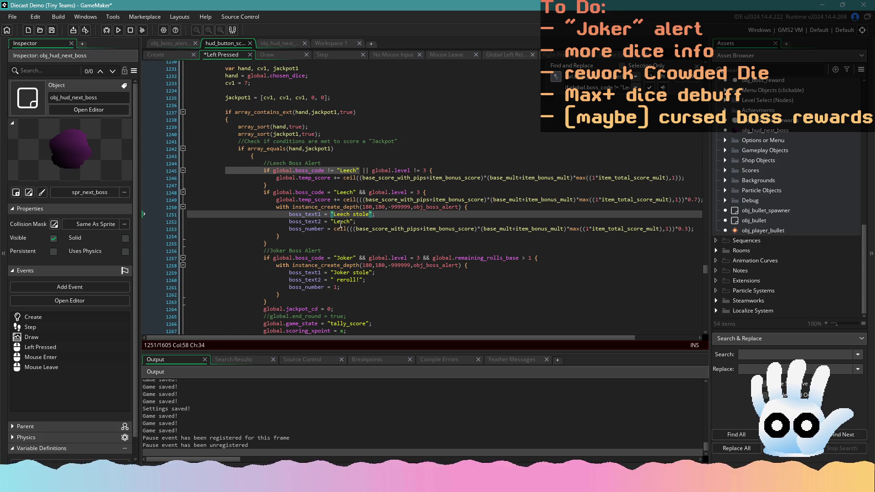
double_click(341, 222)
text(POINTS!)
key(ctrl+s)
Step: Search for the boss_text1 Leech assignment to find the older alert at line 138
mouse_move(372, 221)
mouse_down()
mouse_move(245, 207)
mouse_move(179, 214)
mouse_up()
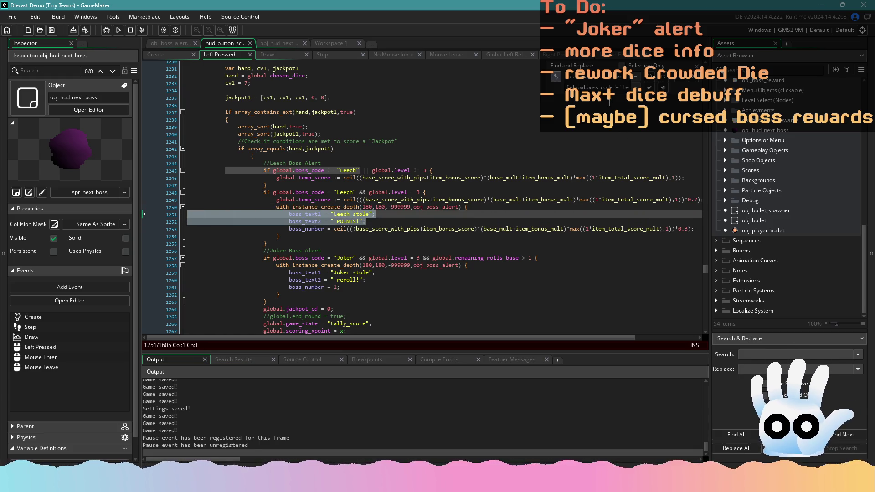
key(ctrl+f)
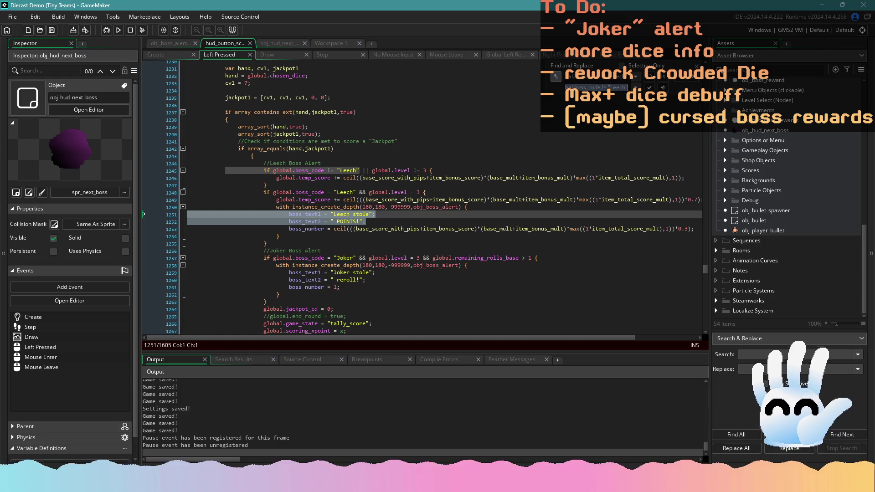
key(Home)
key(shift+Right)
key(shift+Right)
key(shift+Right)
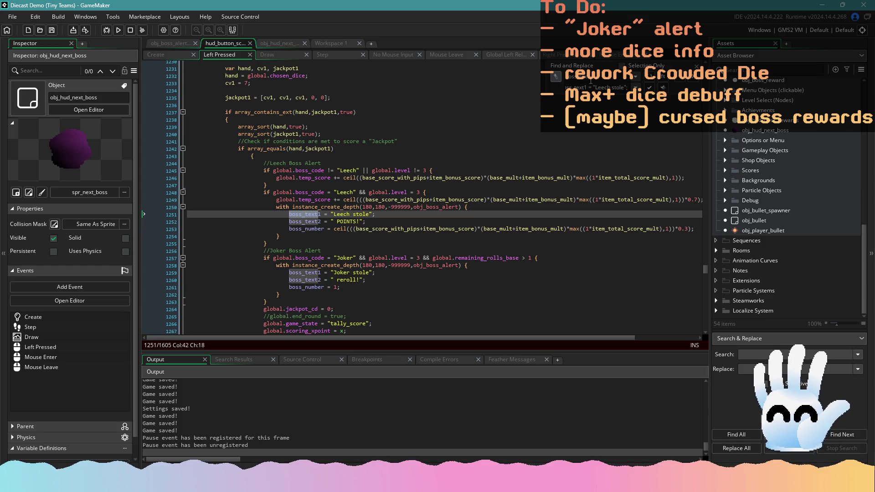
key(F3)
key(shift+Right)
key(shift+Right)
key(shift+Right)
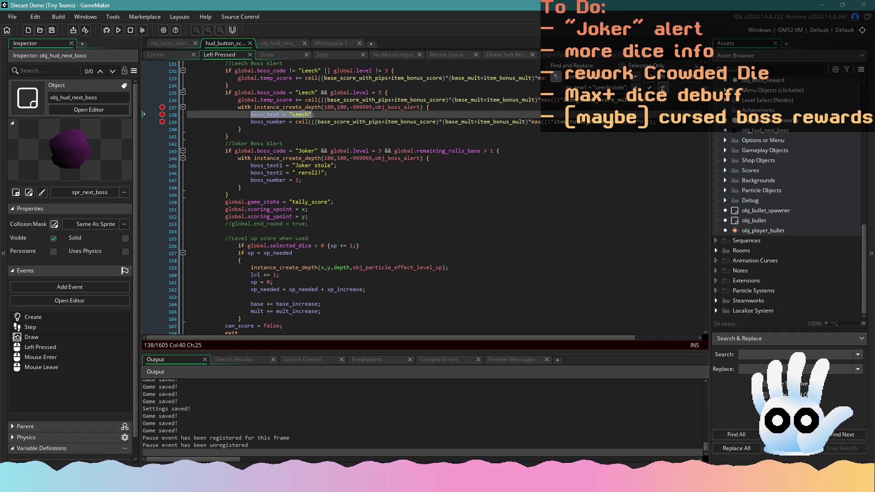
Step: Replace the older Leech alerts at lines 138 and 204 with boss_text1 = "Leech stole"
click(649, 88)
click(558, 144)
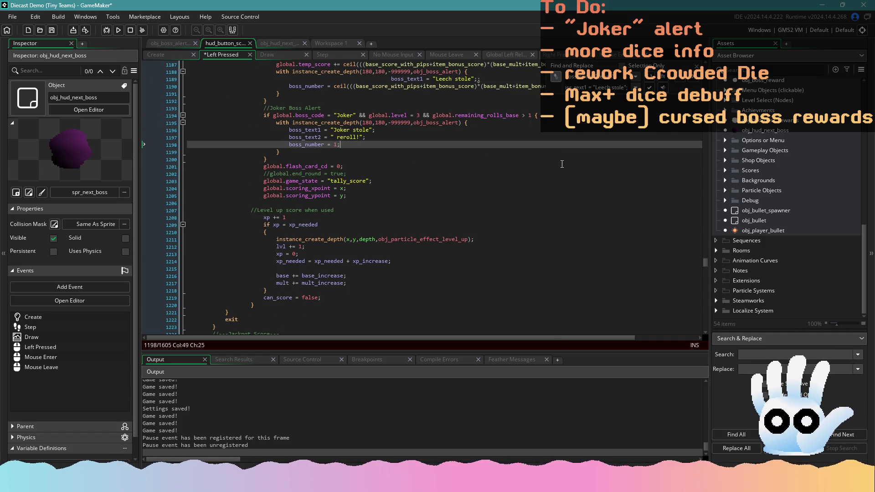
scroll(561, 162, up, 5)
key(F3)
key(F3)
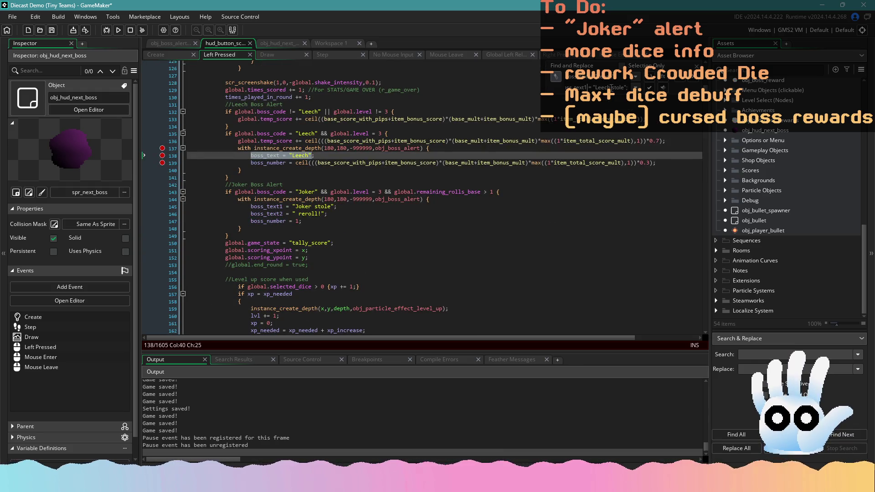
drag(611, 87, 640, 90)
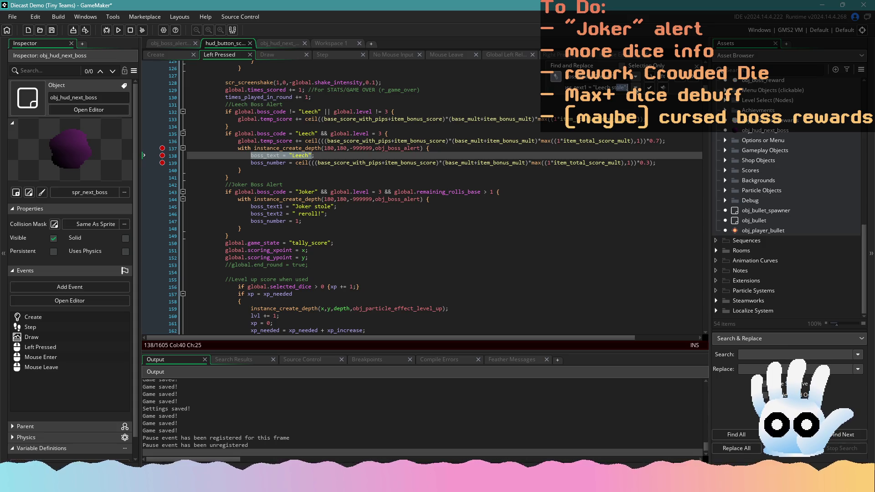
click(605, 88)
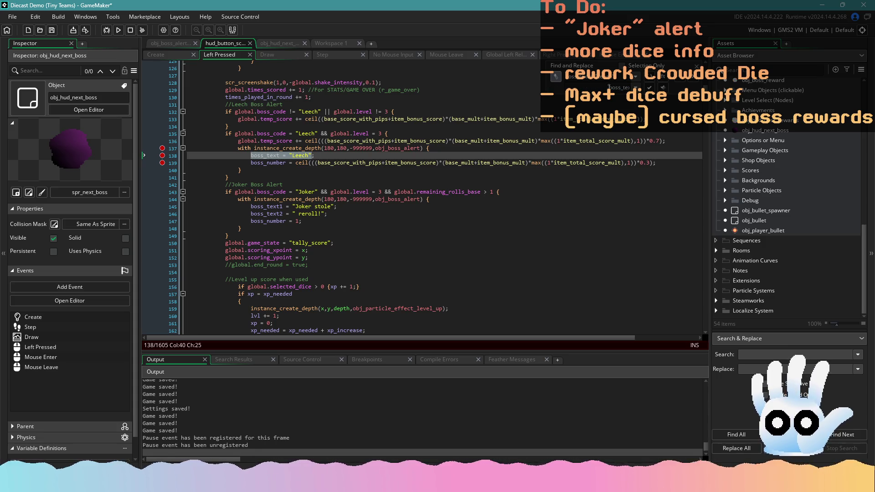
drag(605, 88, 628, 88)
click(628, 88)
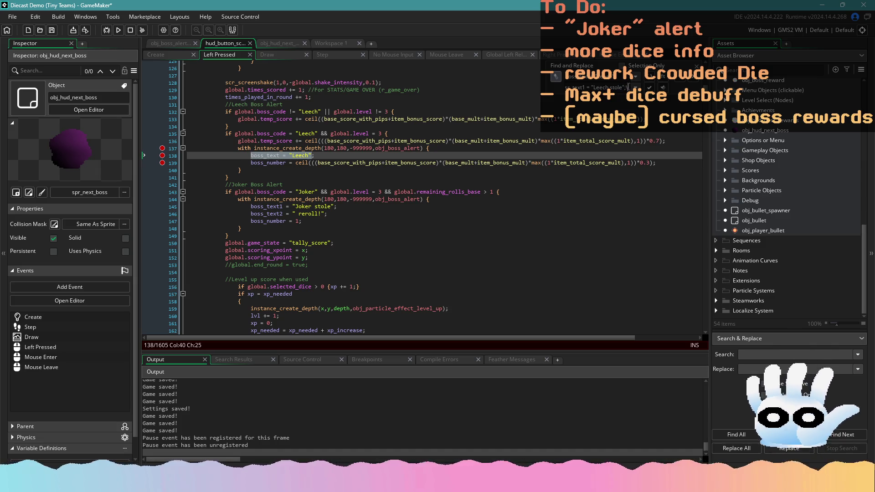
key(Return)
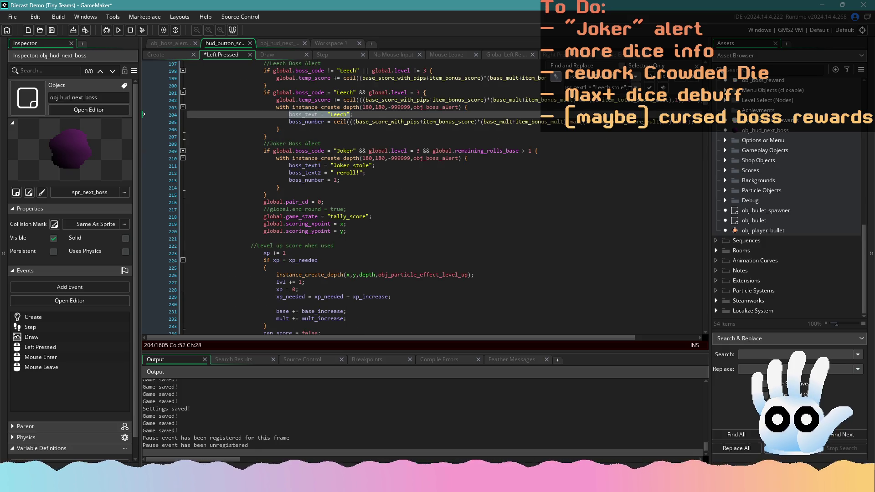
key(Return)
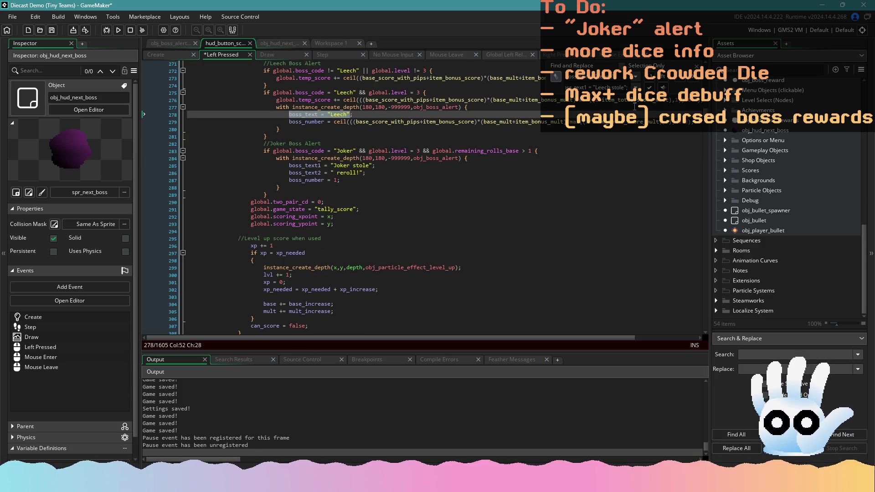
Step: Save the script and undo an accidental edit to the Leech stole line 1251
scroll(547, 160, up, 20)
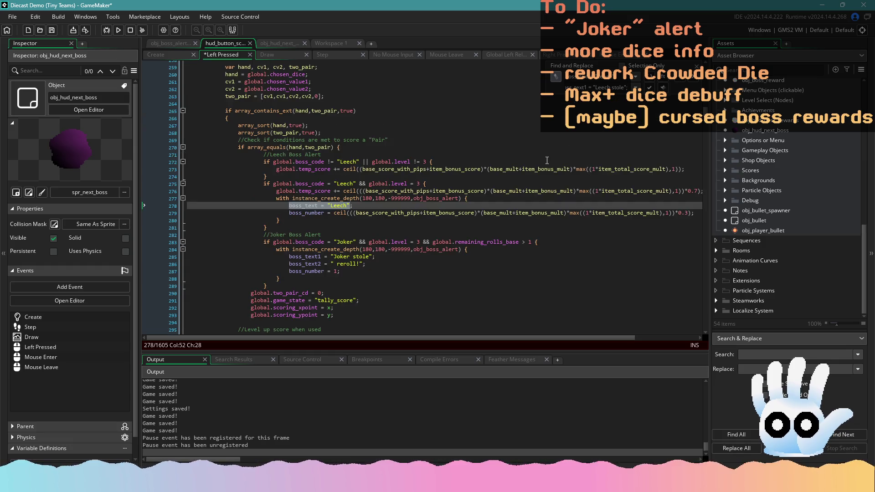
scroll(506, 183, up, 1)
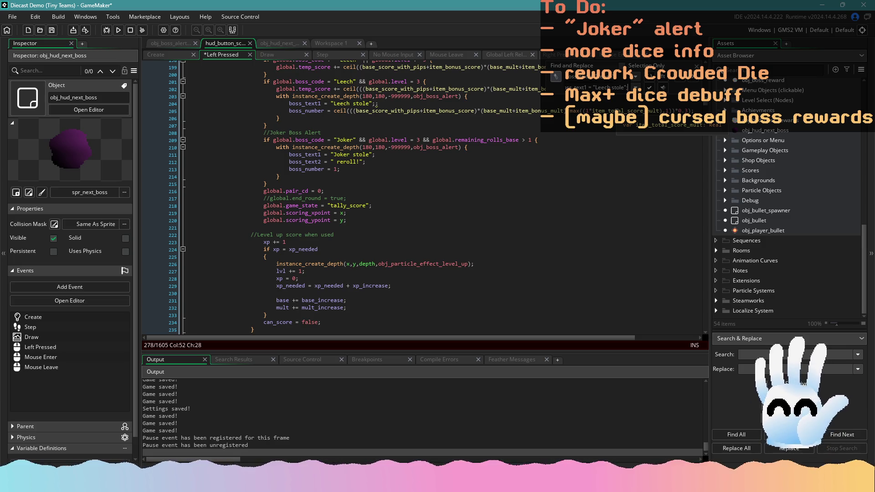
key(Return)
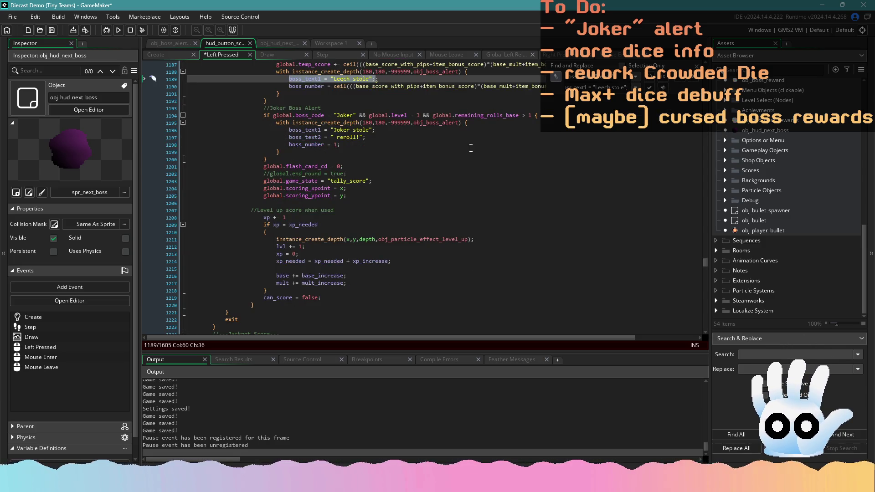
key(ctrl+s)
click(481, 78)
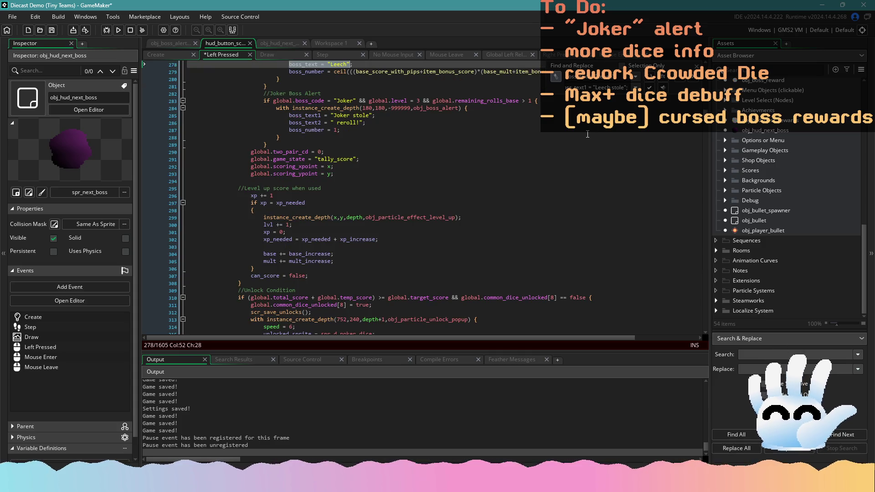
key(F3)
key(BackSpace)
key(BackSpace)
key(BackSpace)
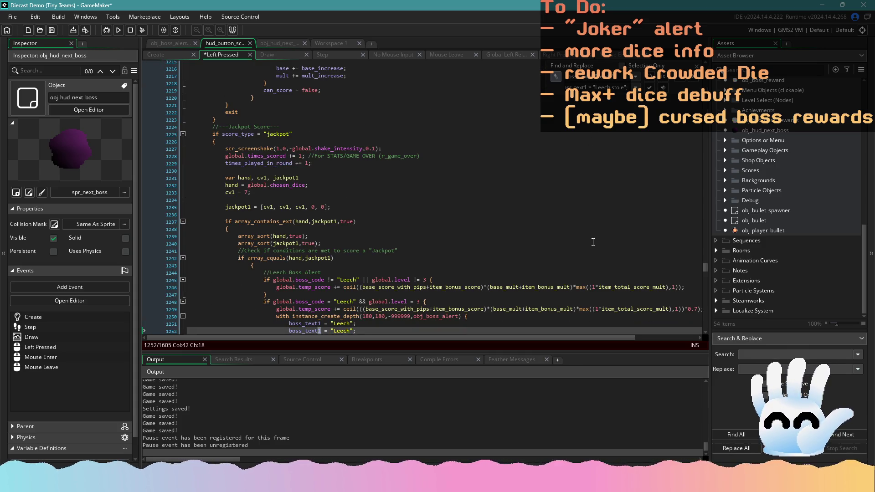
key(ctrl+z)
key(ctrl+z)
key(ctrl+z)
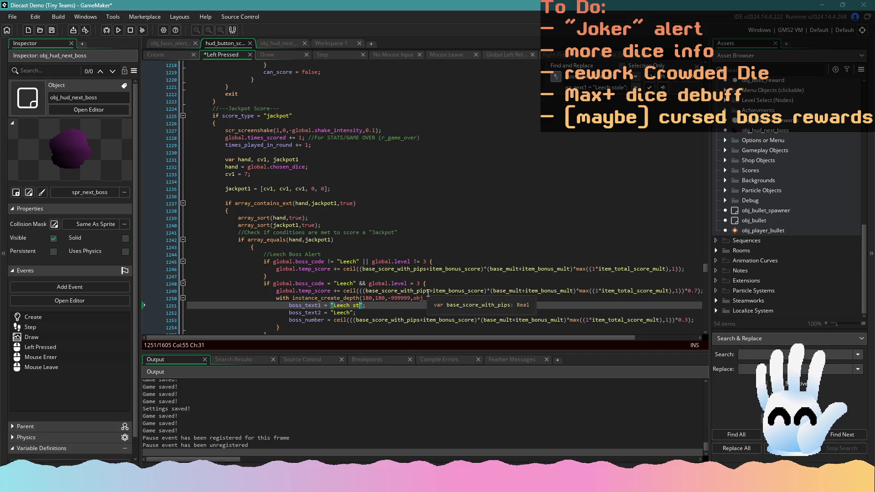
key(ctrl+z)
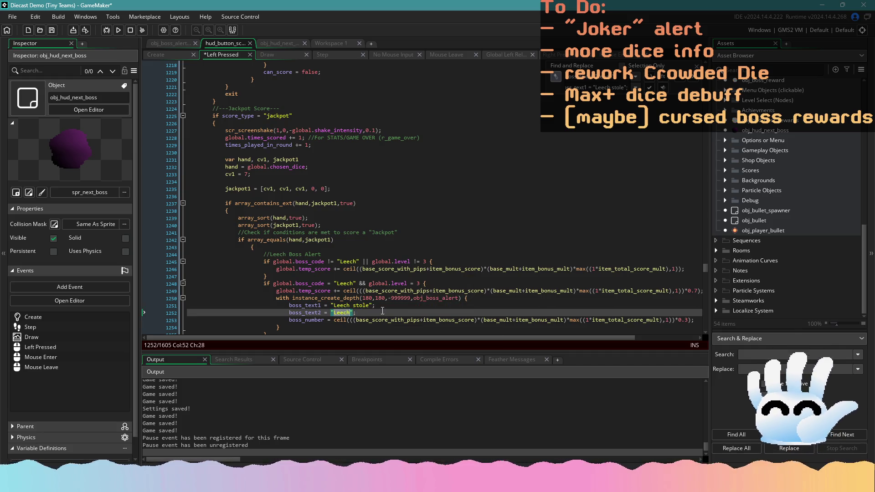
click(287, 306)
drag(287, 306, 377, 306)
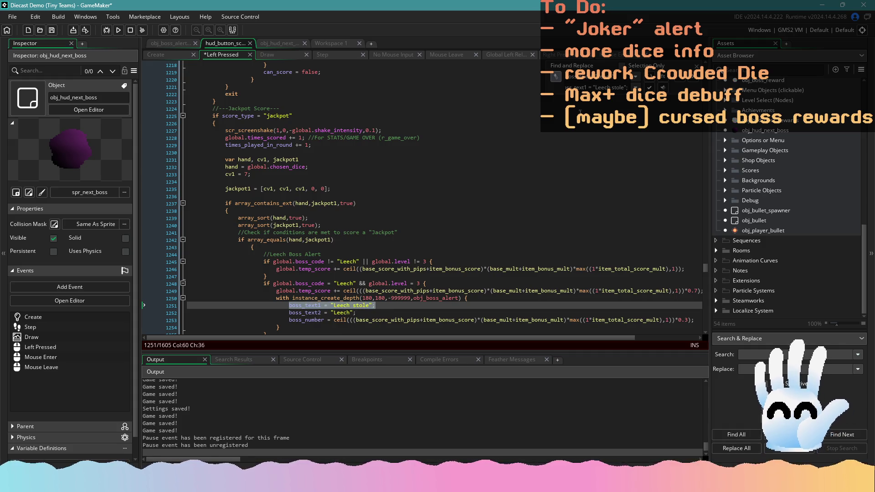
Step: Step through the Leech stole matches, retype " POINTS!" on line 1252, and save
key(ctrl+z)
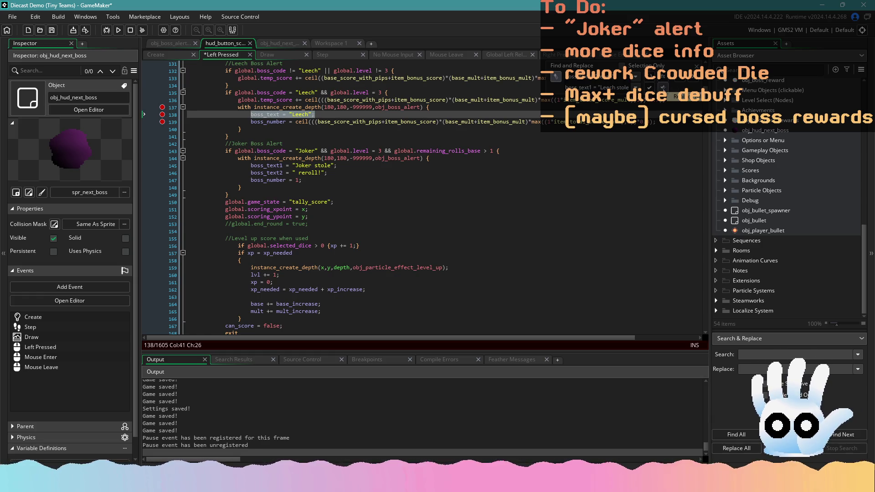
click(663, 87)
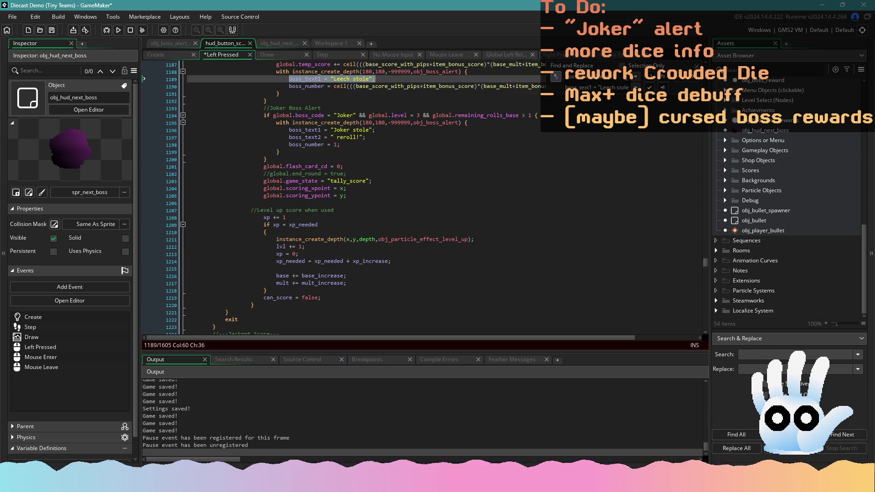
click(621, 82)
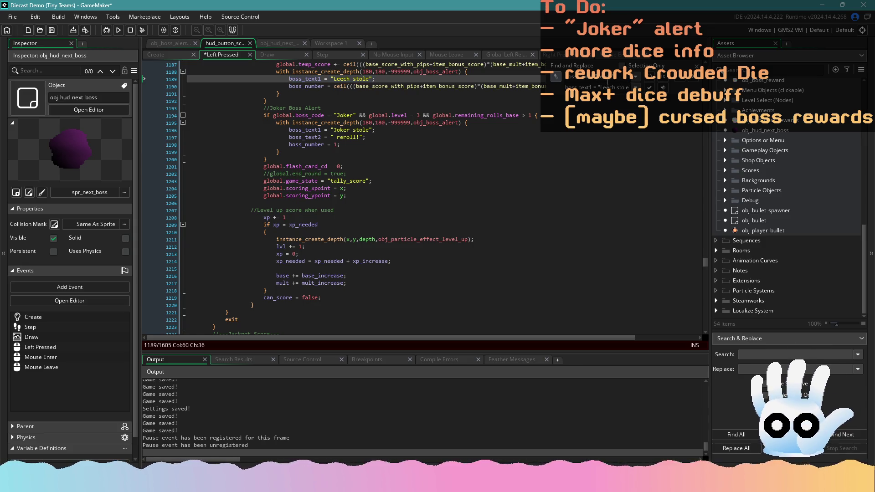
key(Return)
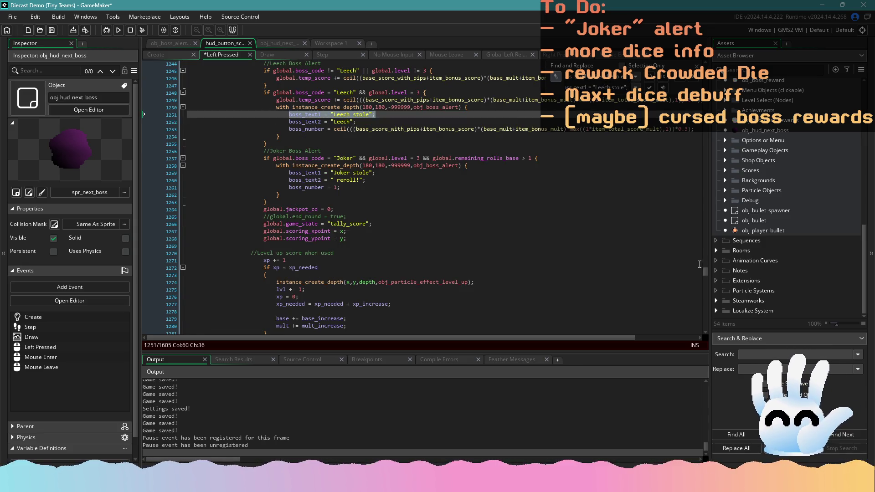
scroll(704, 274, up, 7)
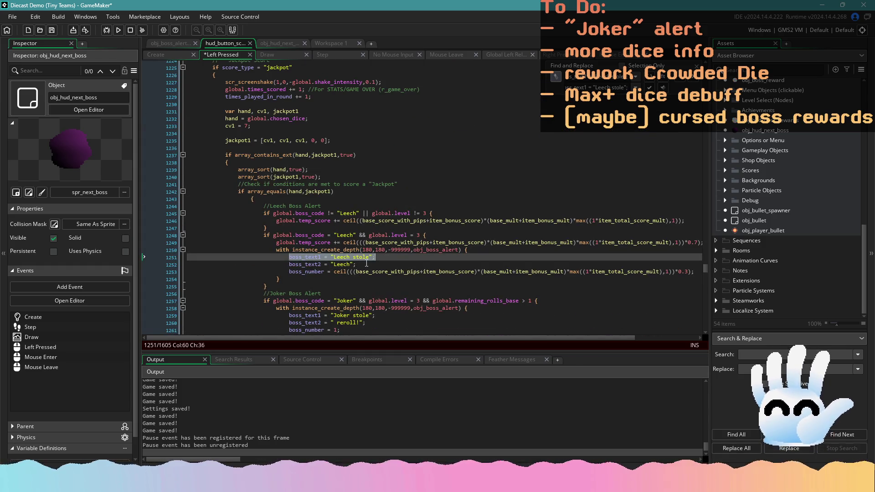
click(364, 264)
double_click(345, 265)
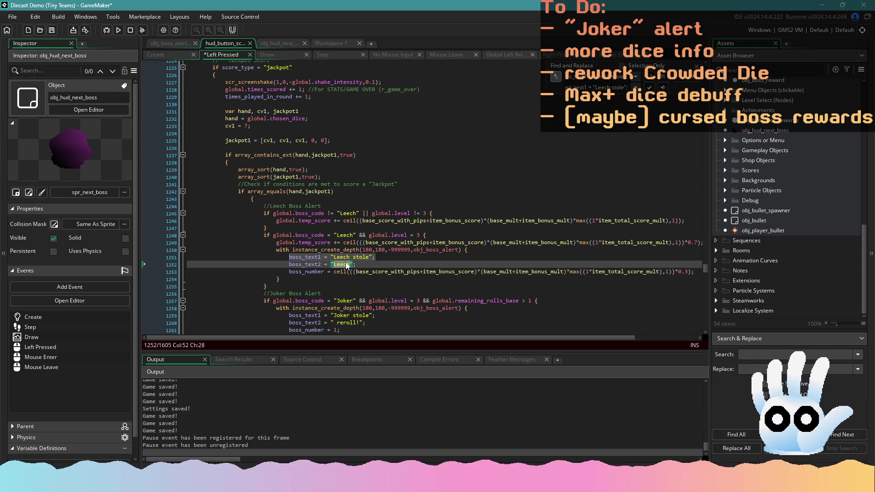
text(POINTS!)
key(ctrl+s)
key(ctrl+shift+Left)
key(ctrl+shift+Left)
key(ctrl+shift+Left)
key(ctrl+c)
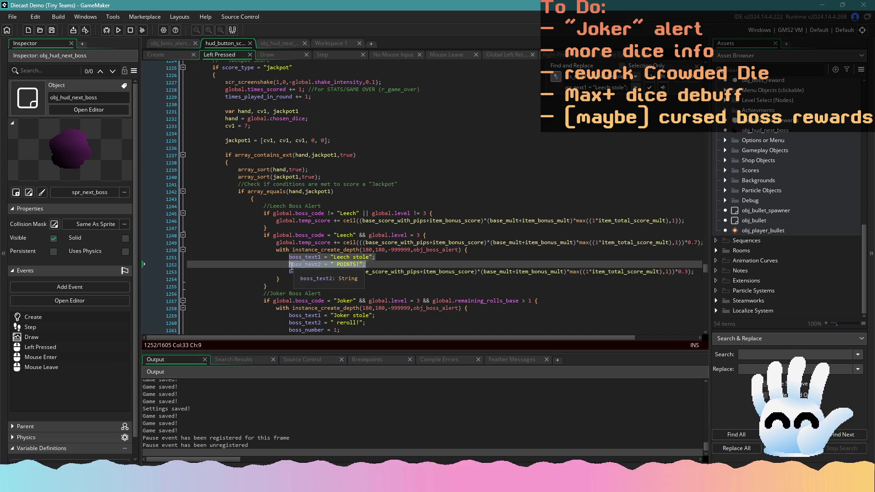
Step: Paste boss_text2 = " POINTS!"; below the Leech stole alerts at lines 138 and 205
click(683, 81)
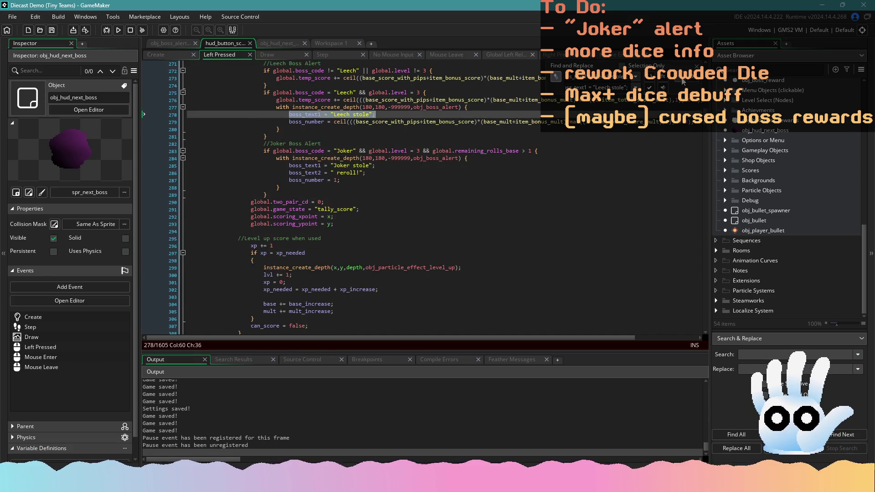
click(683, 81)
click(663, 87)
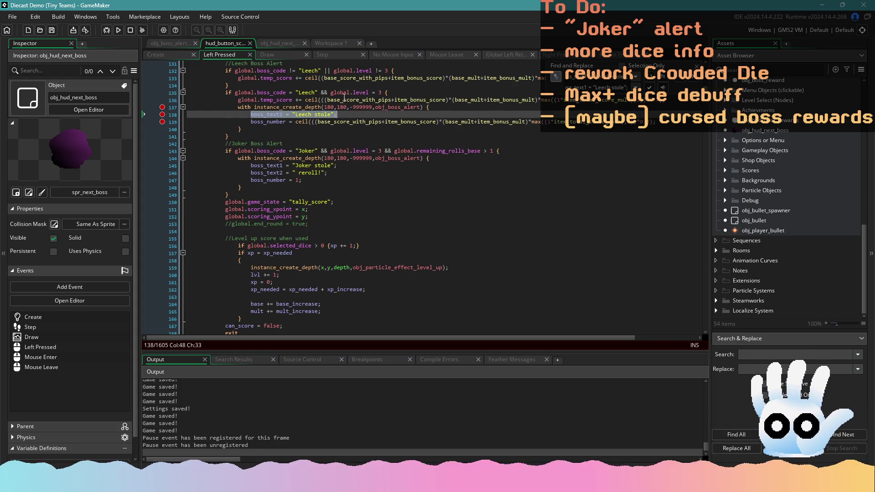
key(End)
key(Return)
key(ctrl+v)
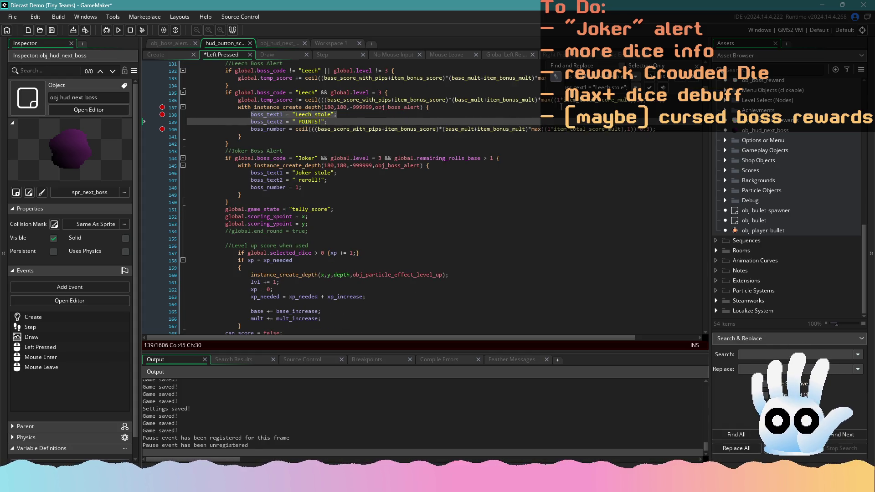
click(693, 82)
key(End)
key(Return)
key(ctrl+v)
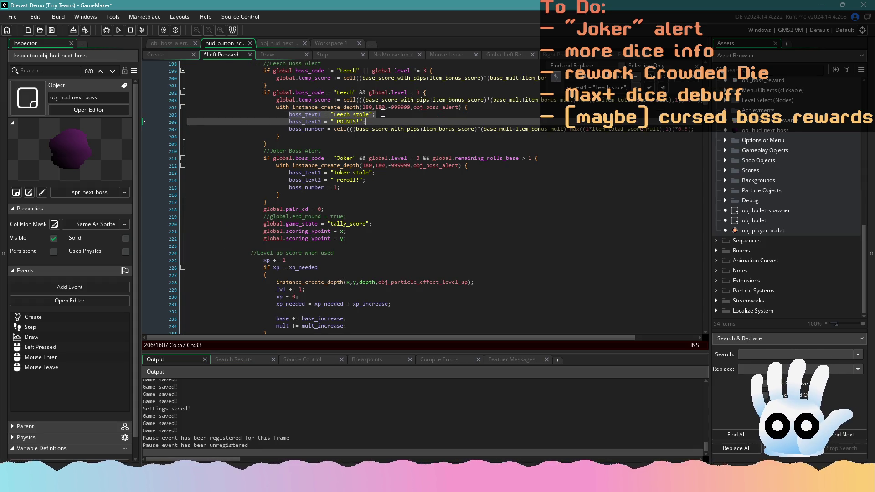
Step: Add the " POINTS!" second line under the Leech stole alert at line 280 and the next three matches
click(696, 81)
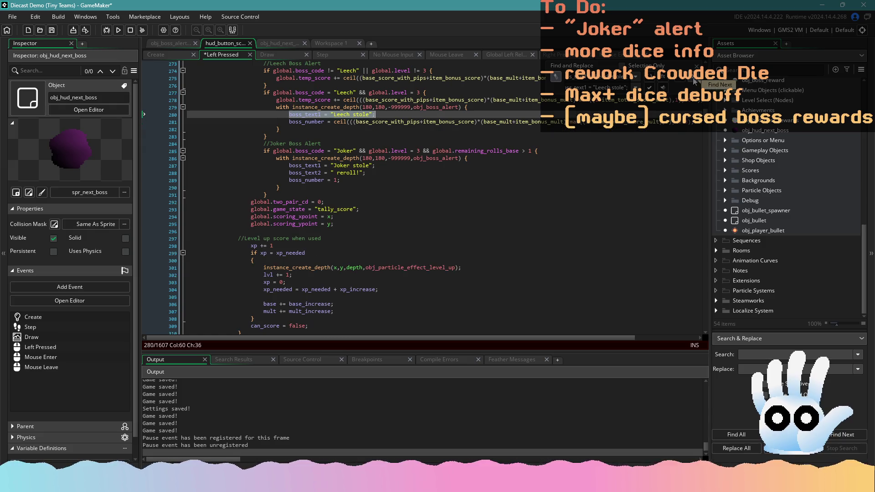
key(End)
key(Return)
key(ctrl+v)
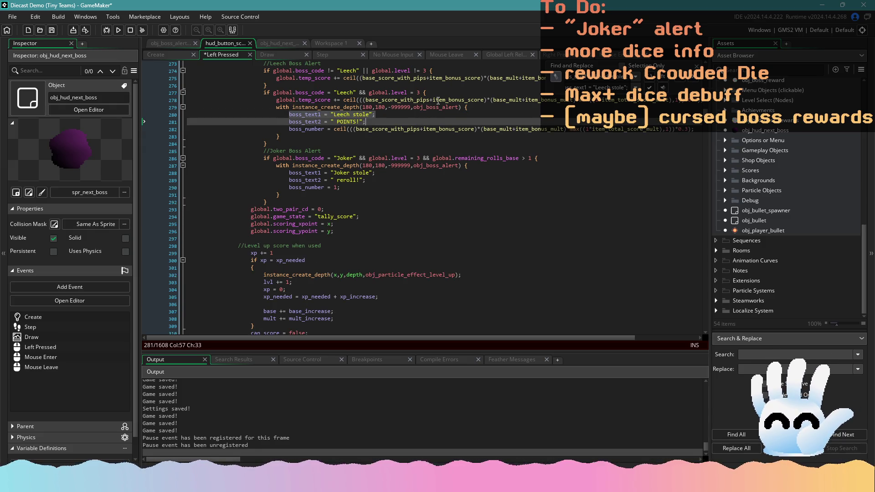
click(696, 81)
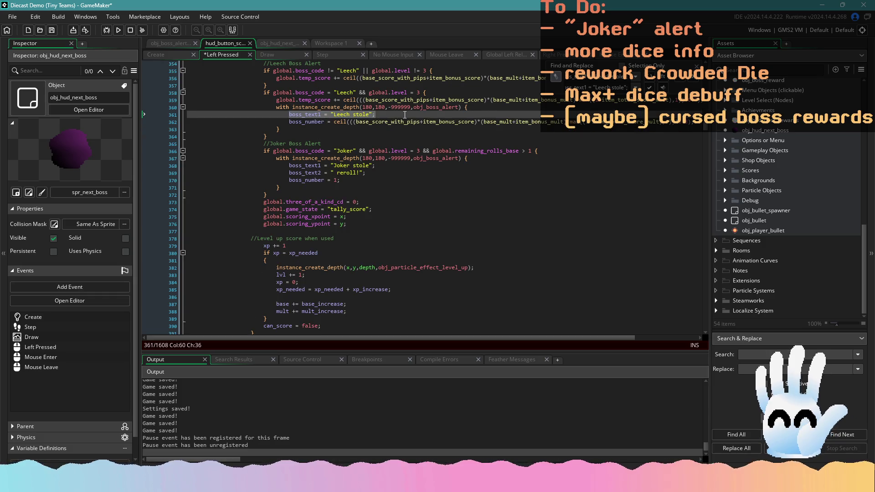
key(End)
key(Return)
key(ctrl+v)
click(693, 82)
key(End)
key(Return)
key(ctrl+v)
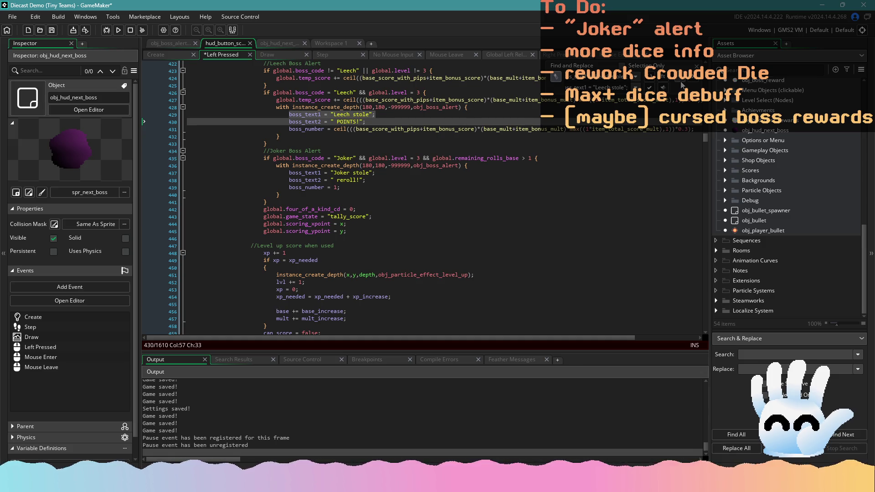
click(693, 81)
key(End)
key(Return)
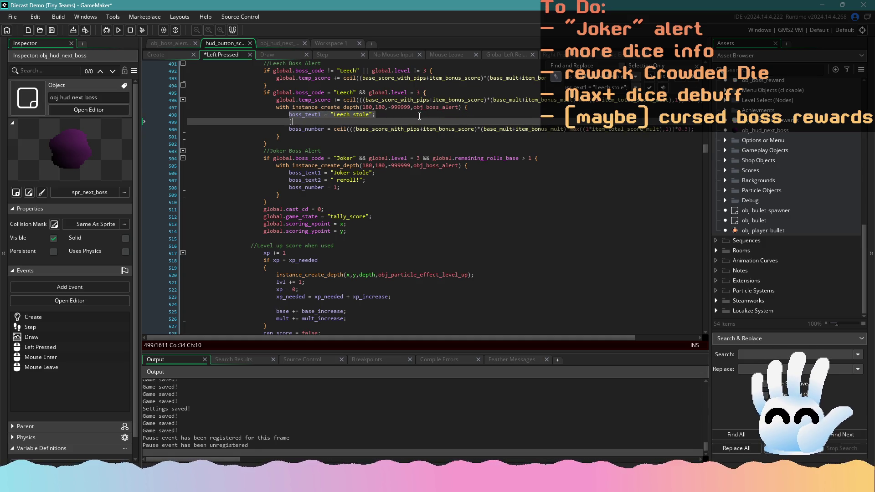
key(ctrl+v)
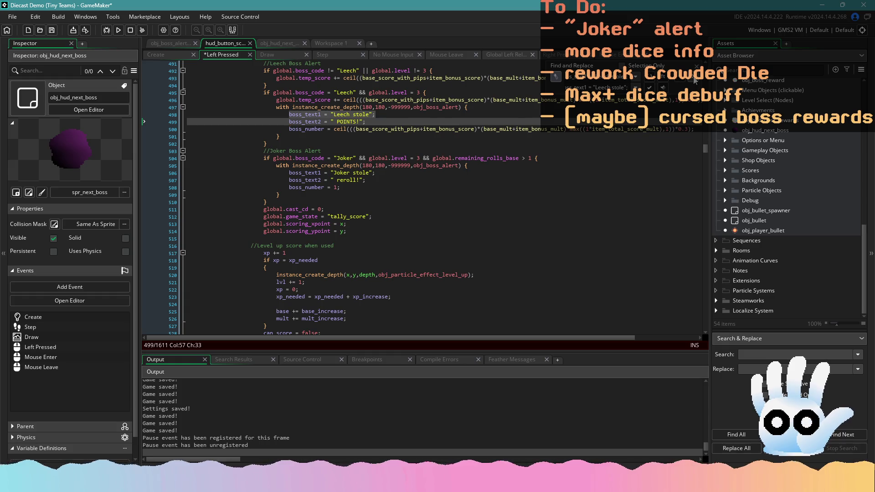
Step: Continue through the next Leech stole matches, pasting the " POINTS!" line below each
click(693, 81)
key(End)
key(Return)
key(ctrl+v)
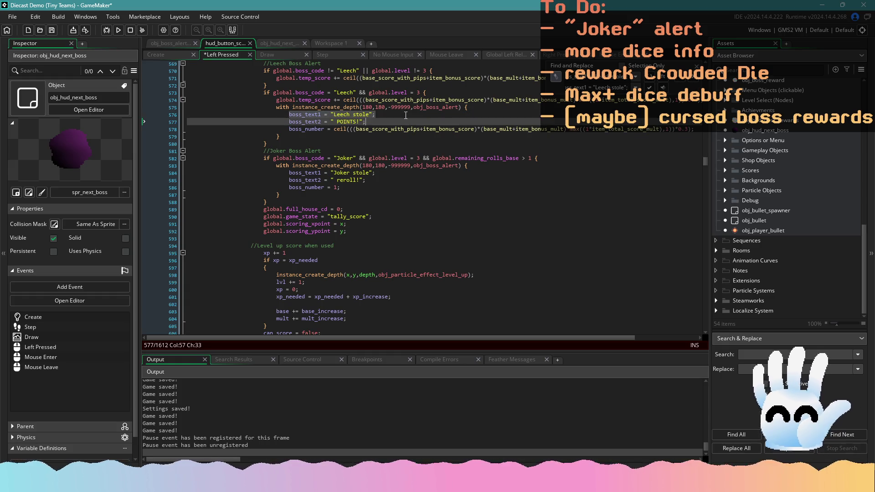
click(693, 81)
key(End)
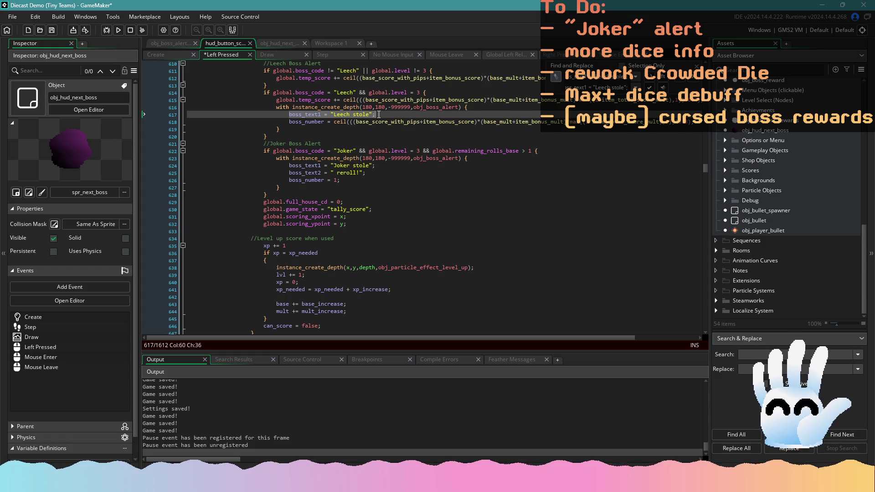
key(Return)
key(ctrl+v)
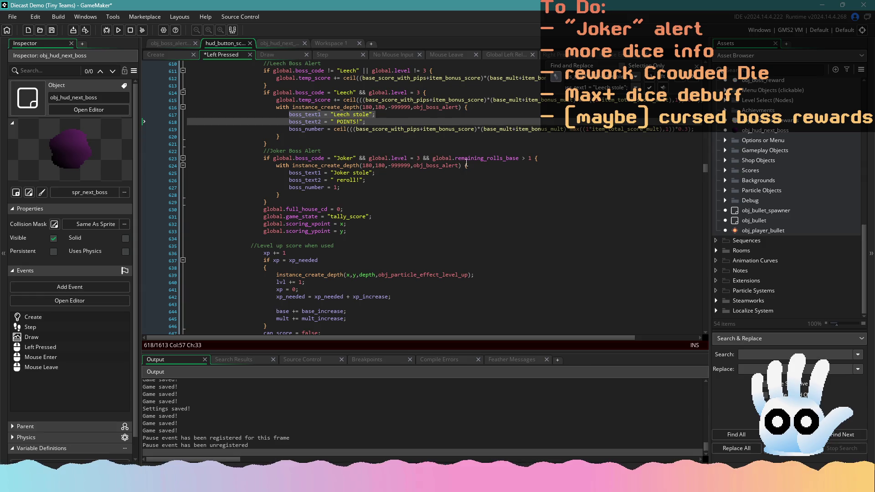
click(693, 80)
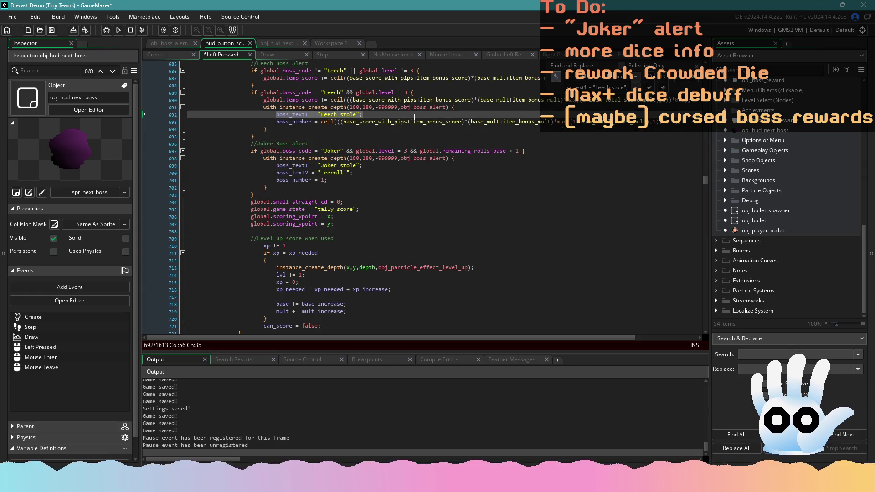
key(ctrl+v)
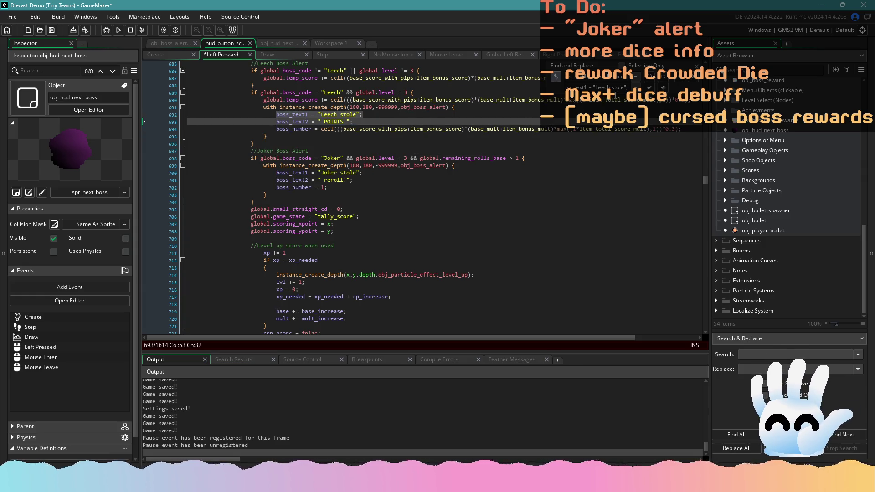
click(693, 78)
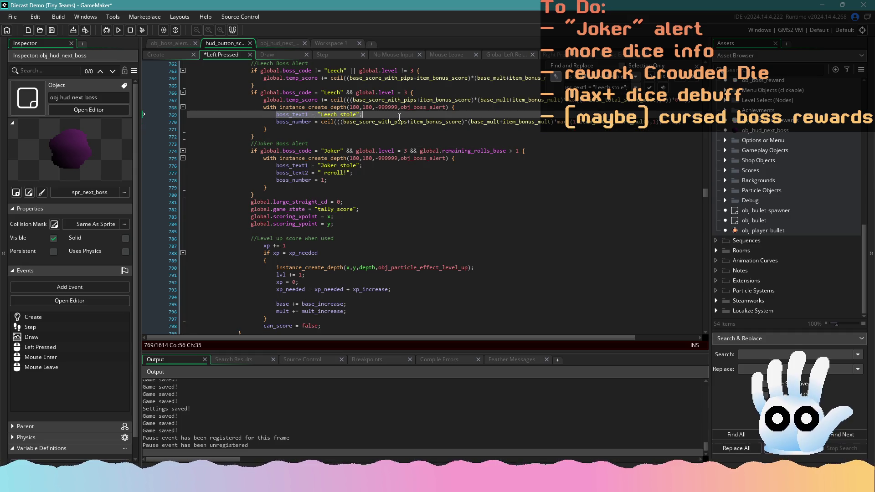
key(ctrl+v)
click(693, 79)
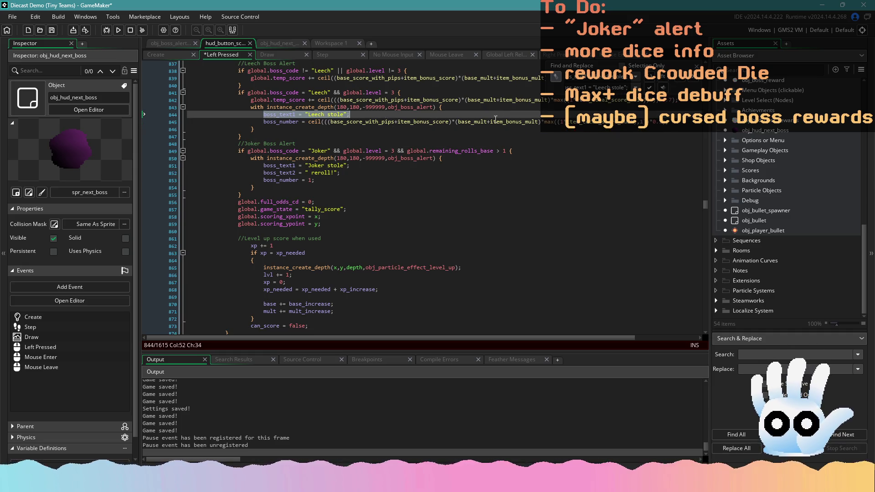
click(477, 116)
key(ctrl+v)
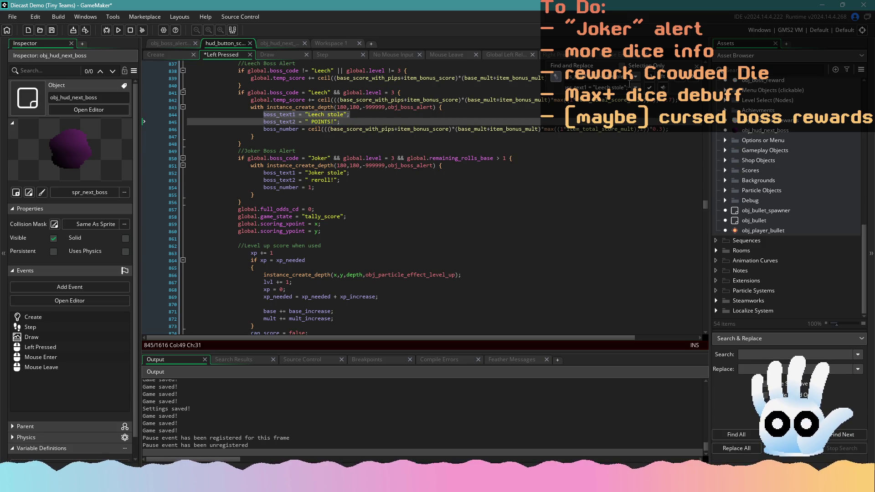
click(693, 78)
click(477, 114)
key(ctrl+v)
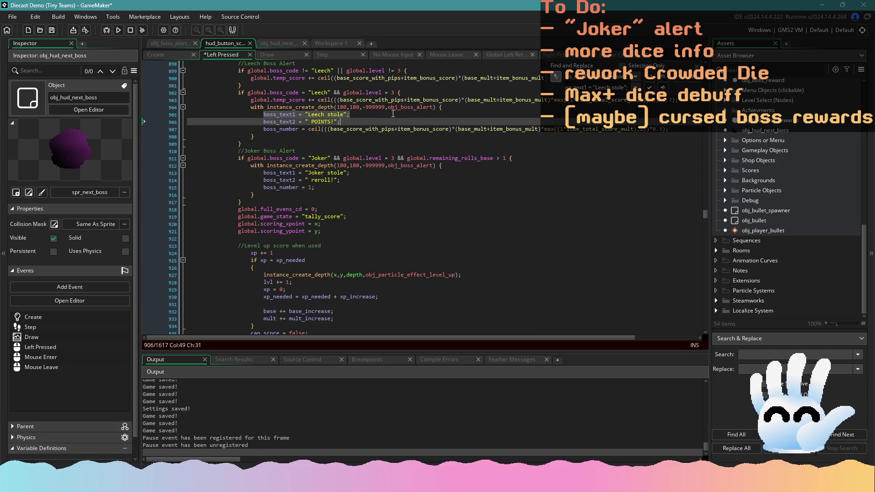
Step: Add " POINTS!" lines under the remaining Leech stole alerts and save the Left Pressed event
click(693, 78)
click(403, 116)
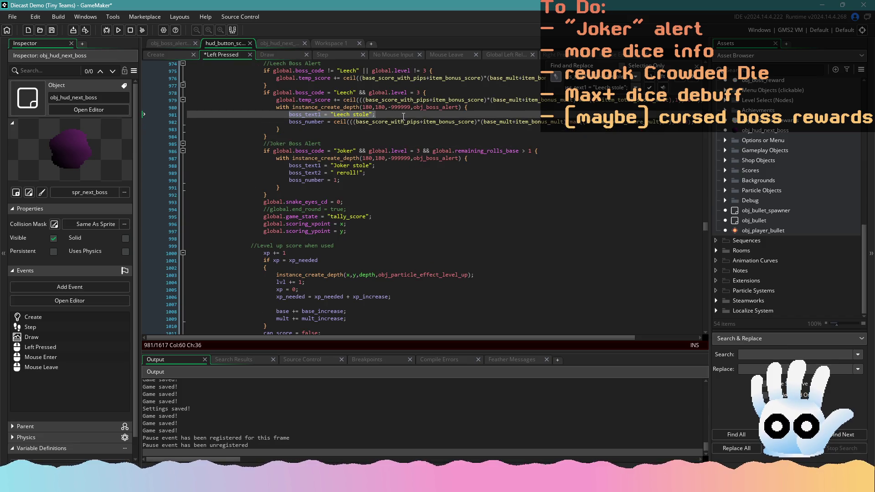
key(Return)
key(ctrl+v)
click(693, 78)
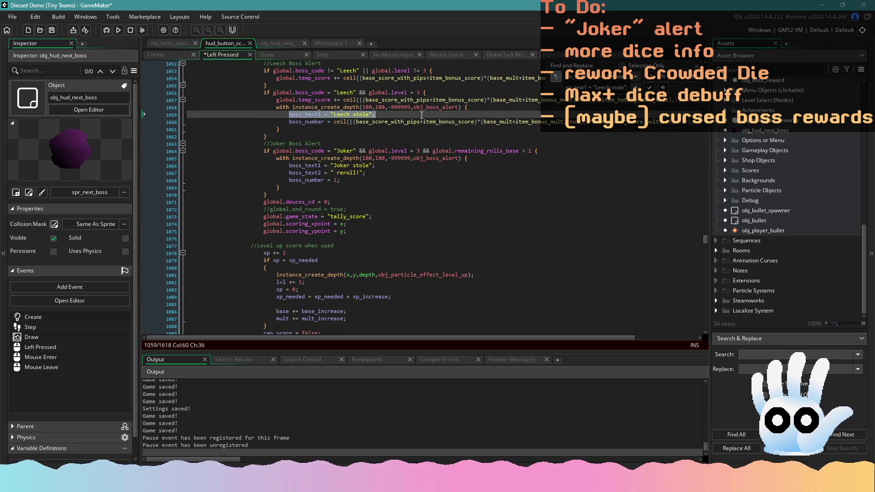
click(405, 115)
key(ctrl+v)
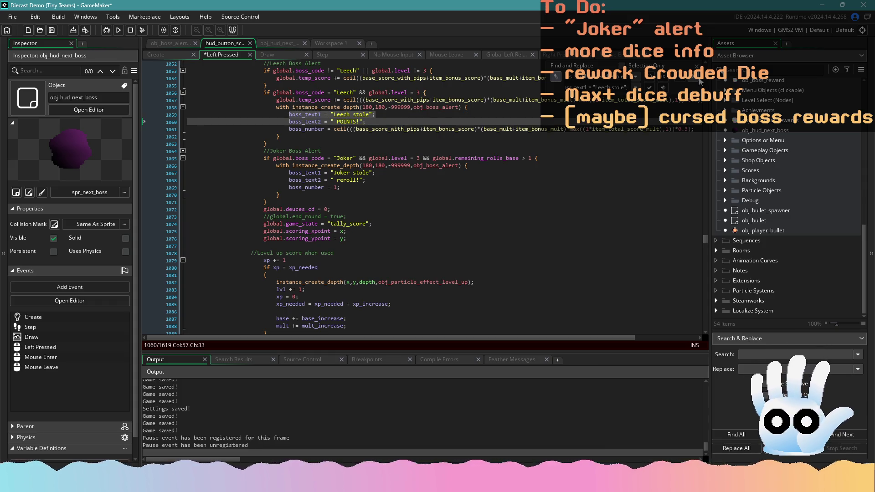
click(693, 78)
click(396, 114)
key(ctrl+v)
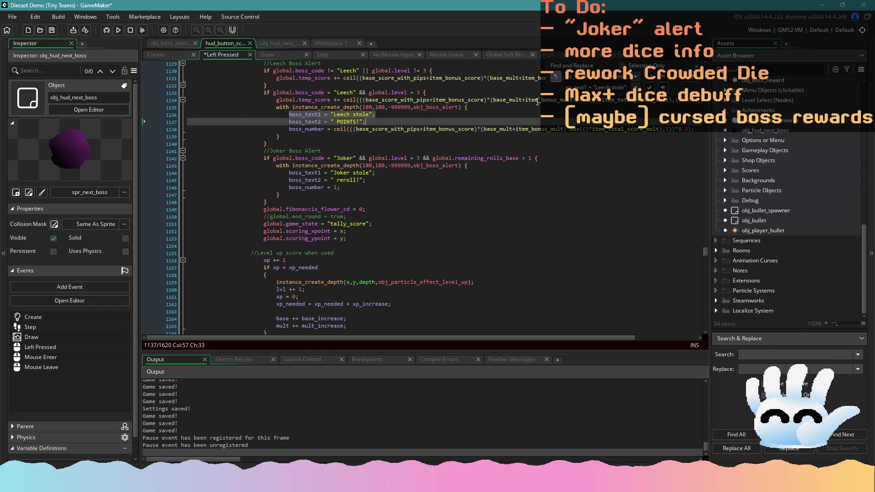
click(693, 78)
click(397, 115)
key(ctrl+v)
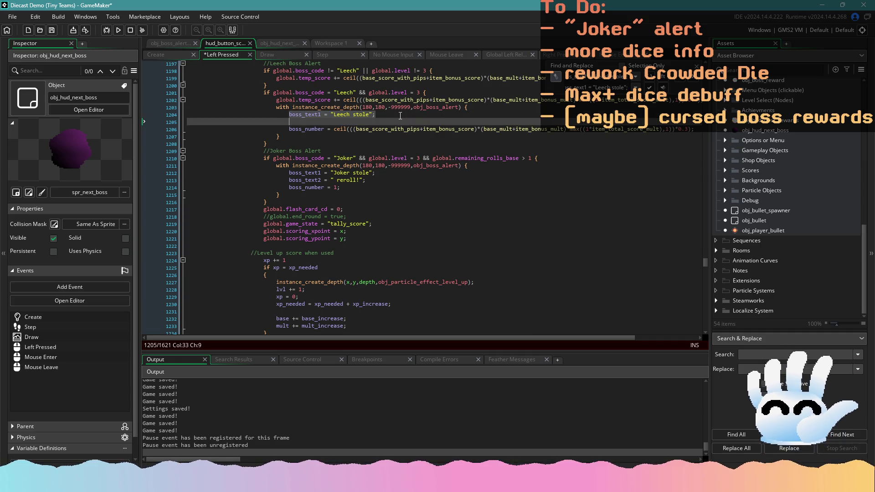
click(693, 78)
click(482, 122)
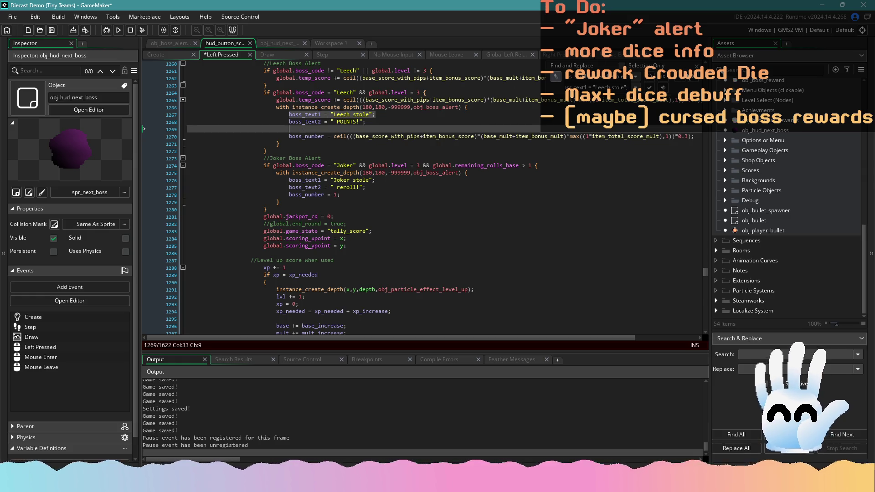
key(ctrl+s)
Step: Stop the running game and clean the project's build files
click(142, 30)
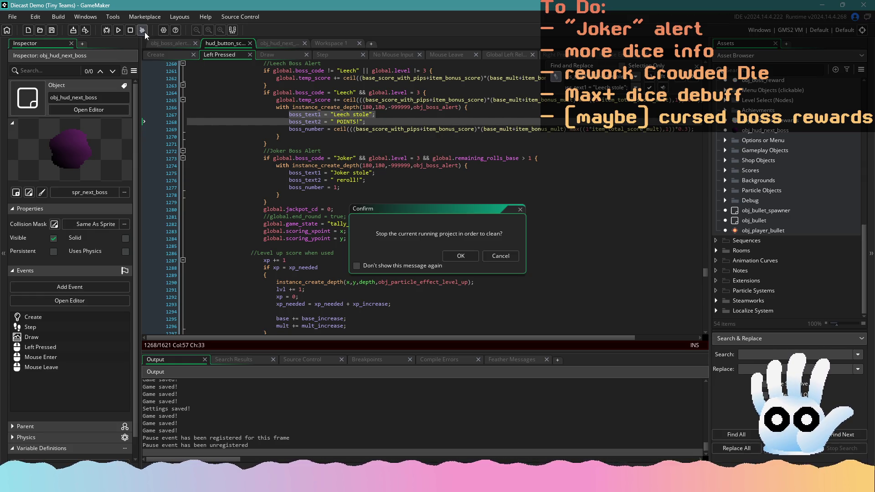
click(476, 255)
click(118, 30)
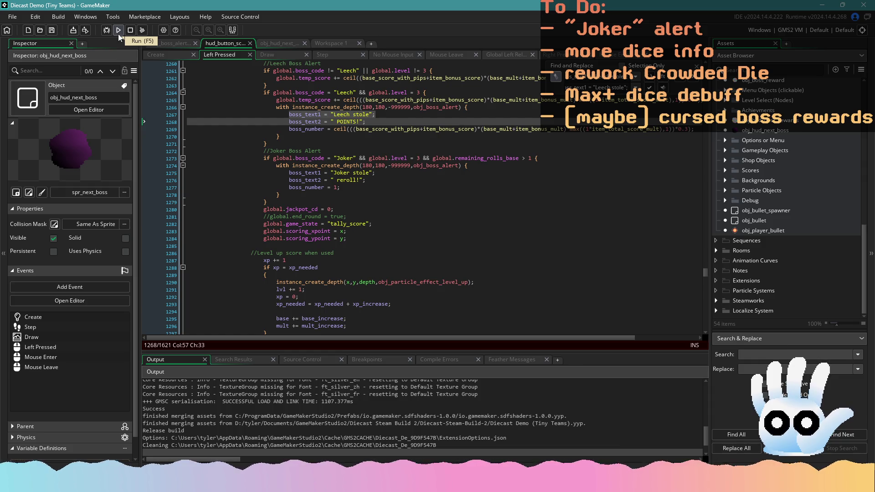
Step: Run a fresh build of Diecast and follow the build log
click(118, 33)
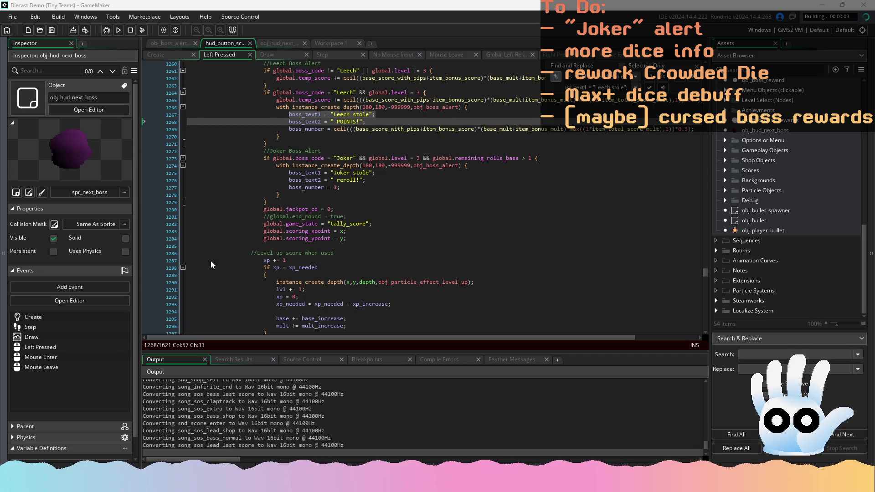
click(314, 253)
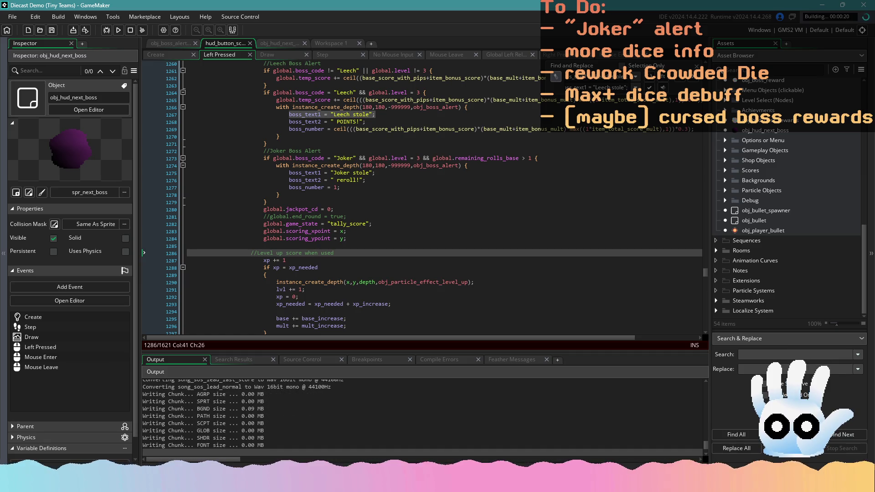
click(534, 291)
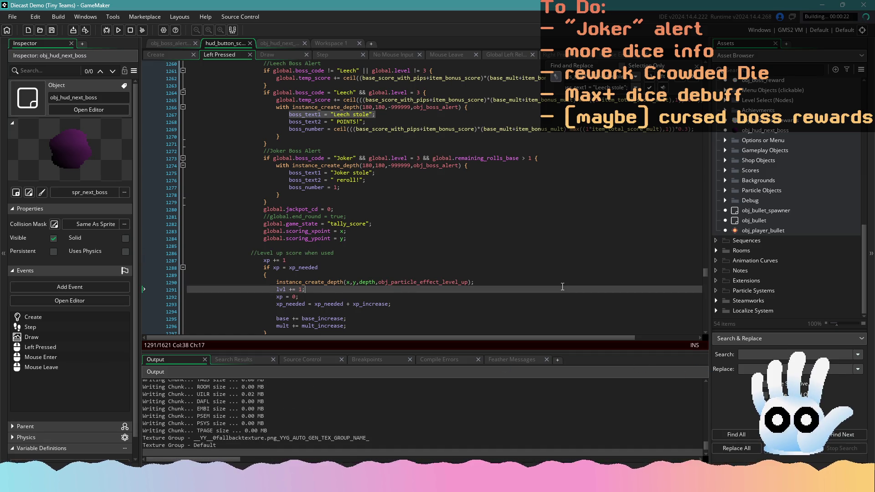
scroll(534, 294, down, 1)
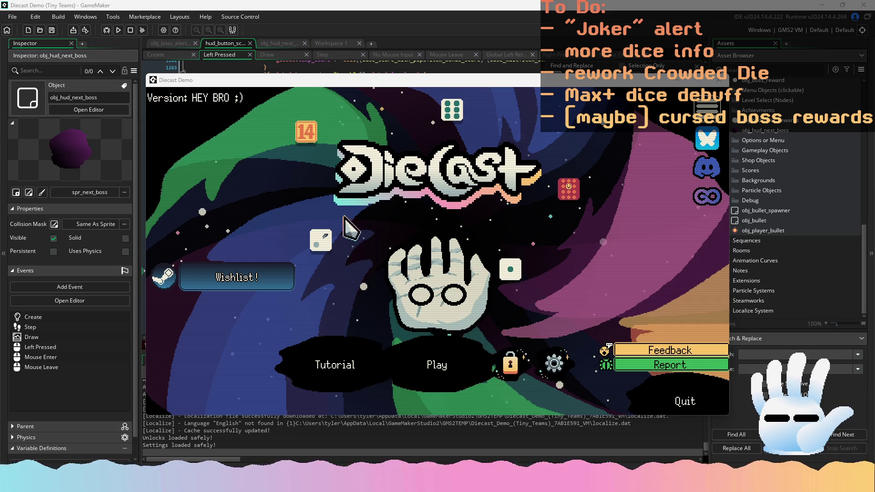
Step: Continue the saved run into Sector 3 Round 3, reroll the tray dice, and score Flash Card
click(435, 363)
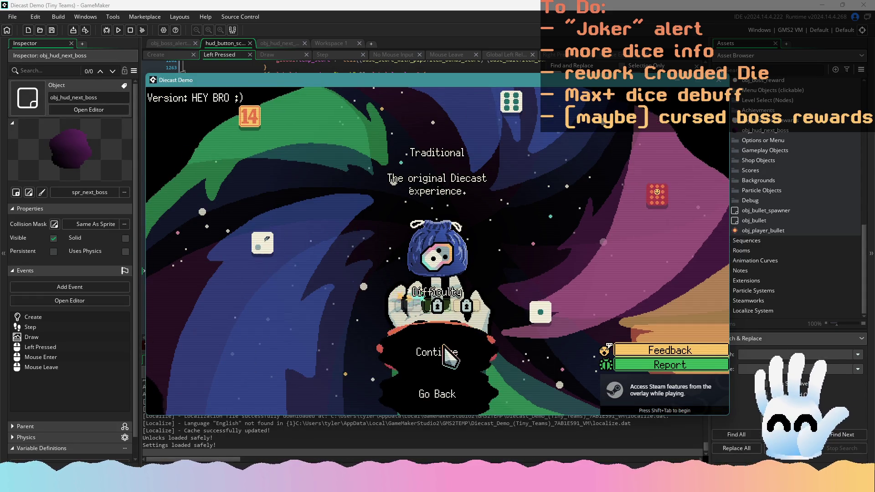
click(444, 353)
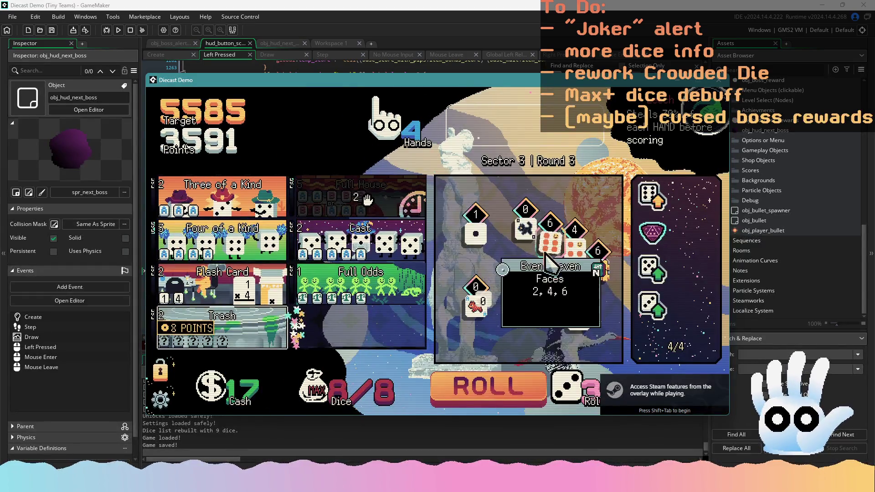
mouse_move(474, 303)
click(492, 385)
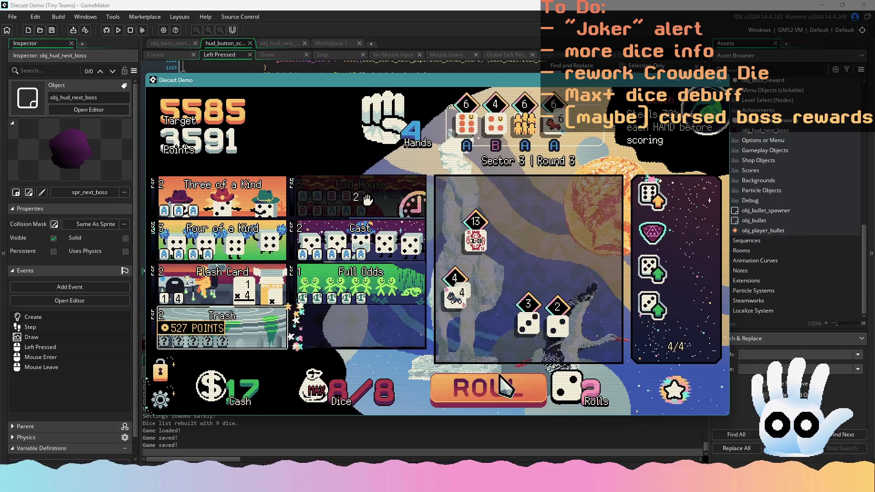
click(511, 379)
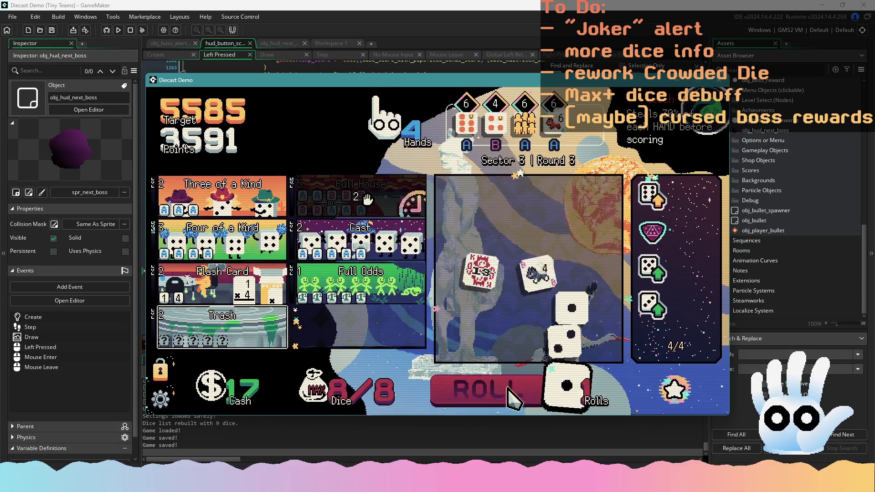
click(510, 382)
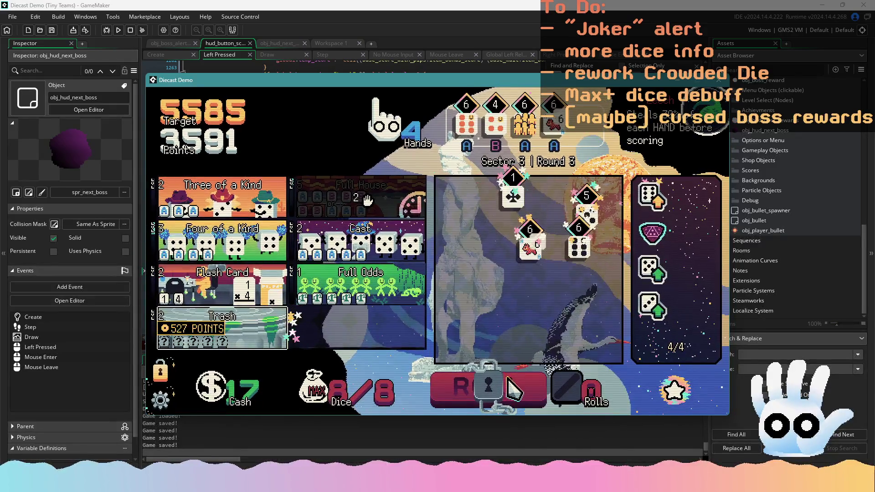
click(513, 195)
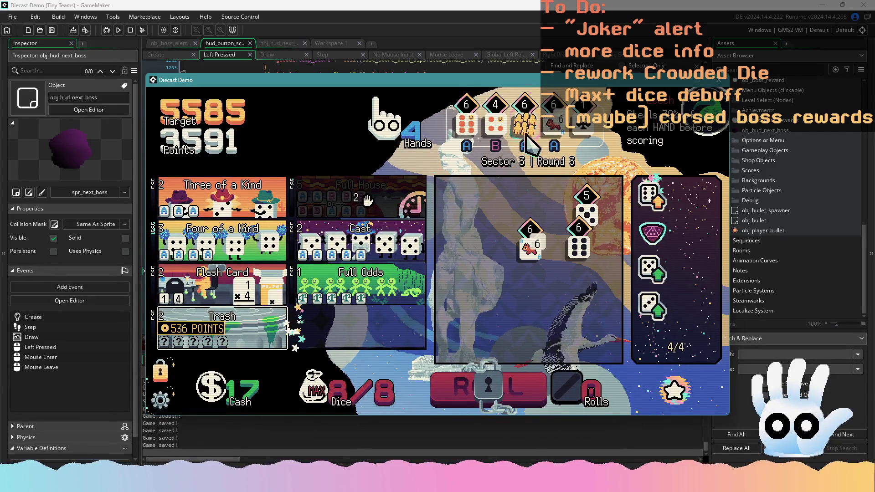
click(477, 127)
mouse_move(255, 284)
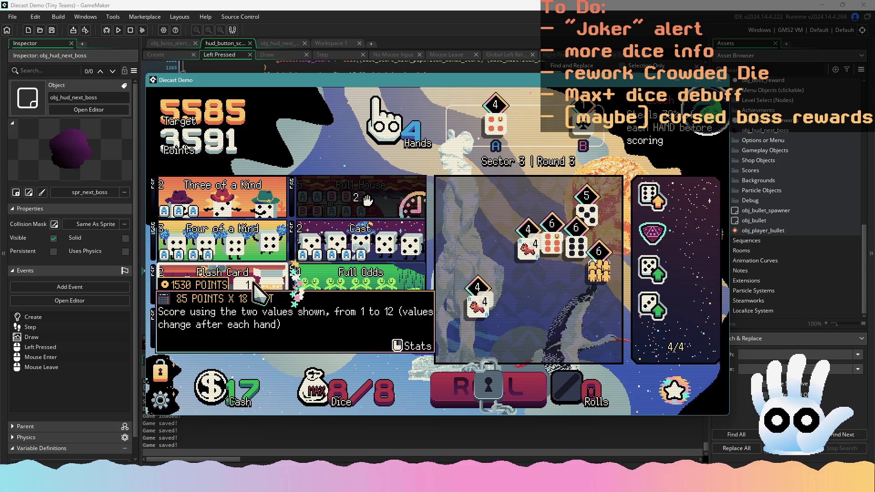
click(255, 285)
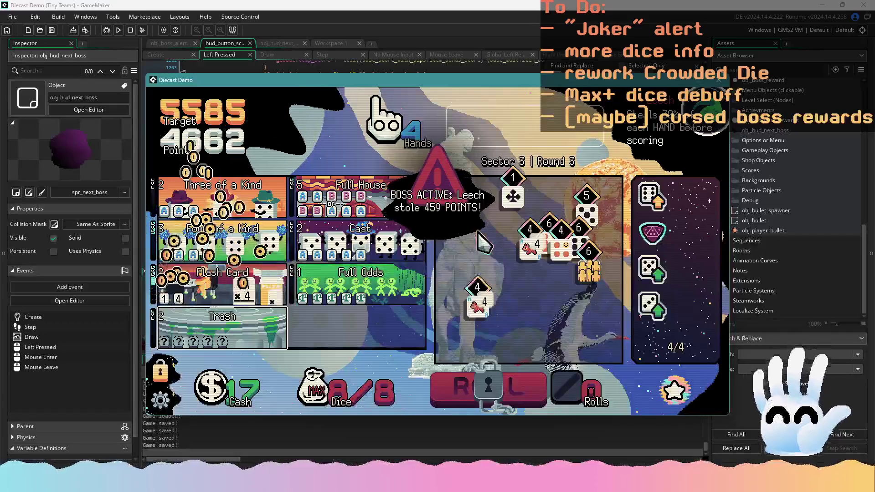
Step: Reroll and score Three of a Kind, then reroll and score Trash to beat 5585
mouse_move(501, 273)
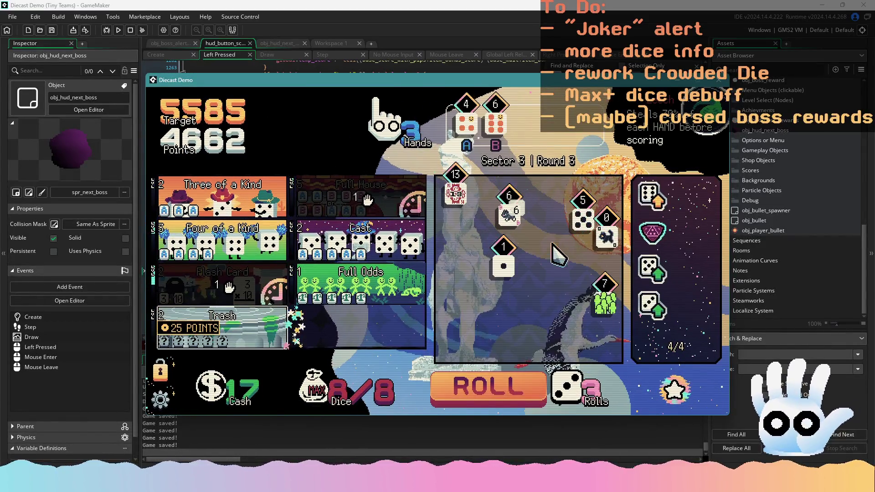
click(515, 387)
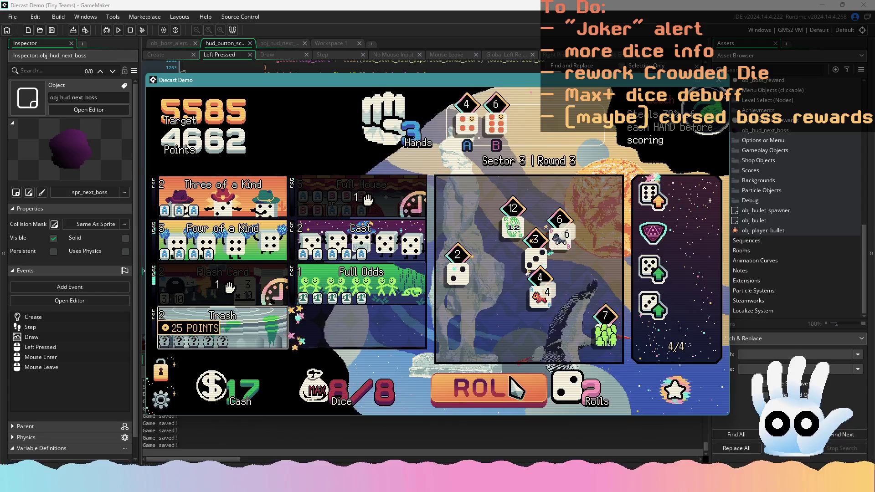
click(527, 376)
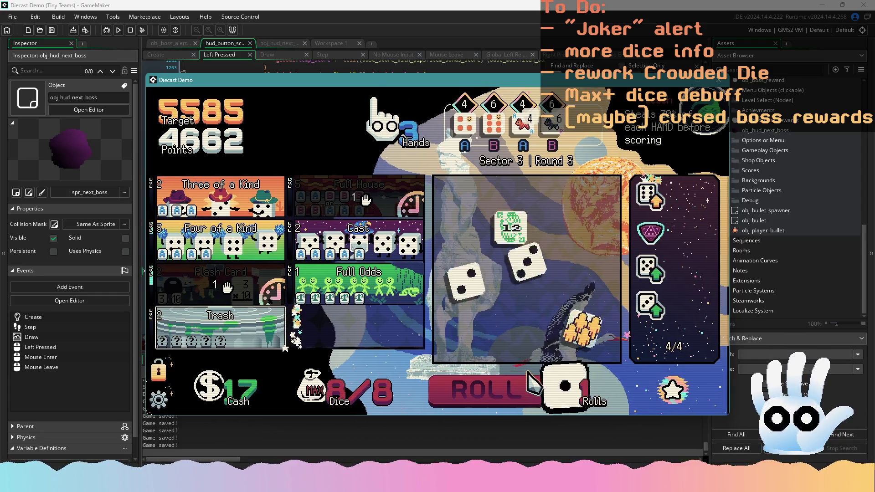
click(514, 387)
mouse_move(521, 337)
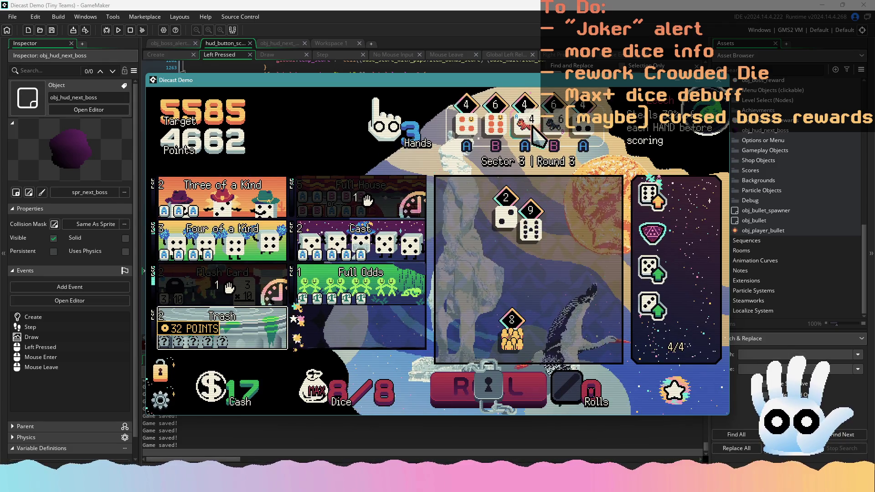
click(223, 196)
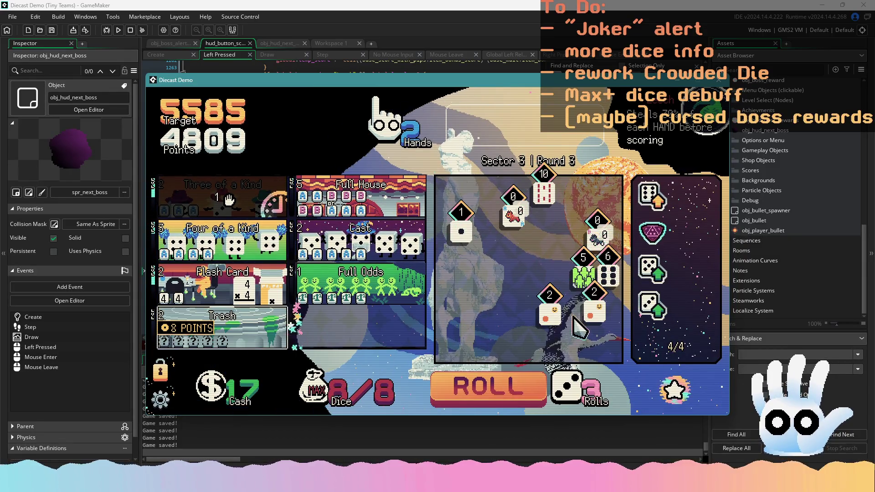
click(528, 396)
click(224, 328)
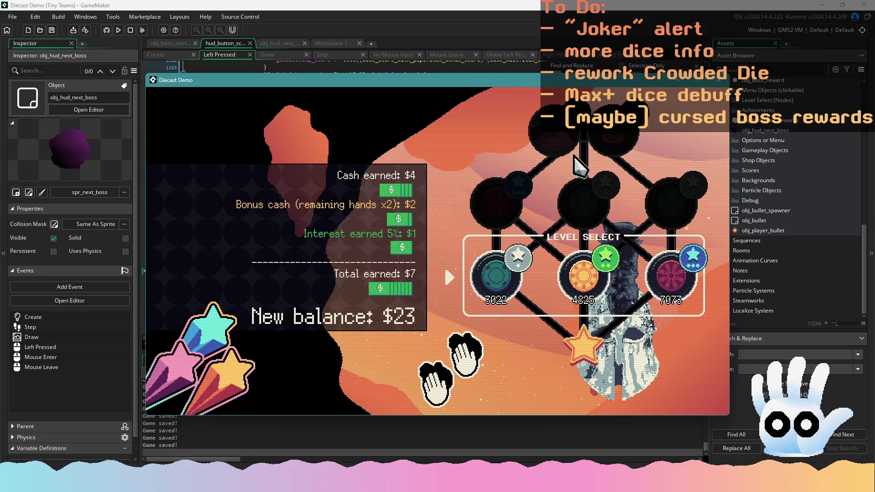
Step: In the shop, sell Full Odds, the 13 die and a pin, buy Full House and the $6 die
click(499, 272)
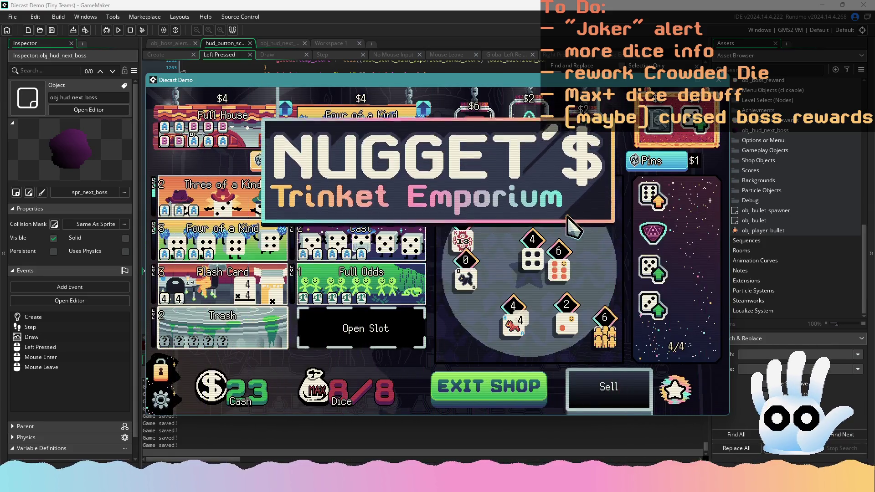
mouse_move(360, 283)
mouse_down()
mouse_move(435, 296)
mouse_move(608, 387)
mouse_up()
click(223, 127)
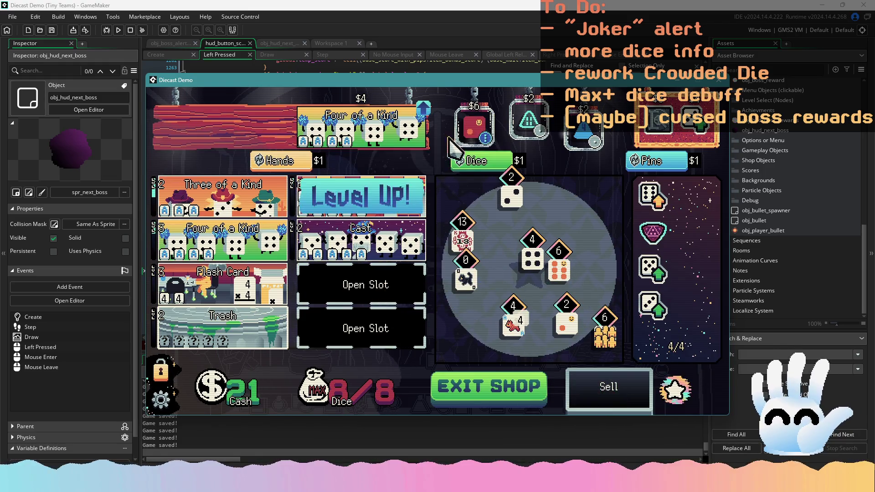
drag(462, 239, 628, 392)
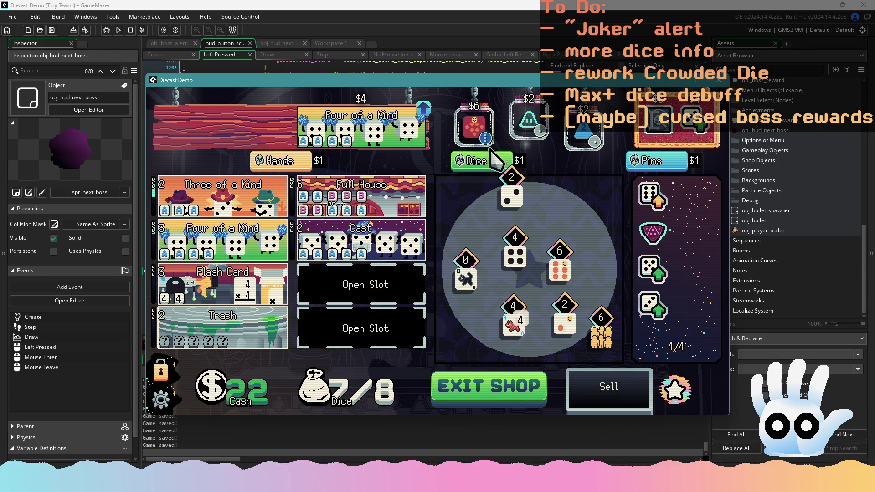
click(477, 130)
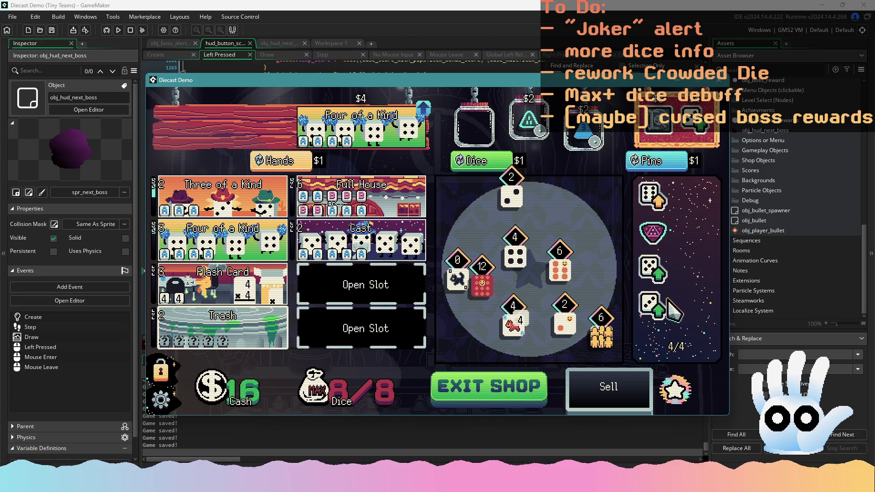
drag(652, 306, 646, 379)
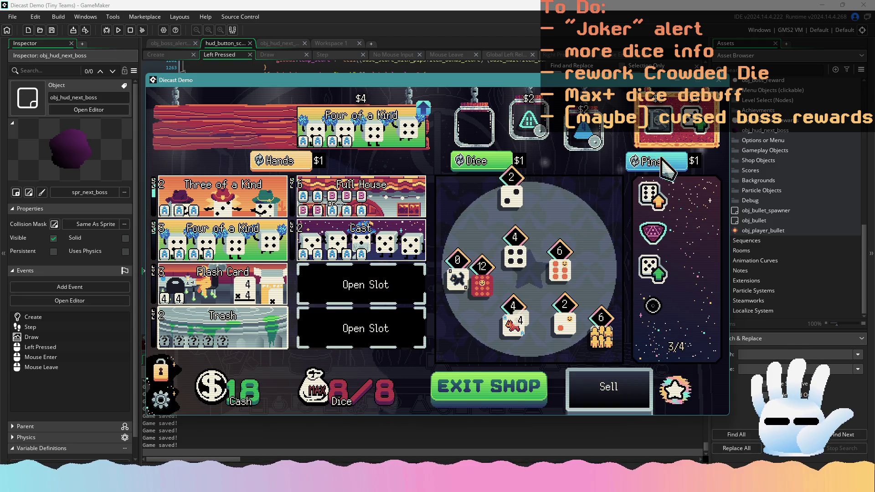
click(520, 389)
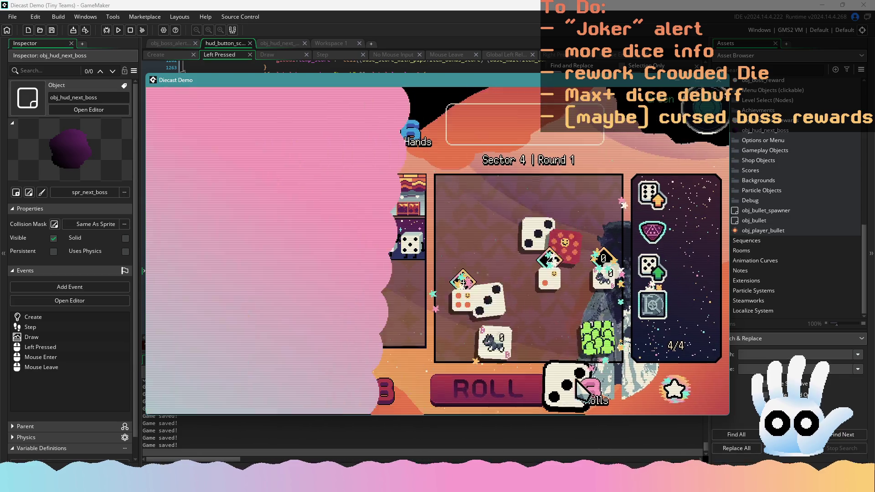
Step: Roll, move the Crowded die and others into the hand, and score a Cast
mouse_move(597, 299)
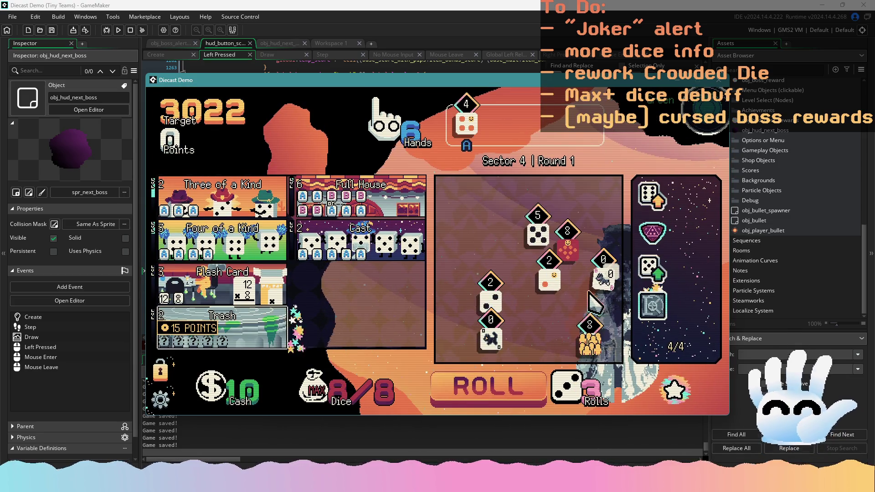
click(502, 387)
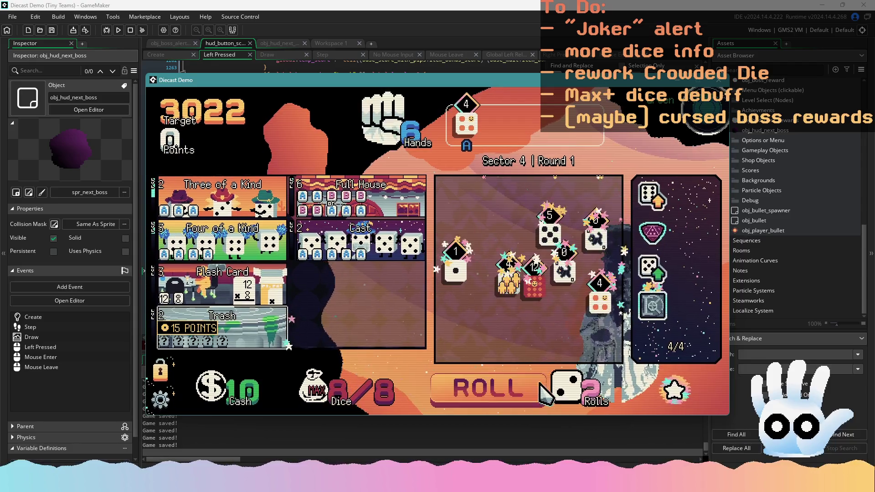
click(508, 285)
click(504, 386)
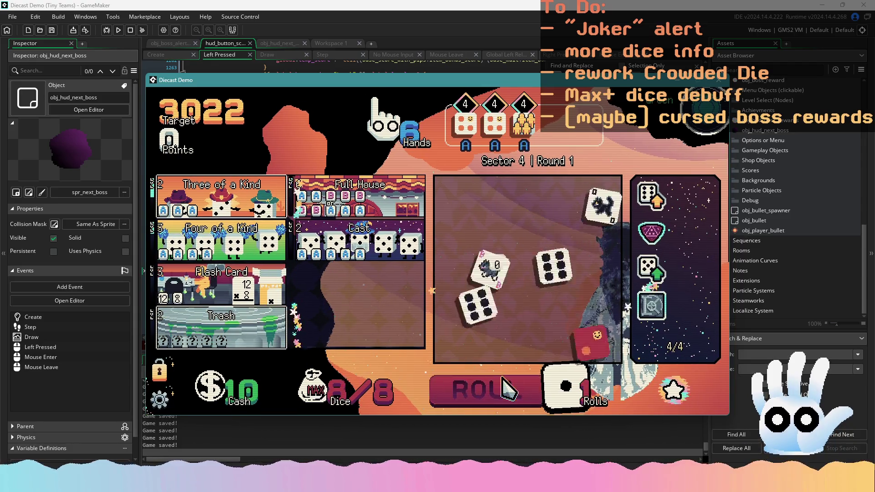
click(560, 321)
click(501, 387)
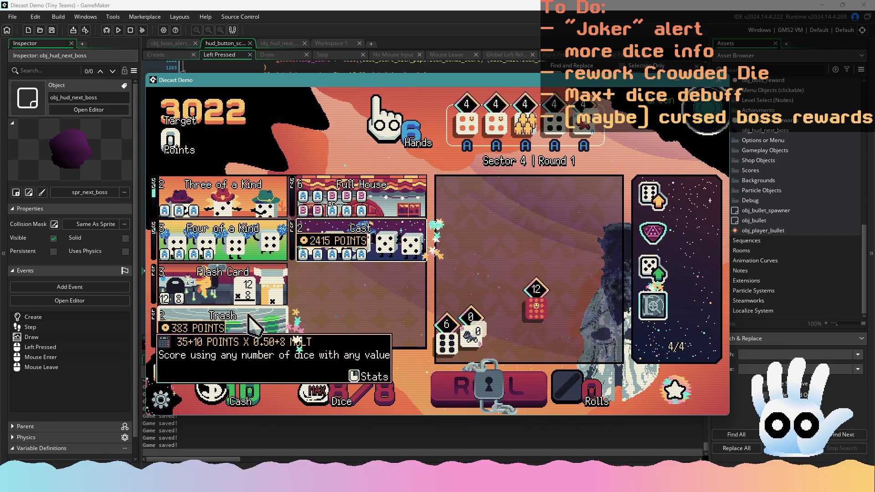
click(370, 240)
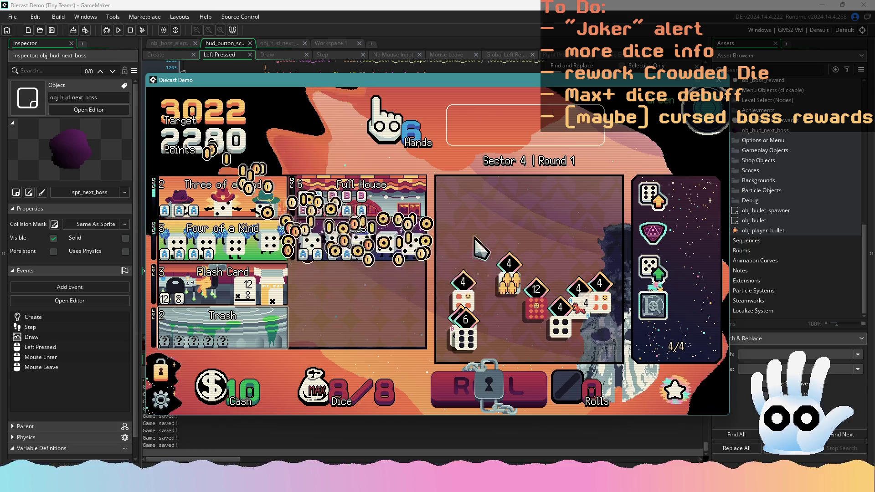
Step: Pick the Crowded and two dog dice and score Full House to clear Round 1
click(569, 292)
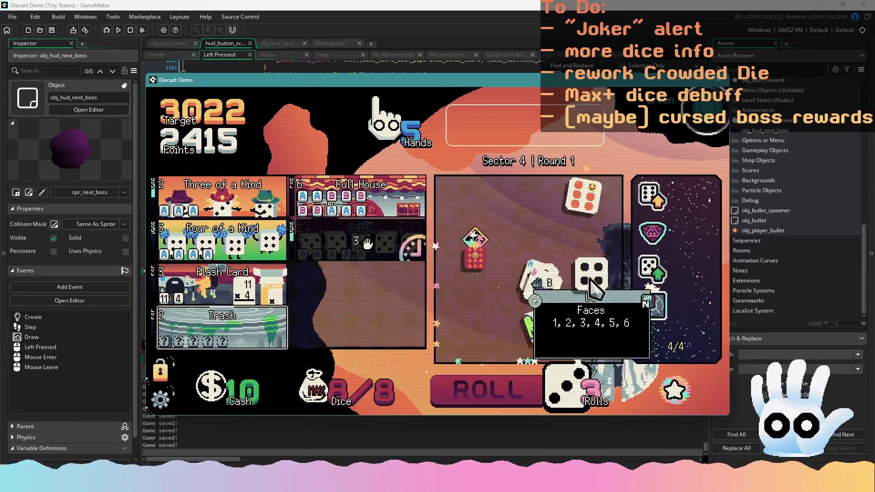
click(552, 308)
click(542, 258)
click(575, 281)
click(600, 271)
click(364, 196)
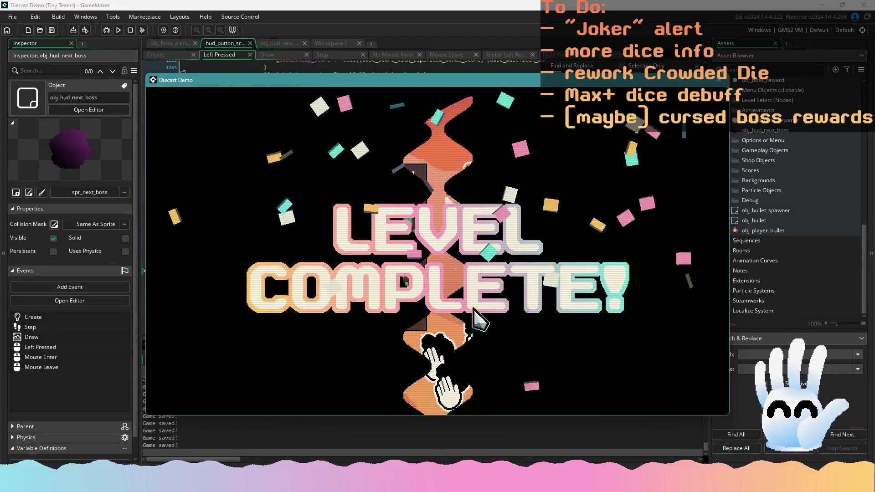
click(575, 208)
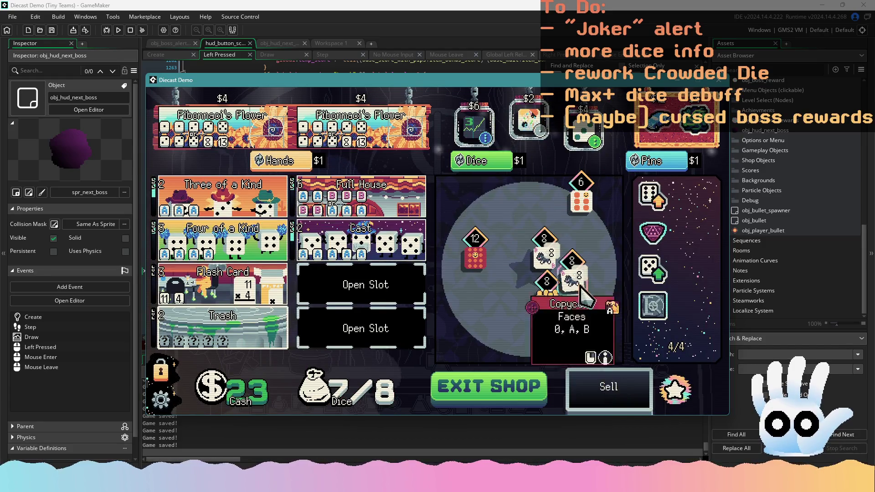
Step: Buy the $2 jar item in the shop and move on to Round 2
click(528, 122)
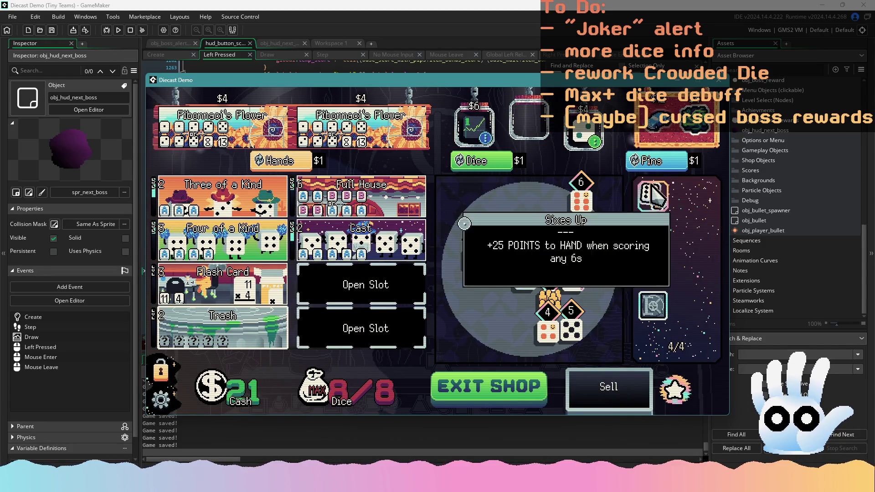
mouse_move(652, 123)
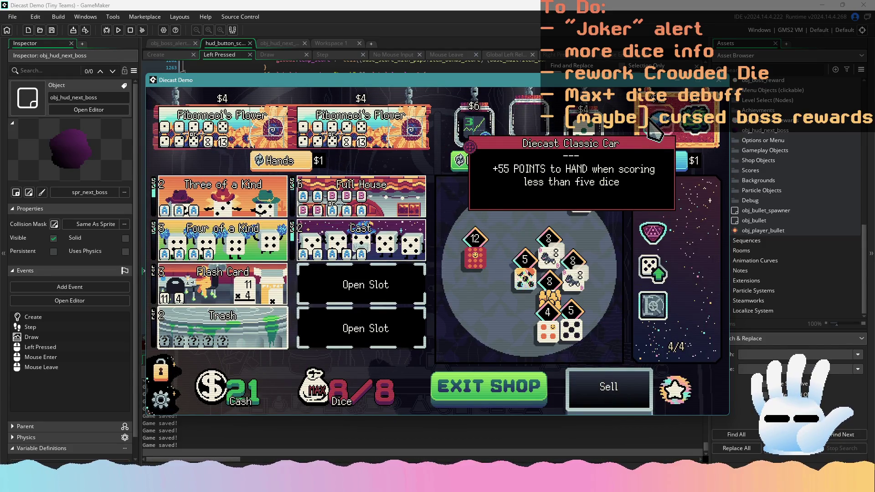
click(540, 386)
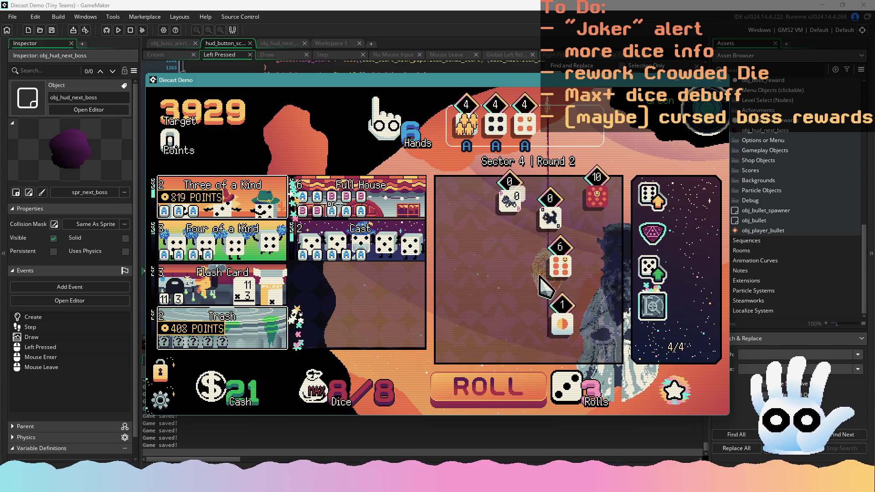
Step: Score Full House with the 6 and cat dice, then sell a dice pin and leave the shop
click(560, 264)
click(509, 201)
click(360, 196)
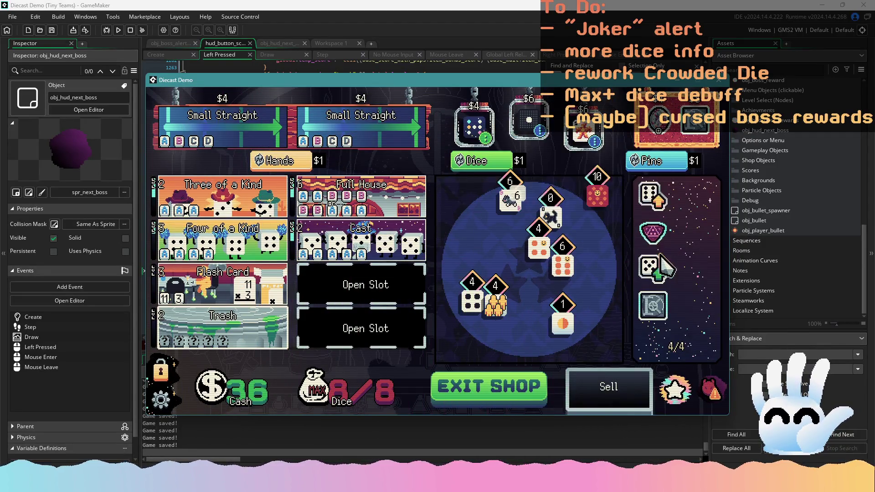
mouse_move(656, 268)
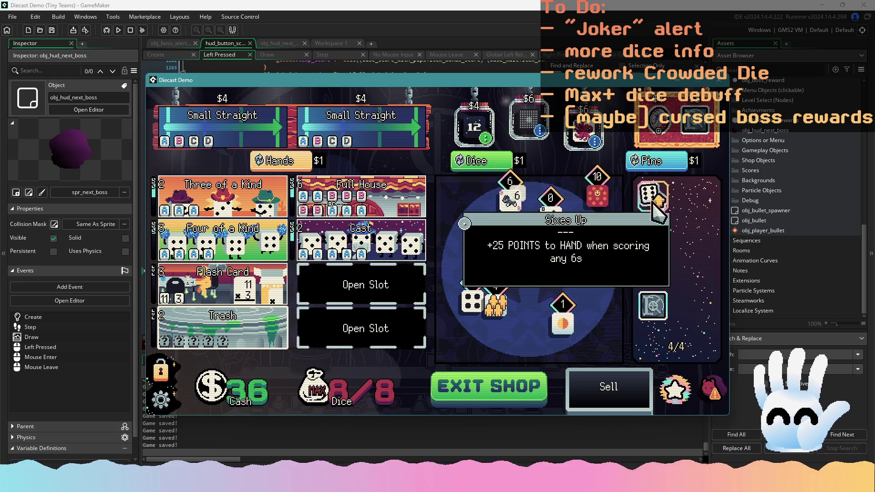
drag(656, 268, 610, 397)
mouse_move(701, 139)
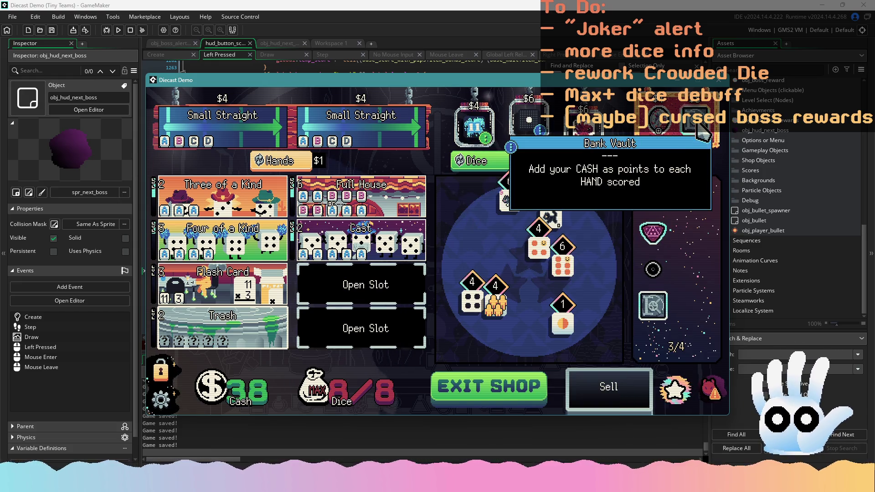
click(536, 386)
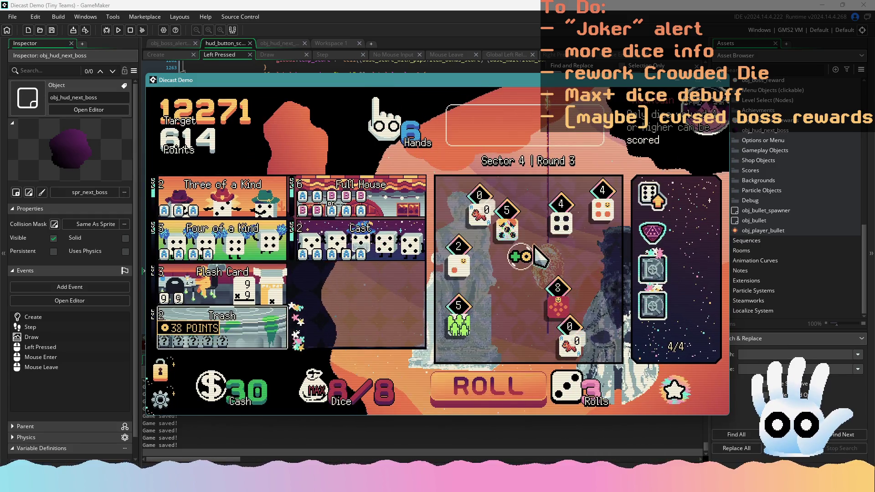
Step: Hold the two 4 dice, reroll, swap in the 8 die, and score Full House
click(571, 358)
click(480, 215)
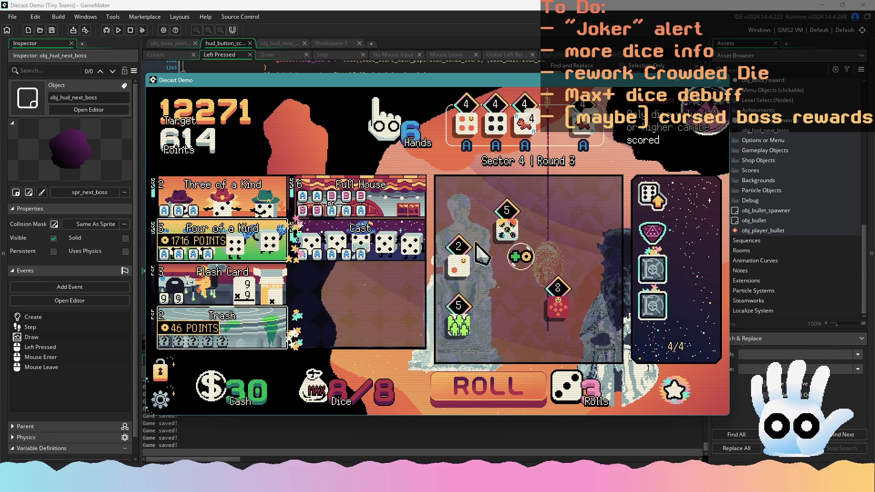
click(512, 382)
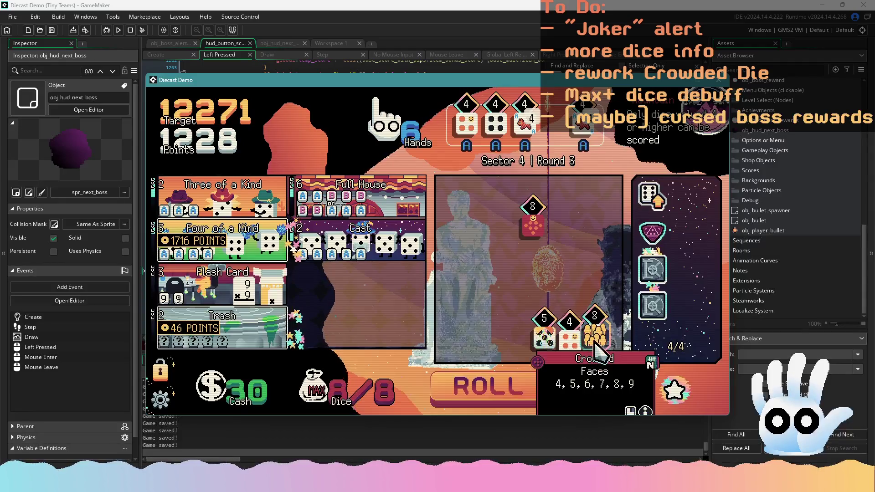
click(579, 126)
click(532, 219)
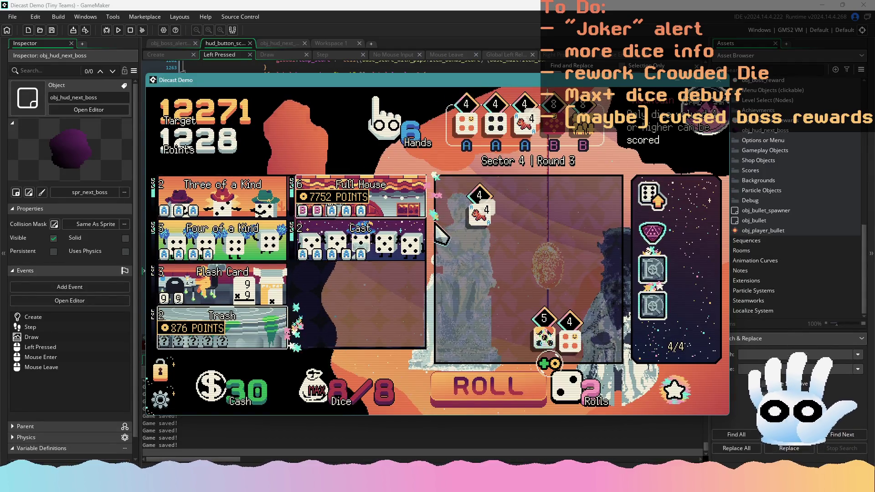
click(410, 196)
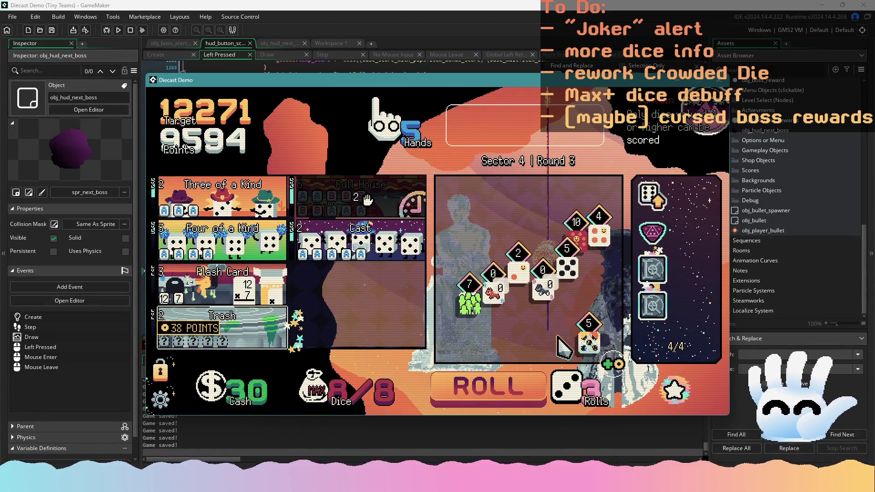
Step: Reroll and play Flash Card to clear the boss round, taking the Bigger Bag reward
click(505, 387)
click(246, 282)
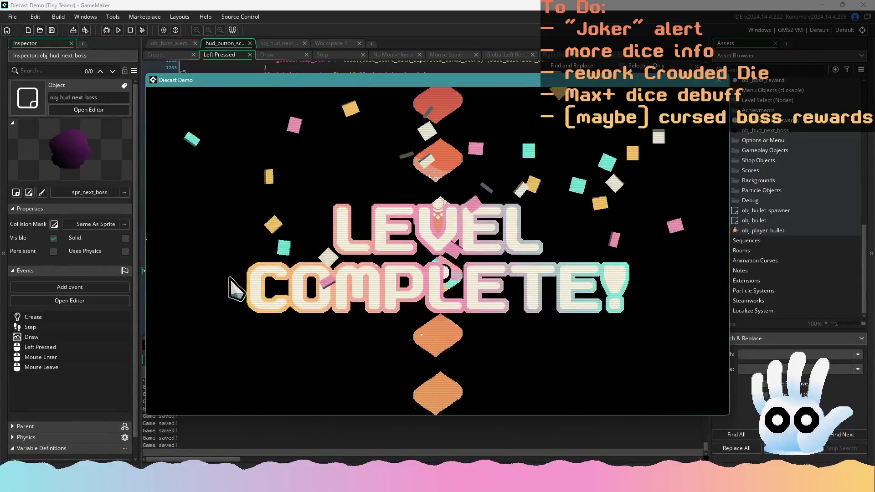
click(360, 279)
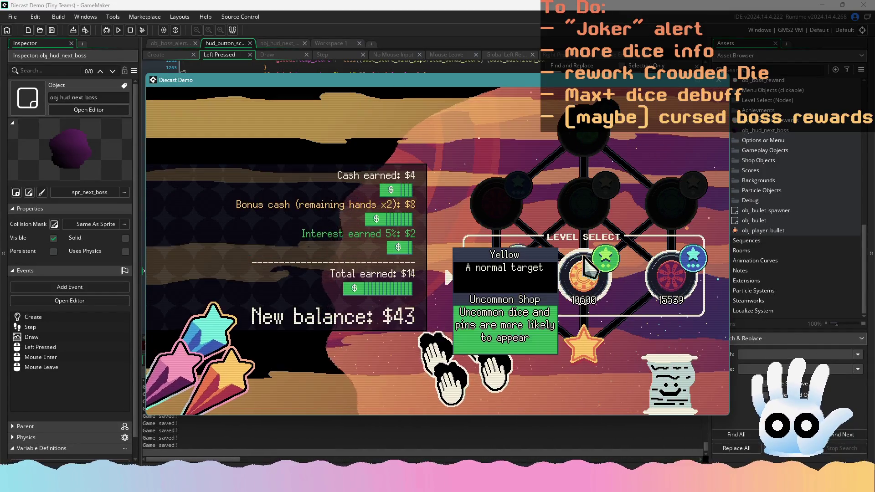
Step: Choose the next map node, buy the Flash Card upgrade, and start Sector 5
click(585, 279)
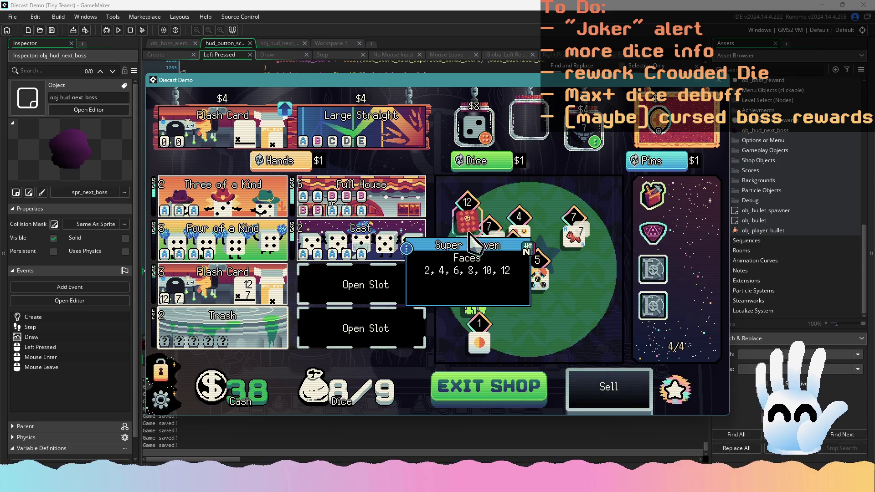
click(282, 130)
click(492, 395)
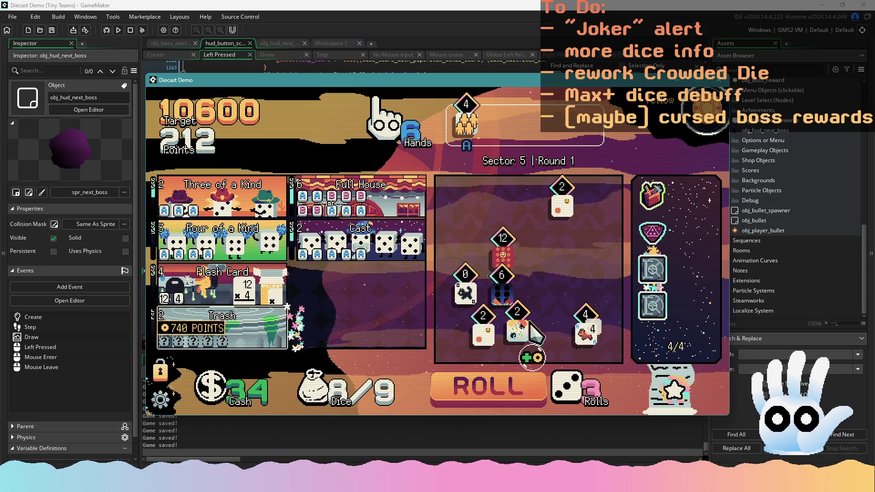
Step: Score Sector 5 Round 1 with a Flash Card hand followed by a Full House
click(291, 279)
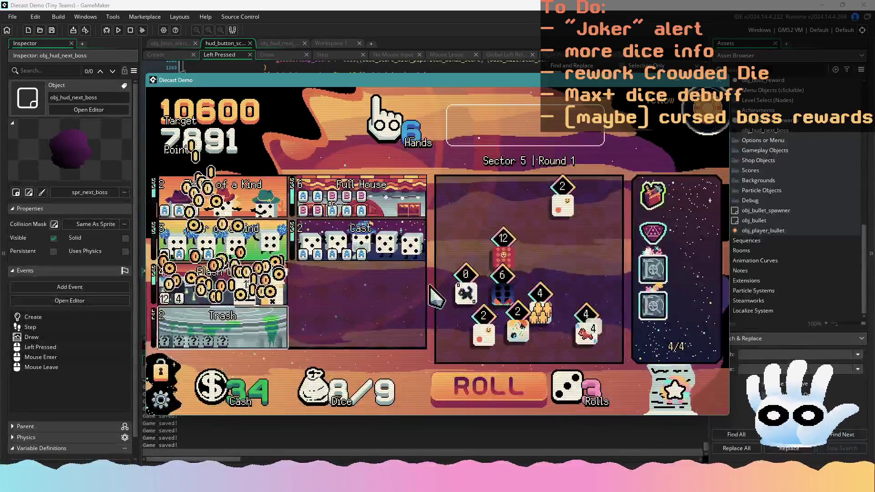
mouse_move(472, 301)
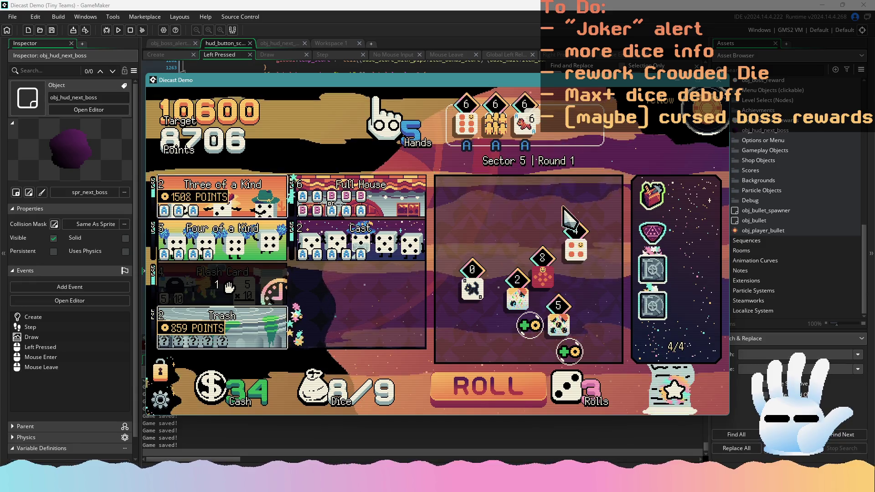
click(510, 383)
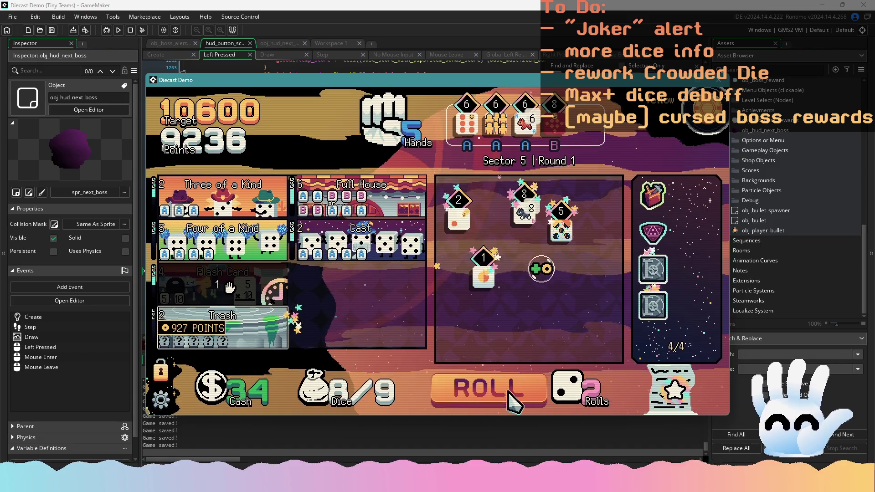
click(395, 201)
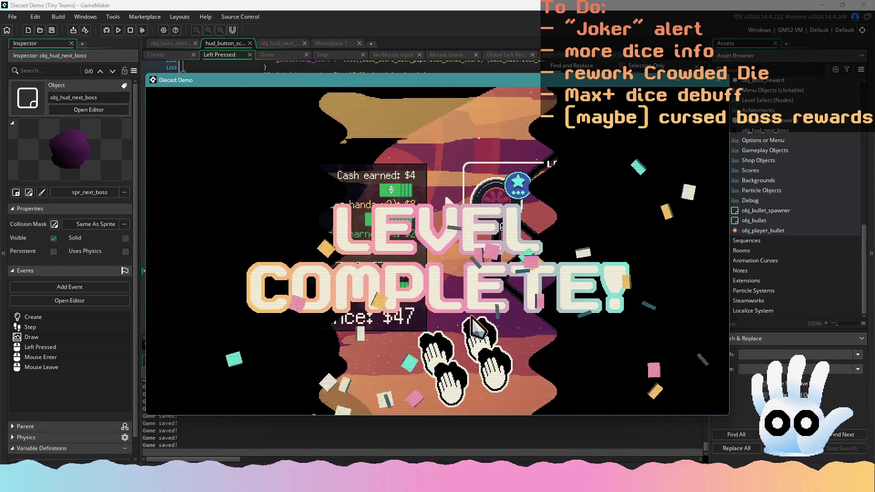
Step: Pick the next level and buy the $4 Flash Card upgrade in the shop
click(576, 204)
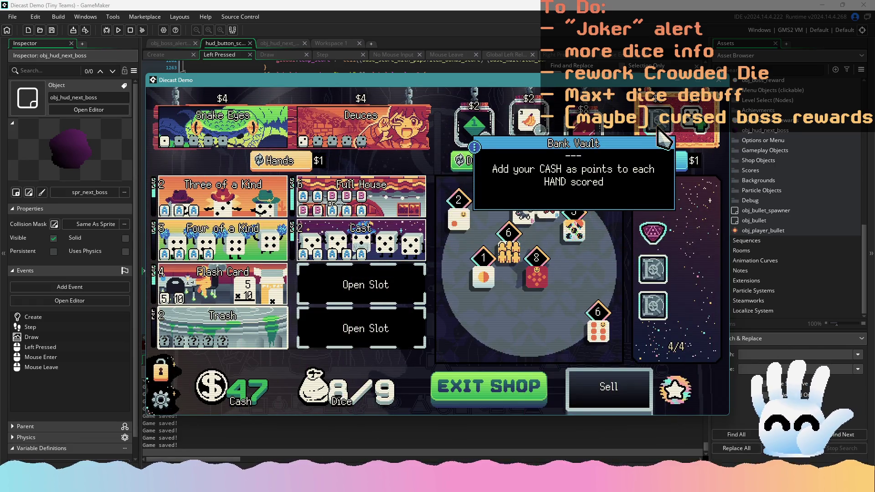
click(286, 144)
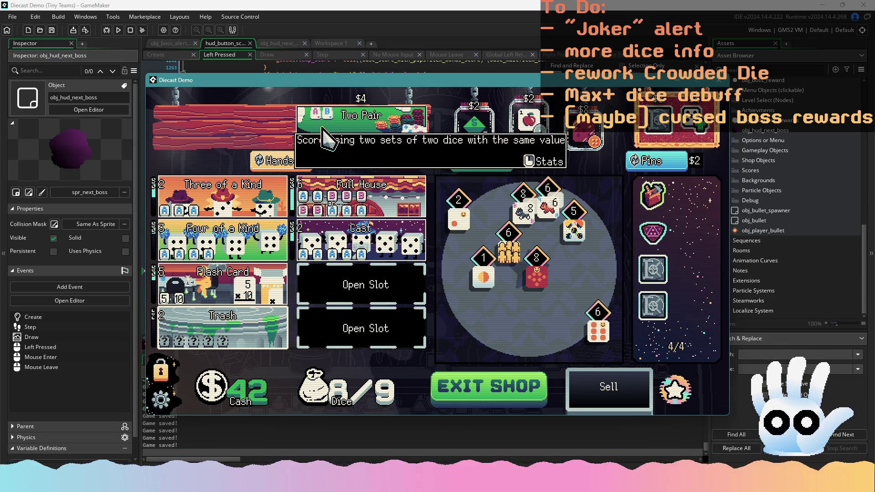
click(450, 388)
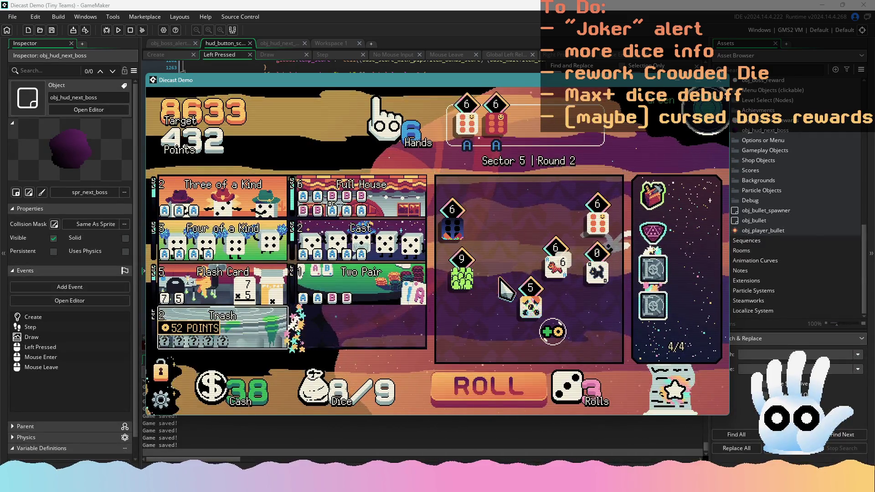
Step: Reroll four times, hold a 6 die, and play a Full House in Round 2
click(520, 382)
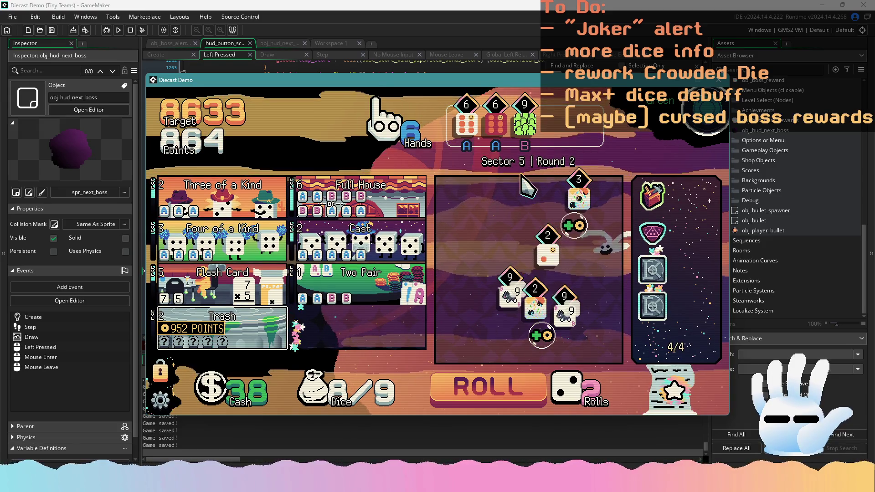
click(521, 379)
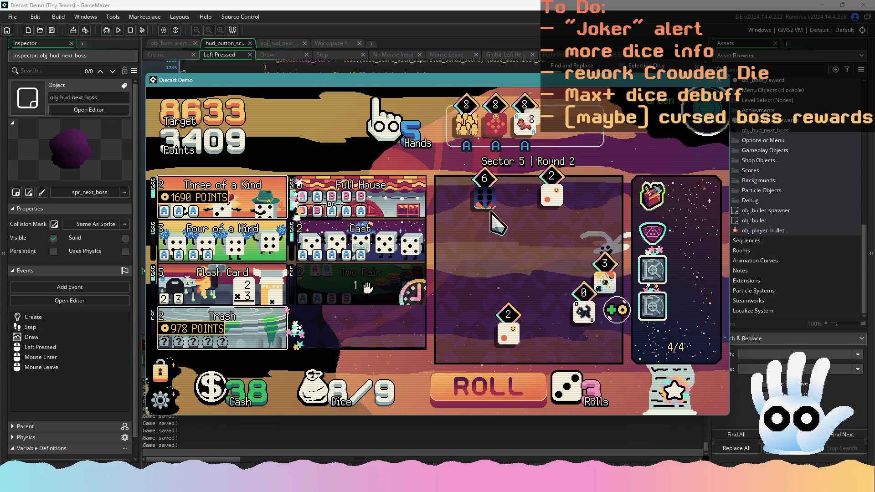
click(503, 375)
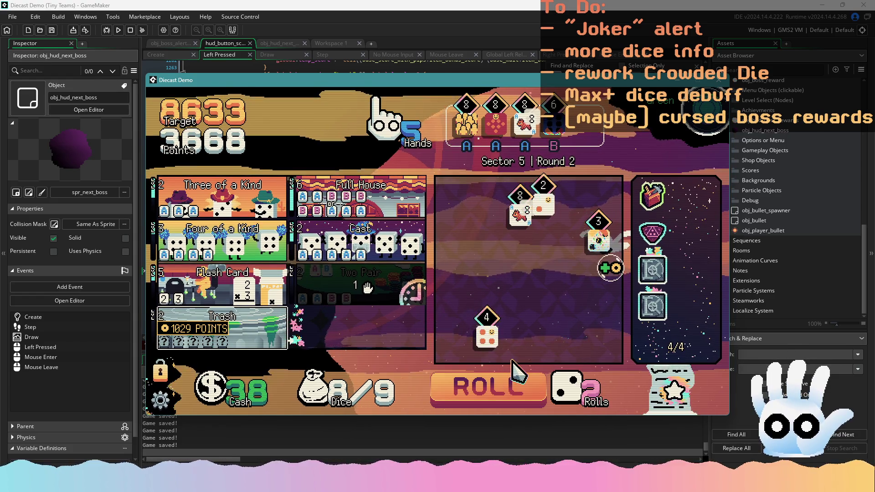
click(515, 386)
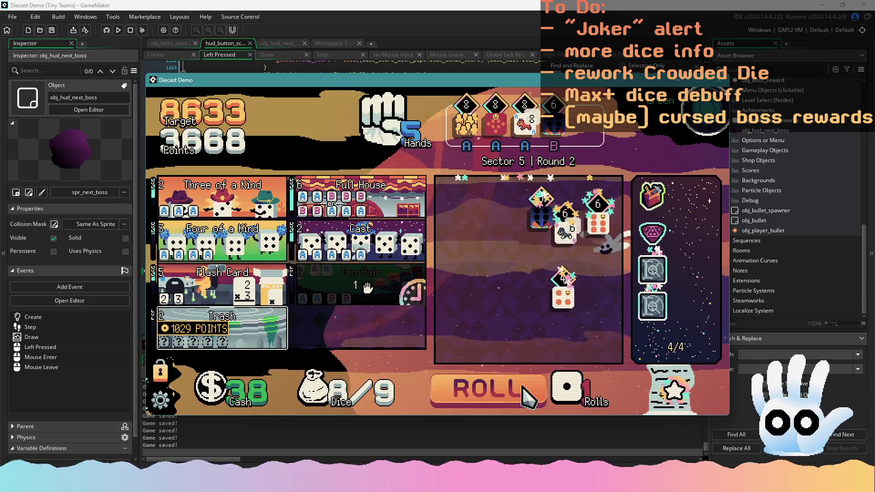
click(592, 230)
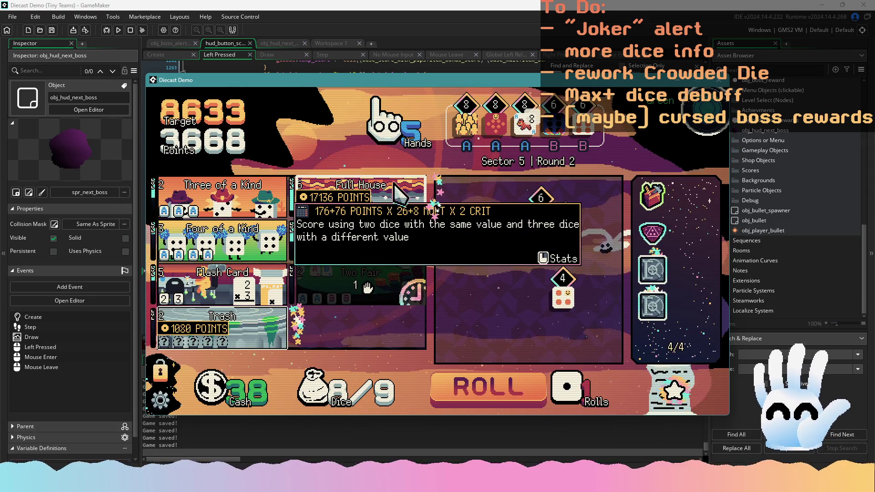
click(416, 188)
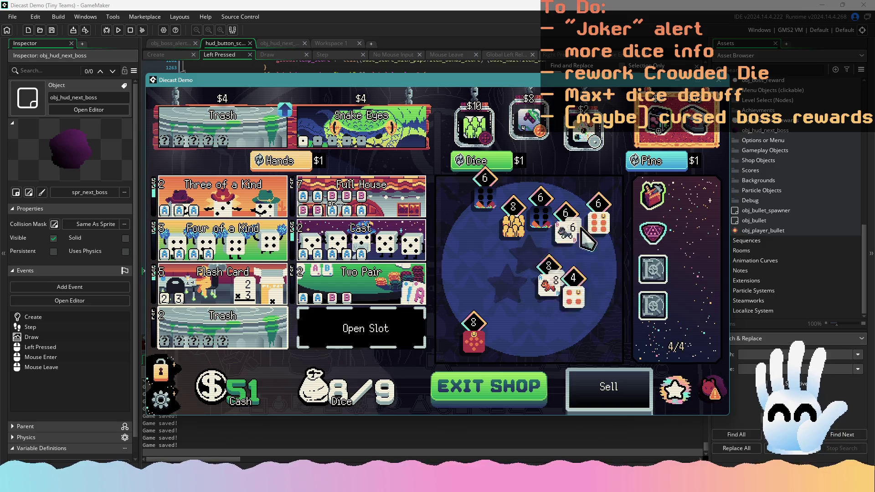
Step: Sell a die from the bag for cash and start Round 3
mouse_move(575, 230)
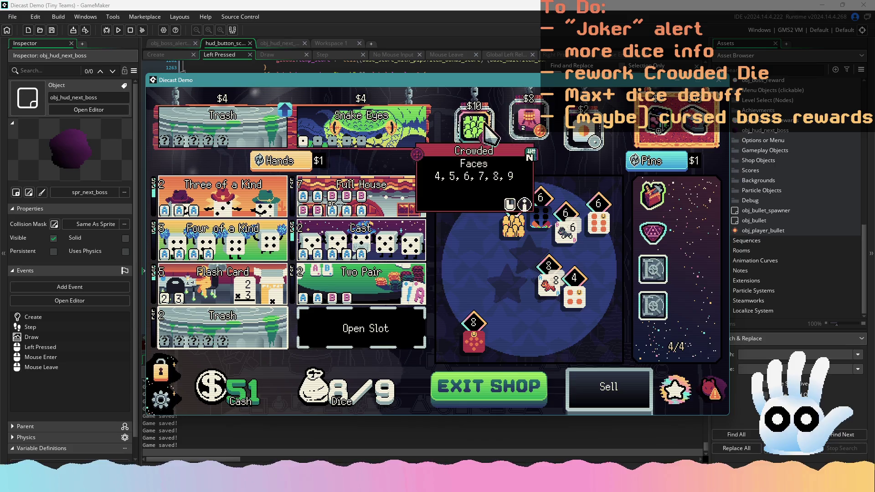
drag(609, 269, 609, 387)
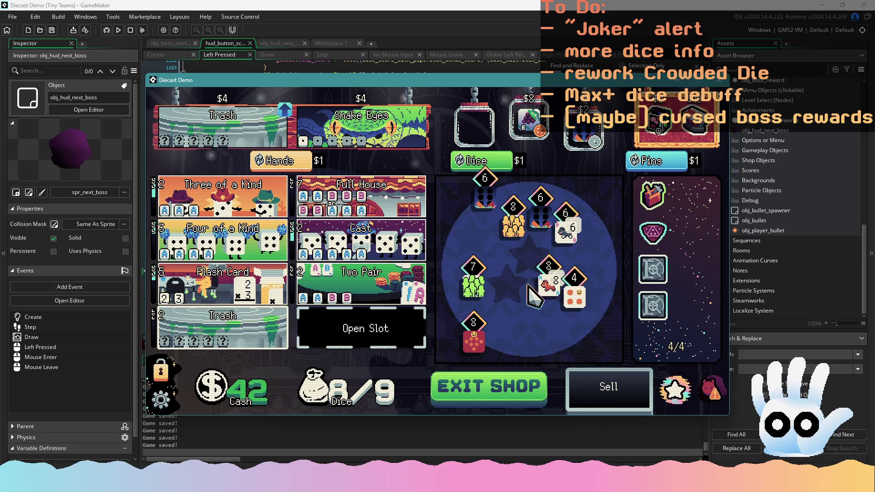
click(533, 400)
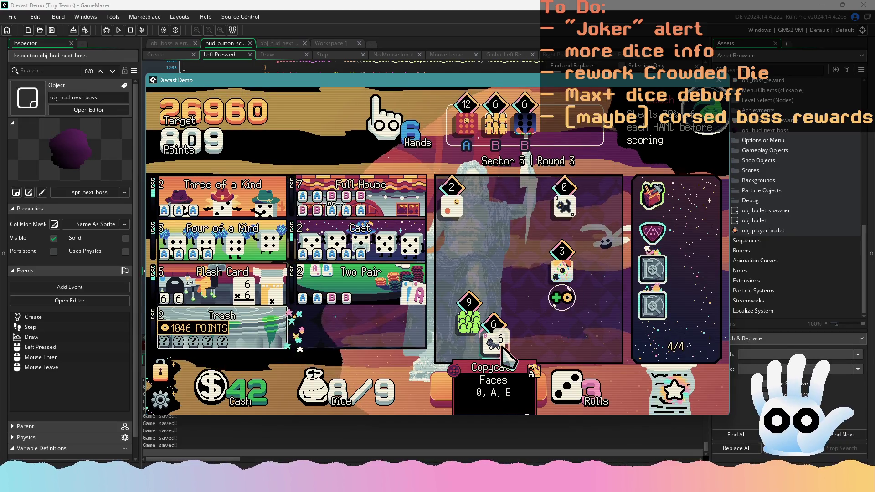
Step: Hold the Copycat 4 and 6 dice and play a Cast hand against the Leech boss
click(512, 393)
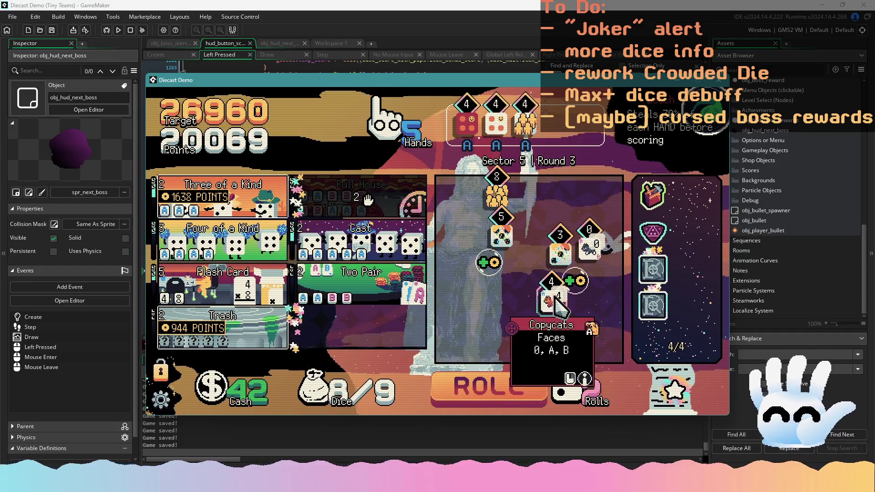
click(555, 301)
click(505, 399)
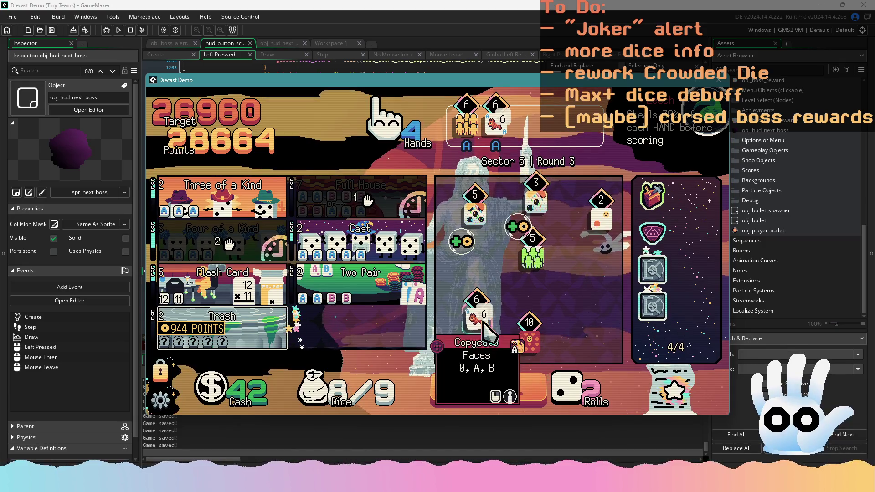
click(484, 328)
click(518, 394)
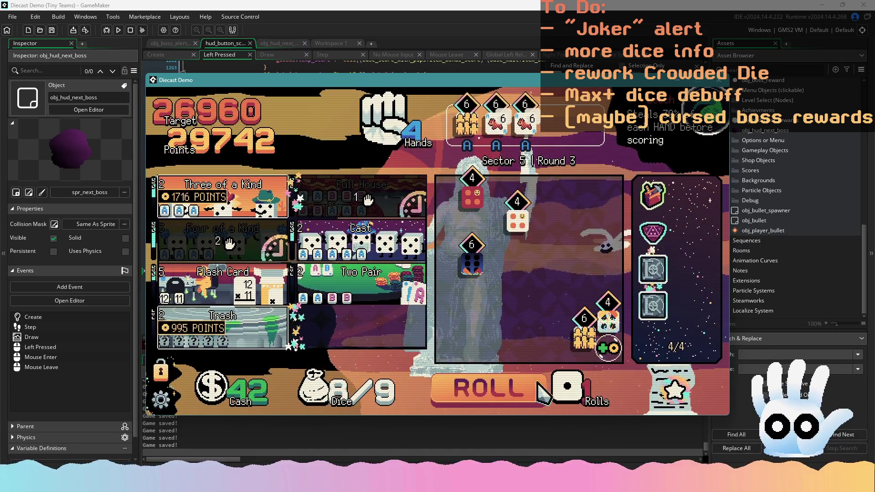
click(405, 250)
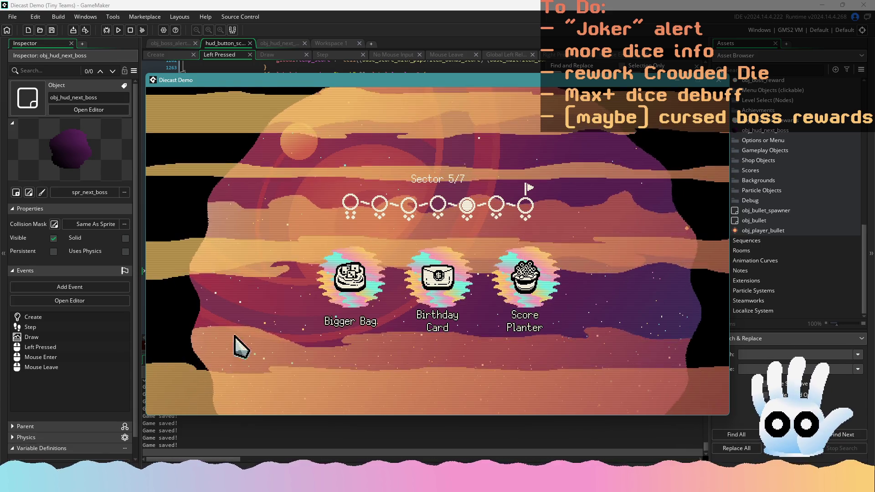
Step: Take the Birthday Card reward, pick the 14590-point level, and inspect the D20's effect
click(434, 287)
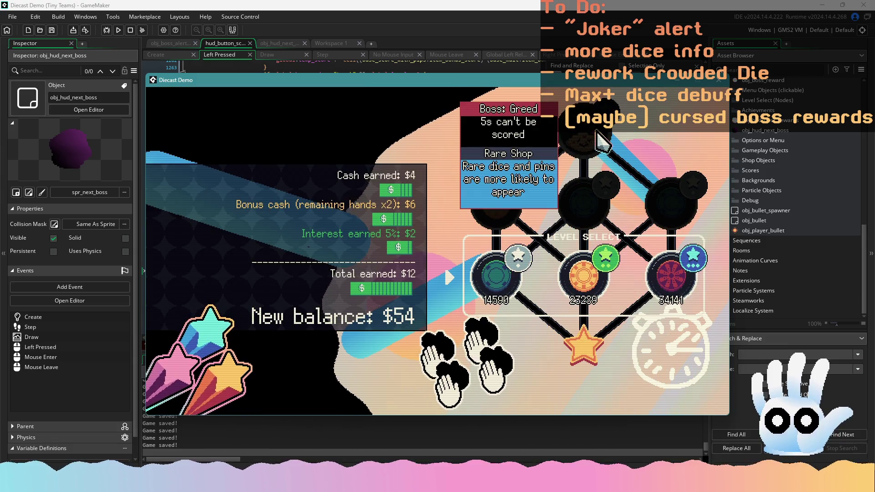
click(497, 275)
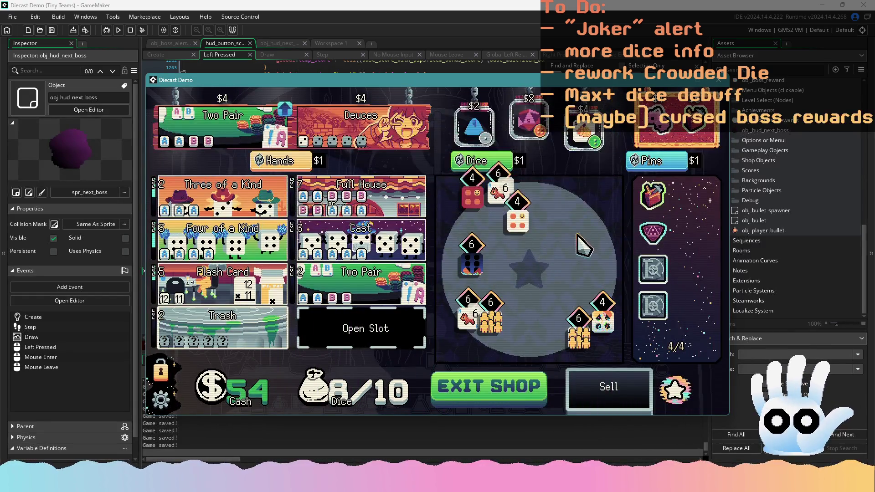
right_click(524, 119)
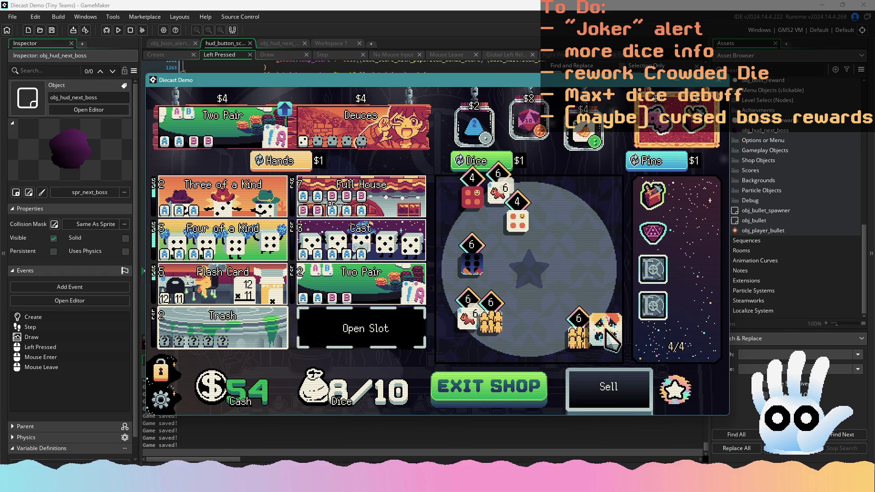
Step: Sell a die for the $8 D20, swap the prime-number pin for the toolbox pin, and start Sector 6
drag(533, 222, 597, 392)
click(527, 119)
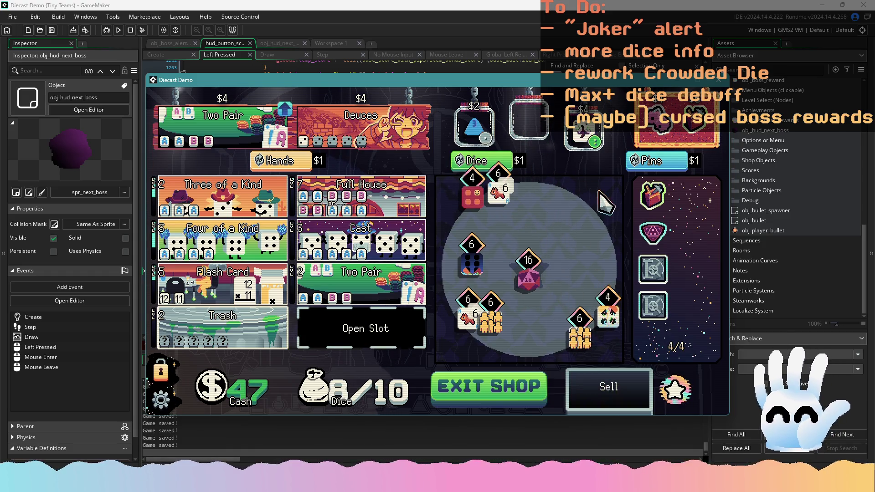
mouse_move(653, 233)
mouse_down()
mouse_move(625, 360)
mouse_move(606, 387)
mouse_up()
click(699, 121)
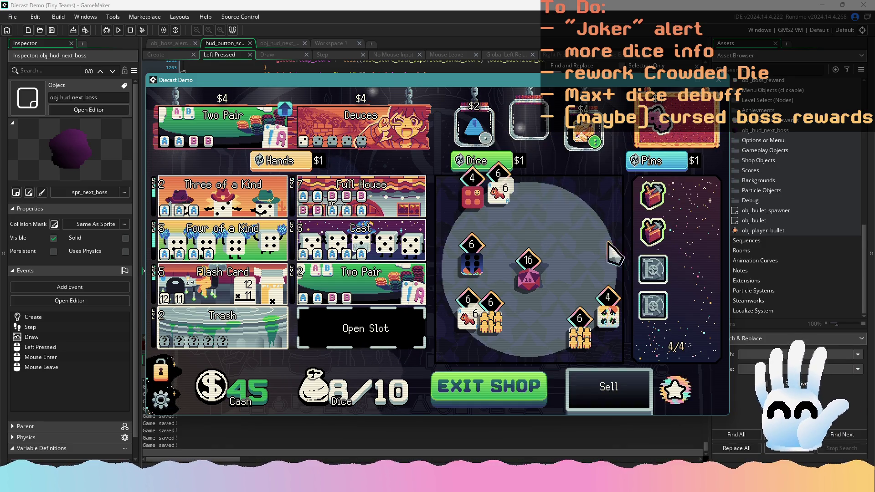
click(519, 397)
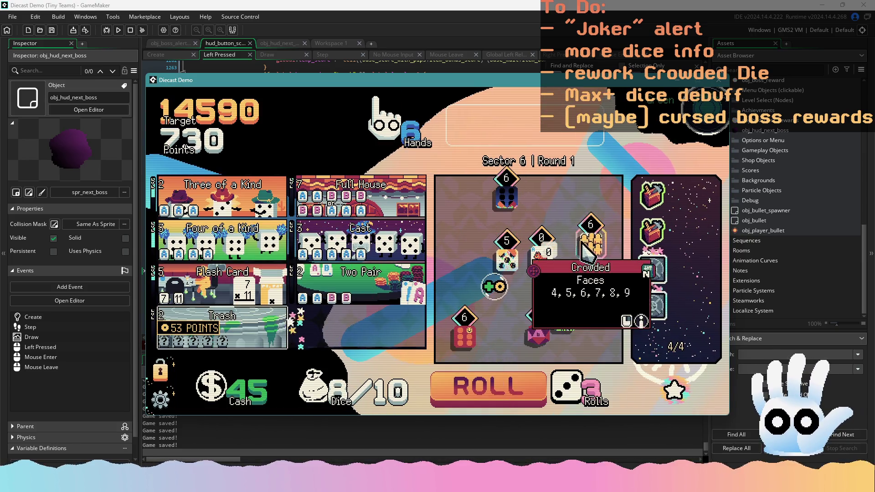
click(590, 244)
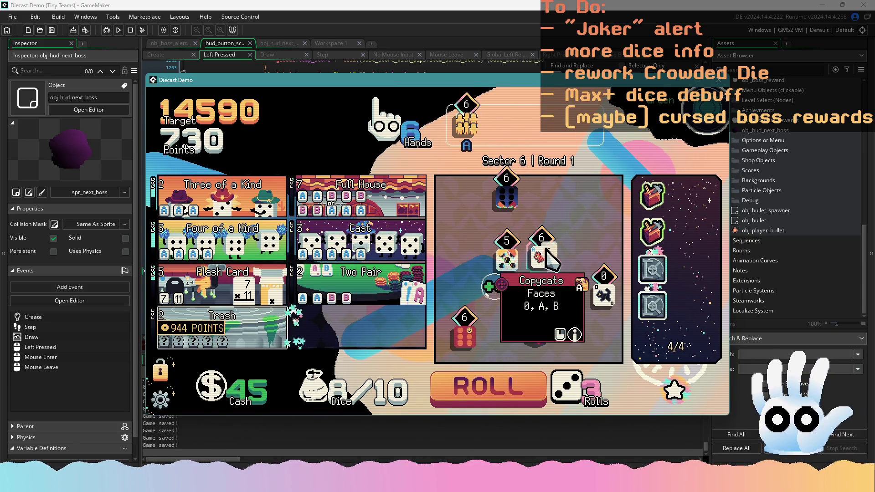
Step: Gather 6 dice and an 8 over two rerolls and play a Full House for 44774 points
click(542, 257)
click(464, 337)
mouse_move(534, 339)
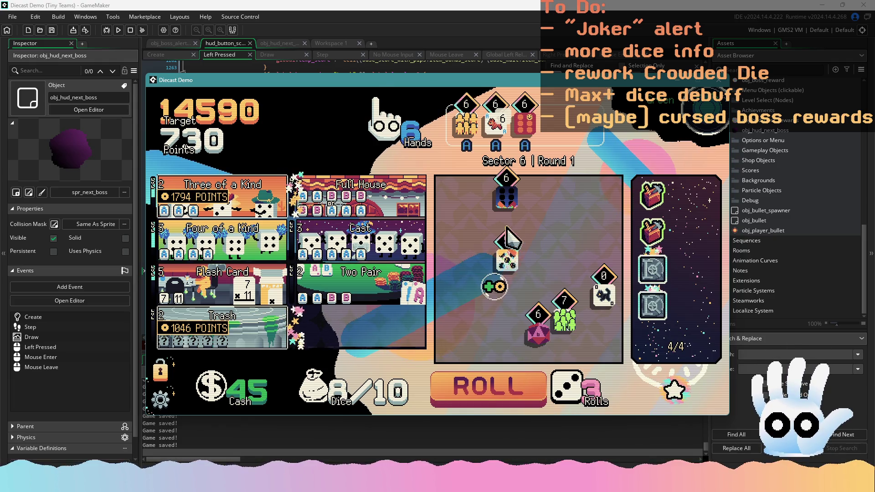
click(504, 204)
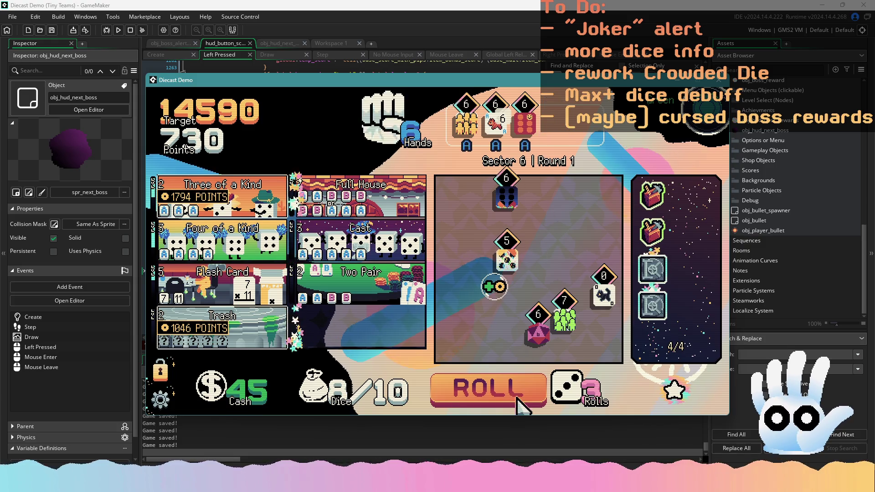
click(517, 397)
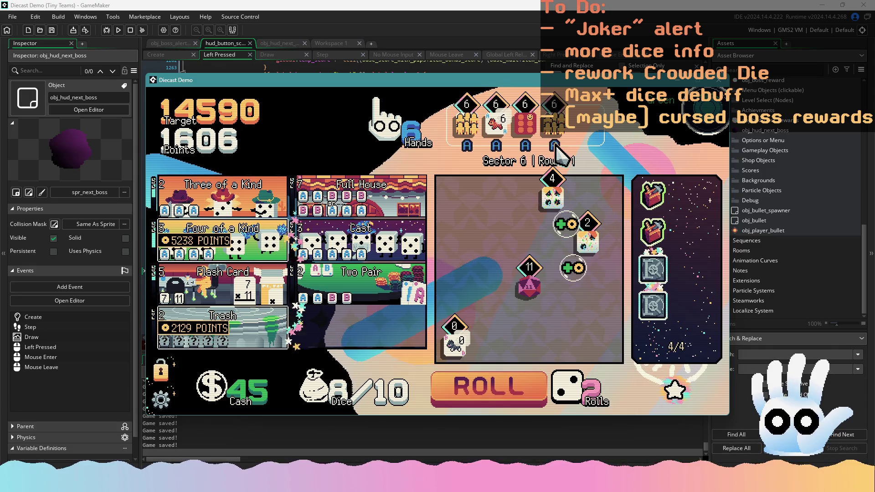
click(559, 191)
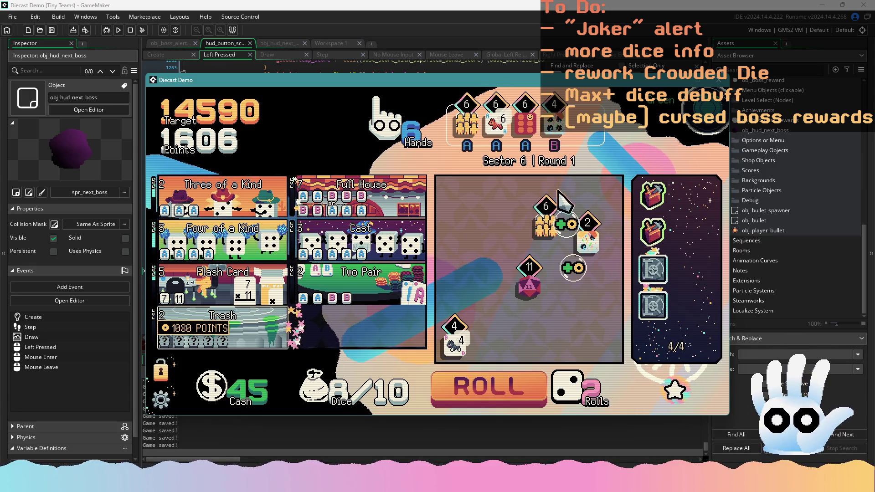
click(544, 355)
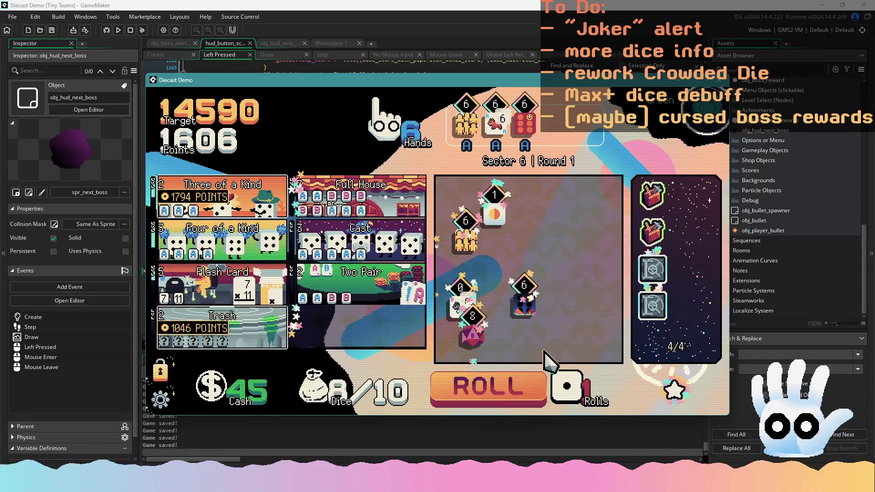
click(525, 310)
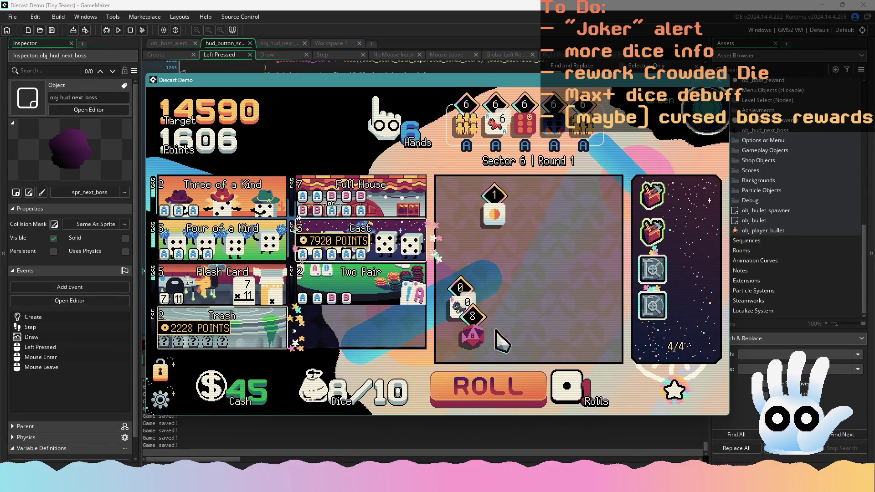
click(548, 127)
click(474, 323)
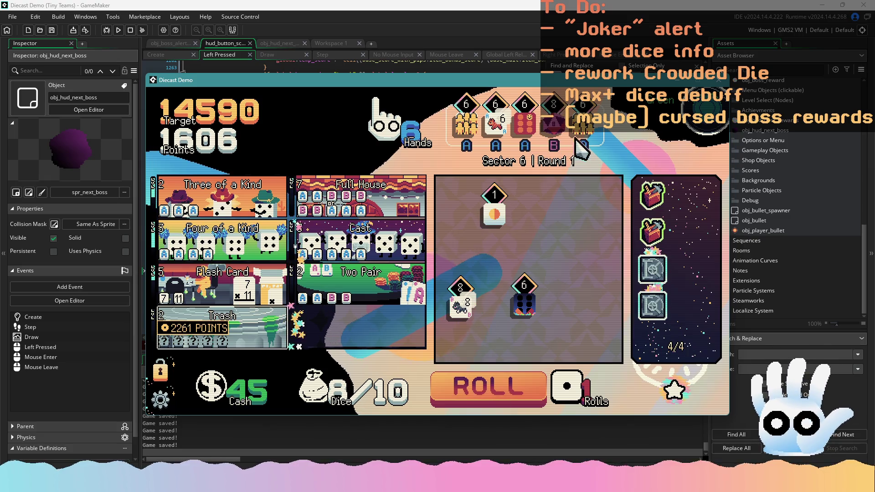
click(465, 306)
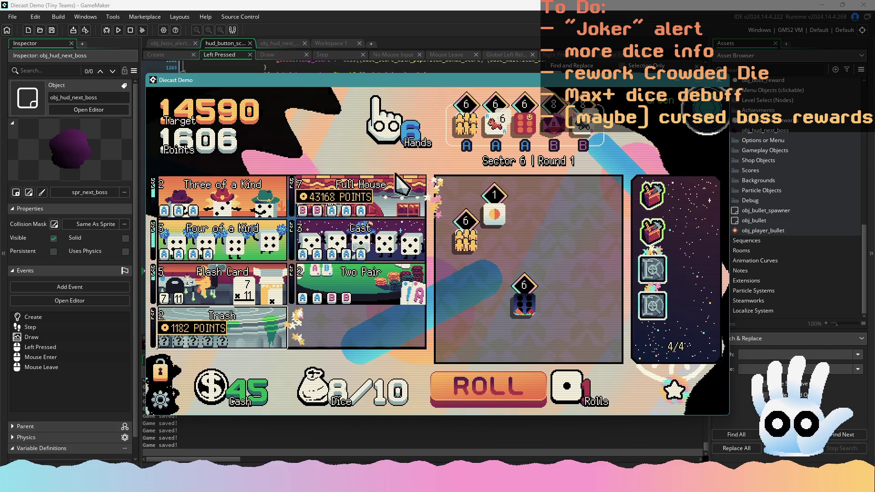
click(402, 185)
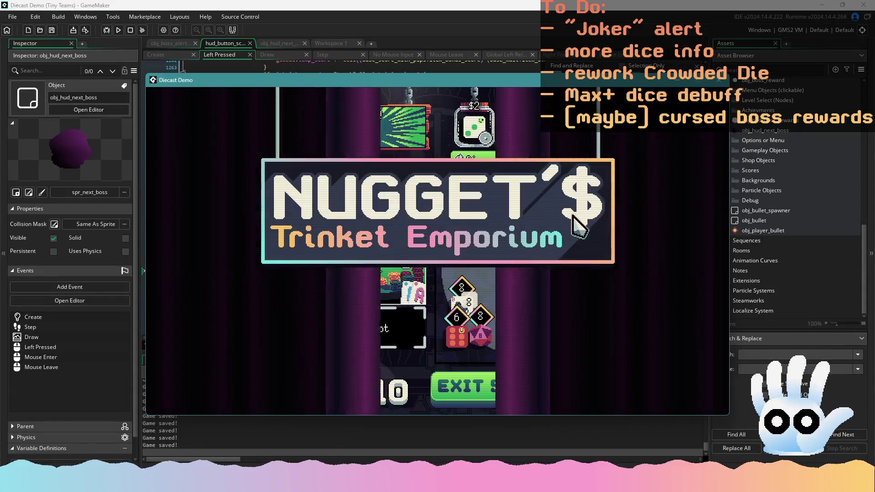
Step: Start Sector 6 Round 2, return the red 12 die, reroll twice, and play a Flash Card hand
click(486, 387)
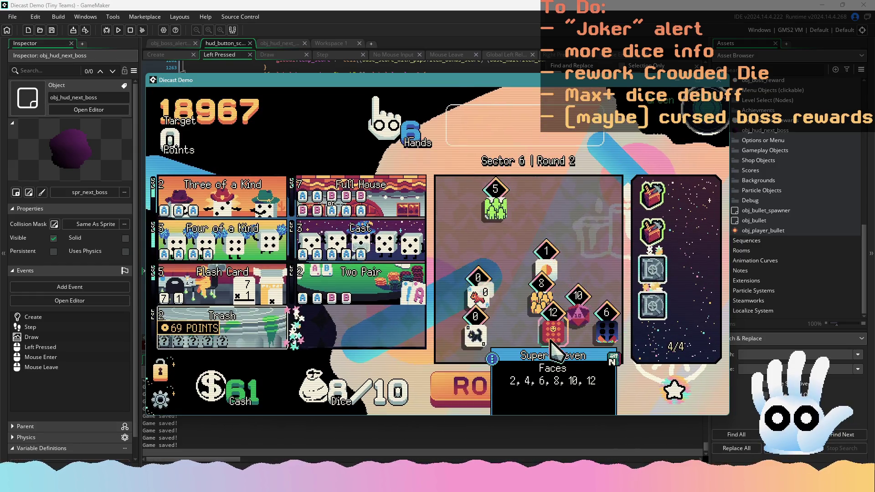
mouse_move(487, 305)
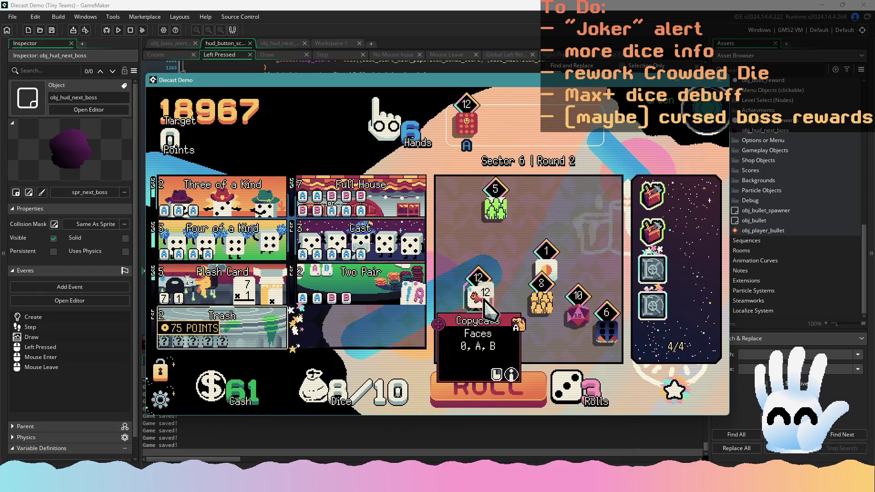
mouse_move(465, 128)
mouse_down()
mouse_move(519, 292)
mouse_move(546, 339)
mouse_up()
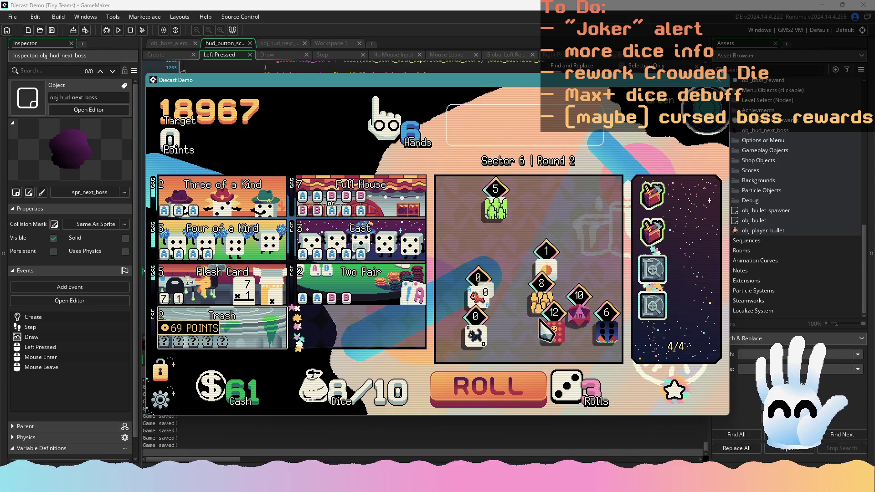
click(519, 389)
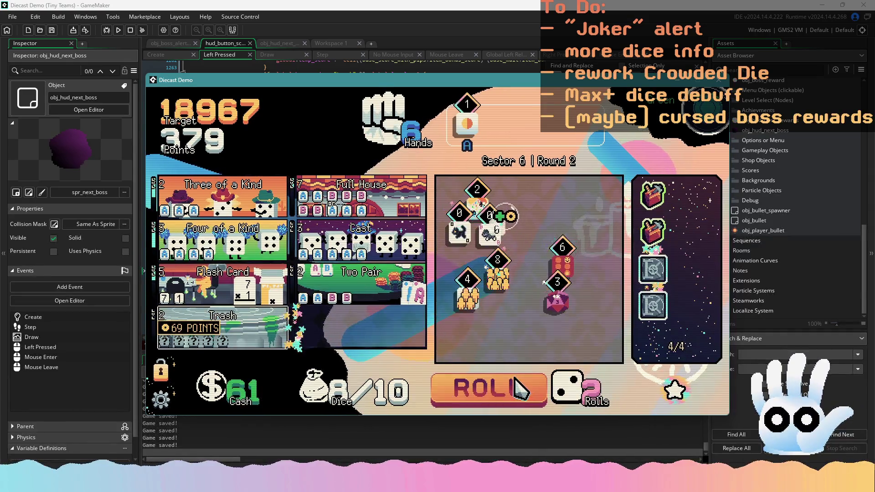
click(520, 390)
mouse_move(246, 308)
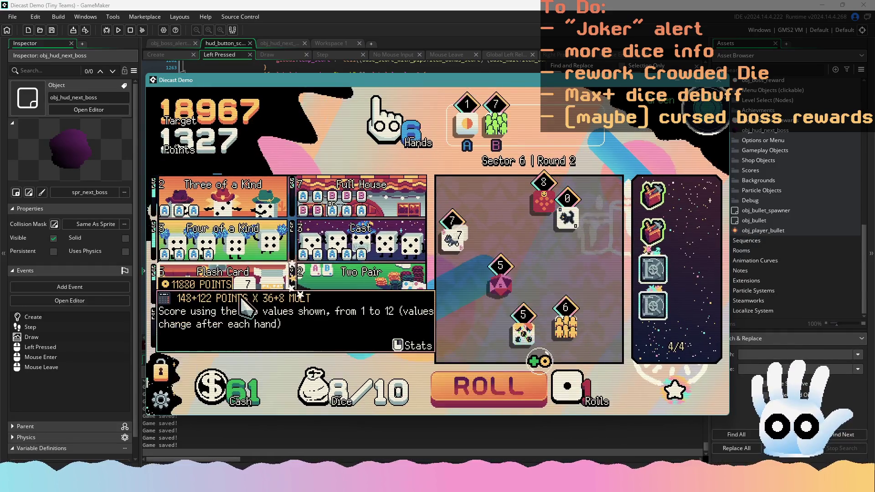
right_click(270, 278)
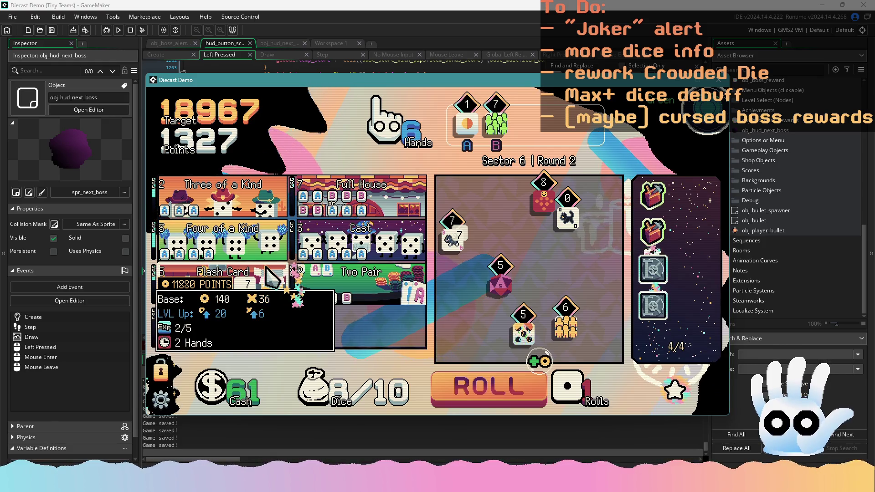
click(270, 277)
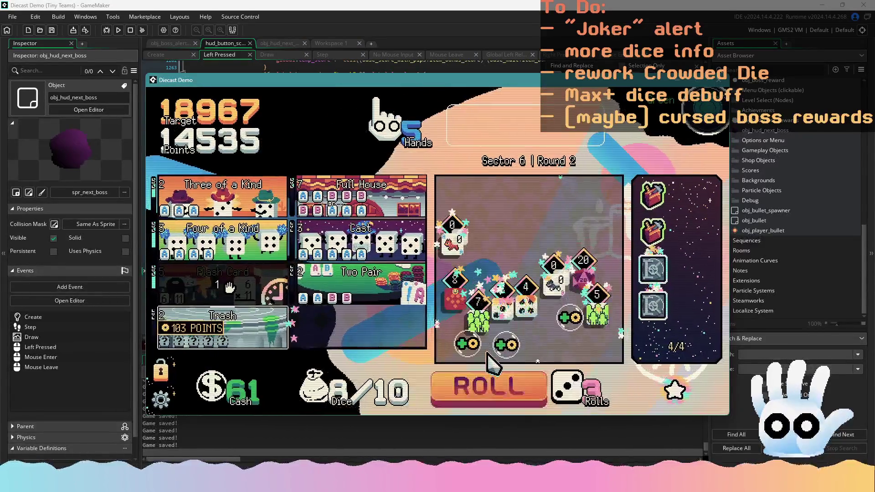
Step: Build a Full House from the purple d20 and two 5 dice, then play it for 87638 points
mouse_move(459, 302)
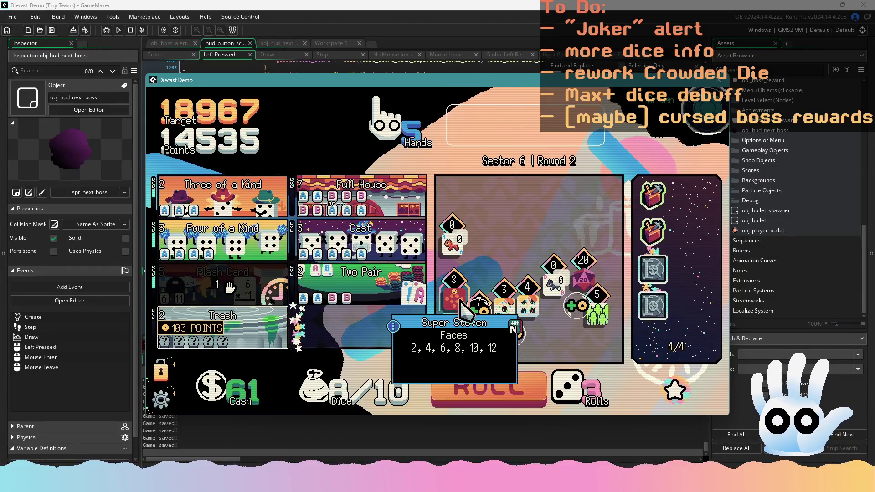
mouse_move(473, 325)
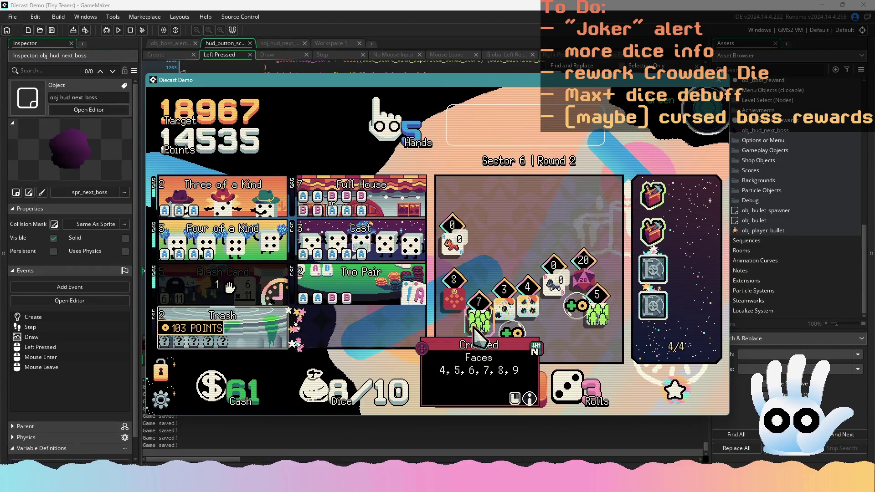
mouse_move(582, 288)
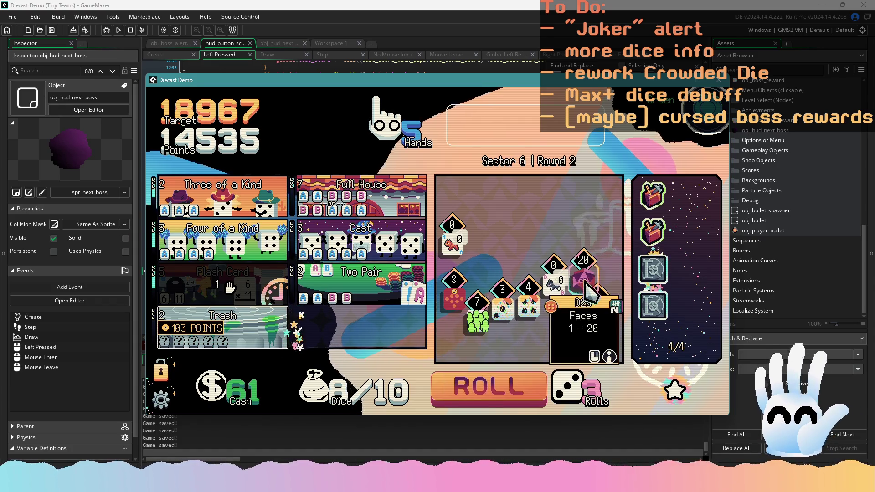
click(585, 288)
click(452, 294)
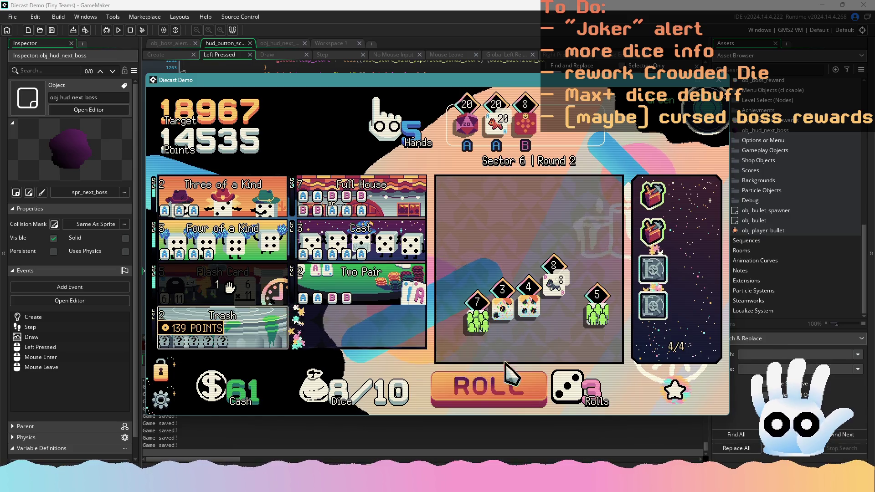
click(553, 287)
click(515, 395)
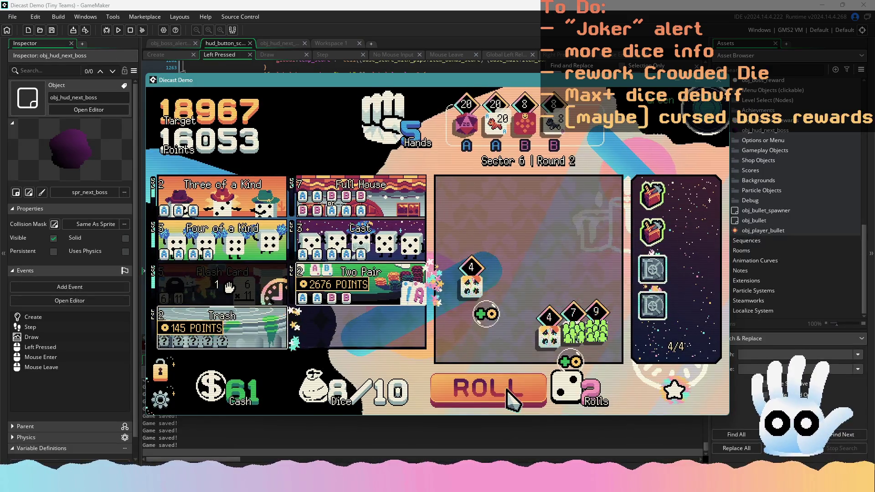
click(515, 396)
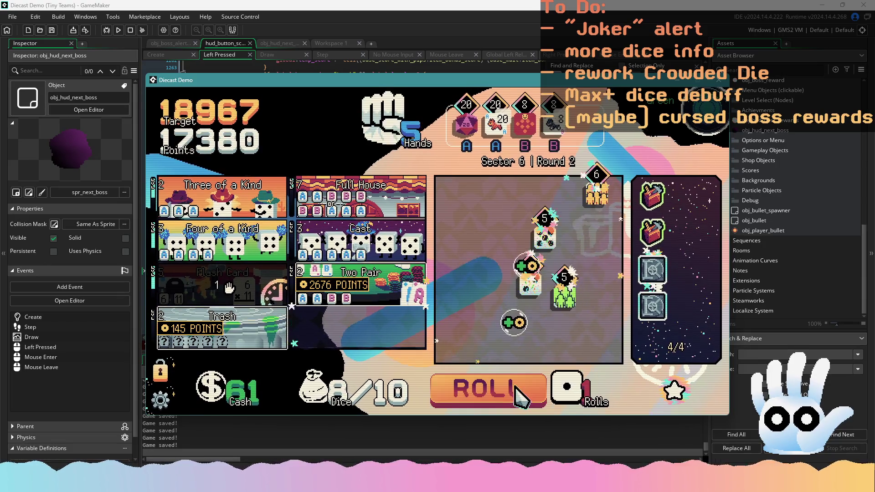
click(554, 124)
click(525, 127)
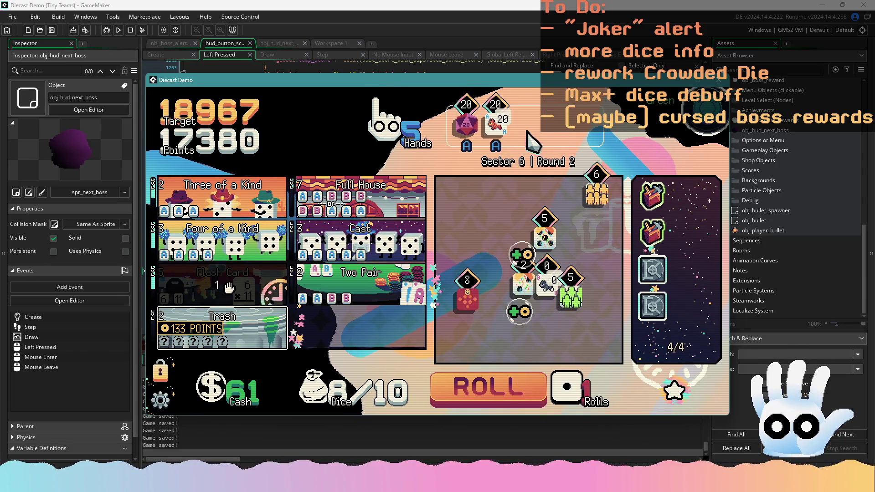
click(544, 234)
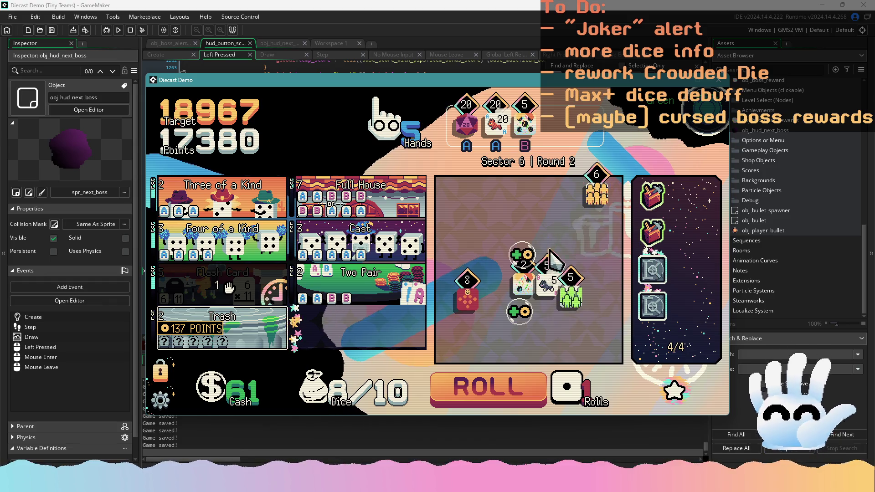
click(571, 295)
click(546, 287)
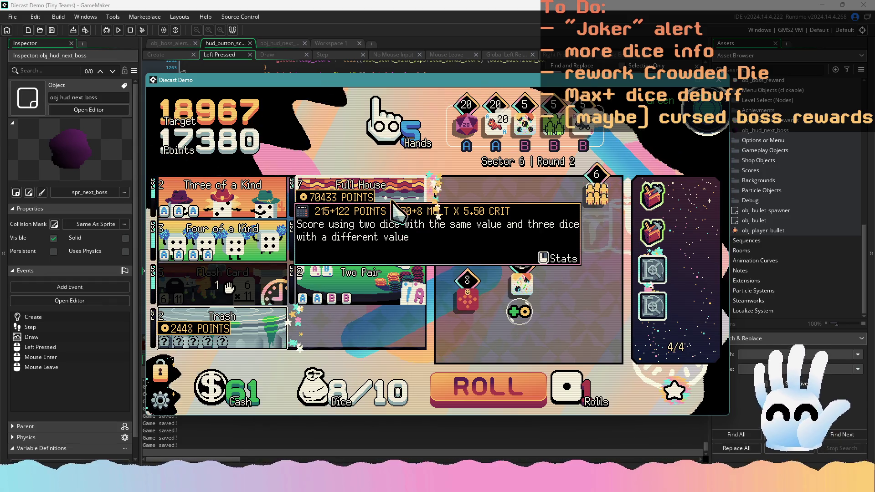
click(417, 195)
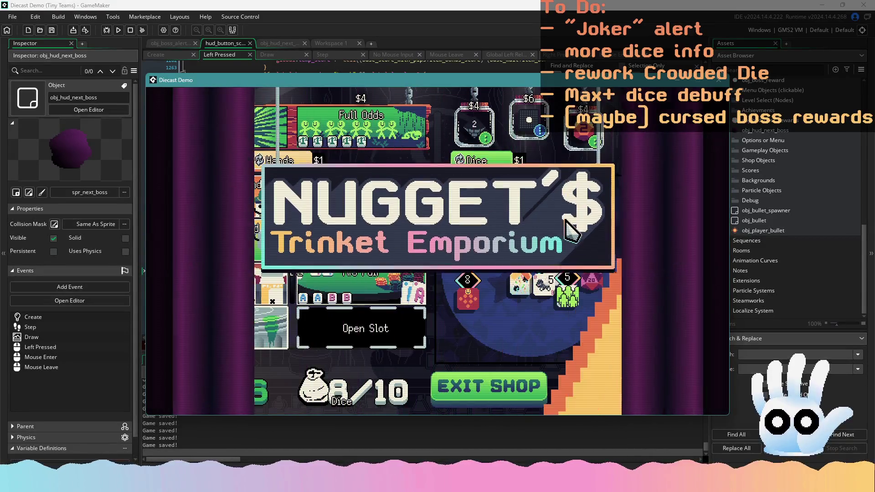
Step: Reroll the shop's hand upgrades three times, buy Three of a Kind, and start Round 3
mouse_move(364, 129)
click(276, 163)
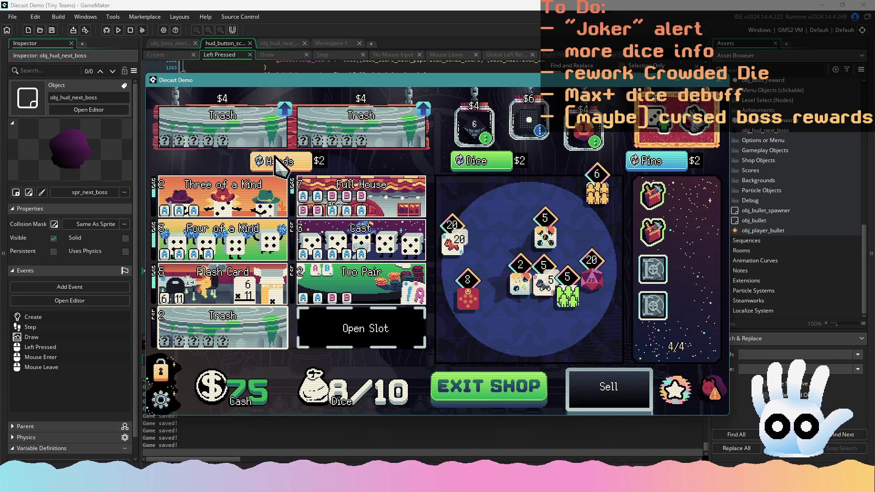
click(276, 158)
click(275, 160)
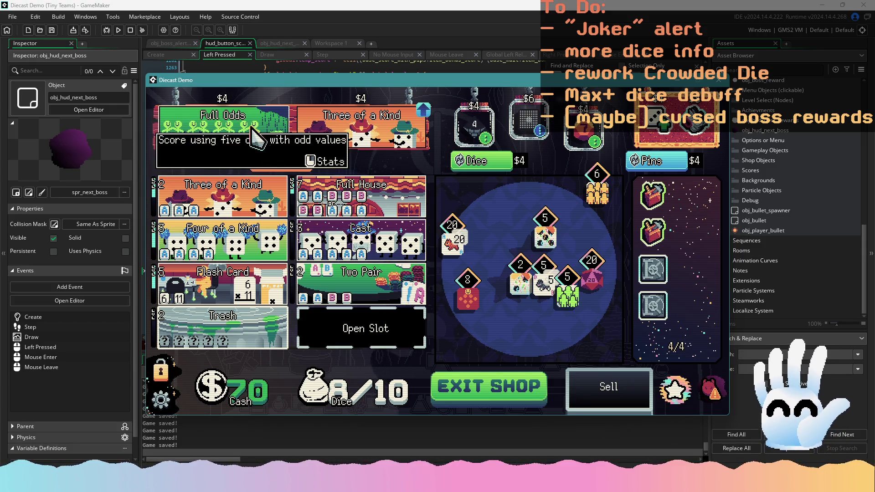
click(326, 137)
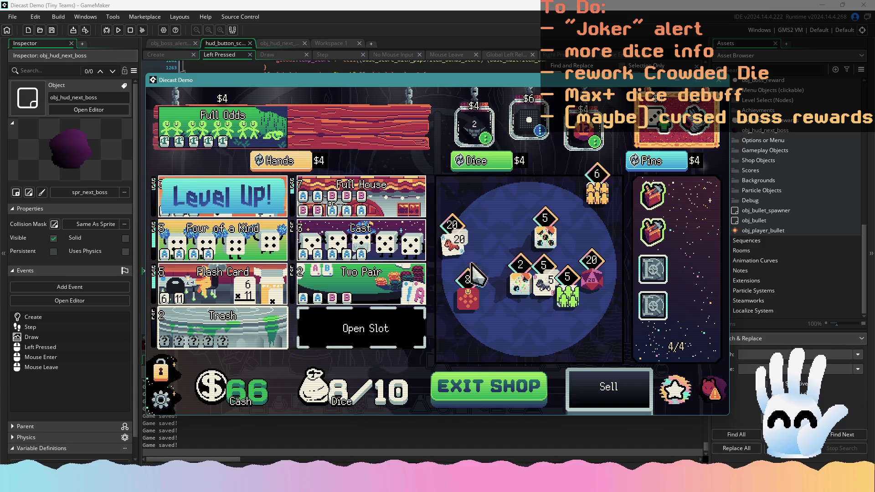
click(541, 387)
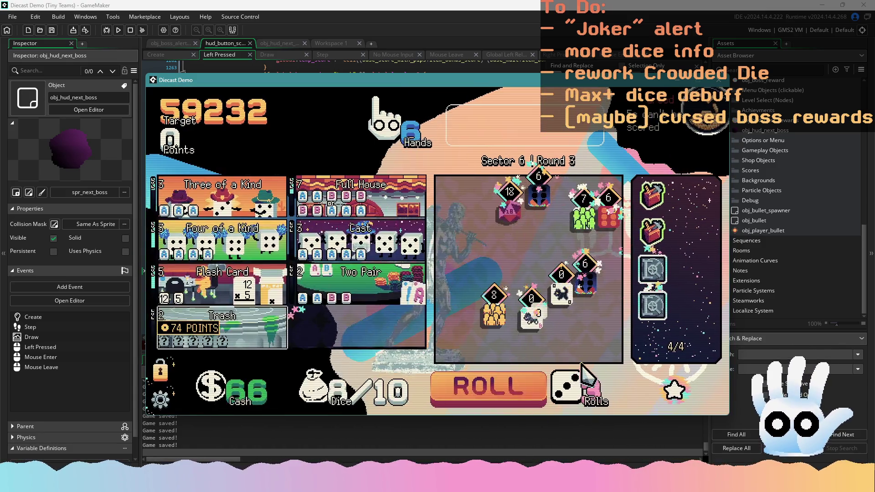
Step: Keep the red 6 and 8 dice across three rerolls
click(607, 221)
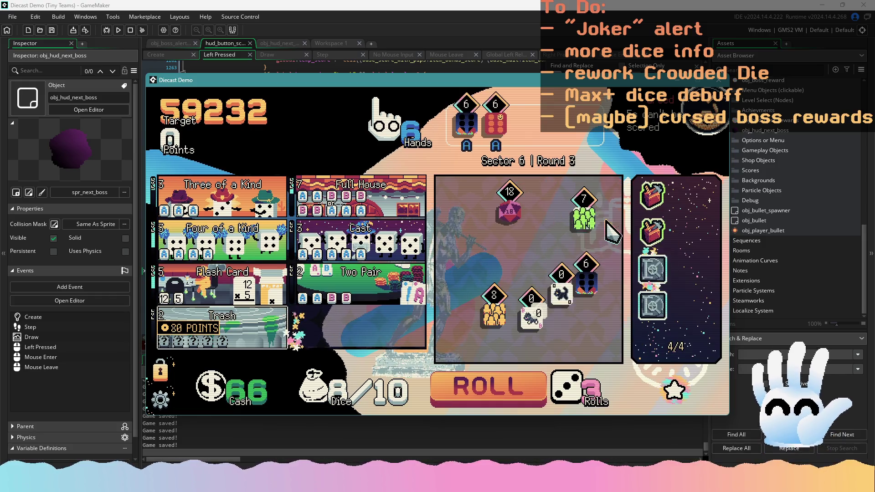
click(520, 316)
click(487, 386)
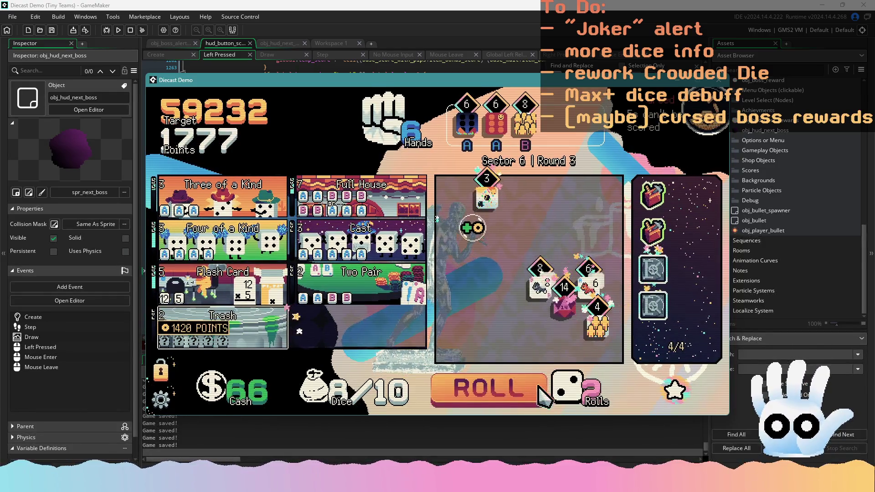
click(591, 285)
click(528, 387)
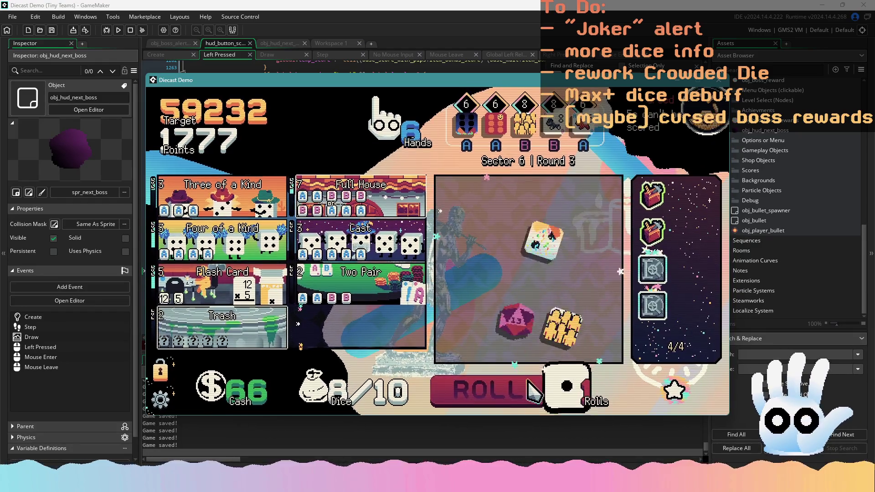
click(529, 383)
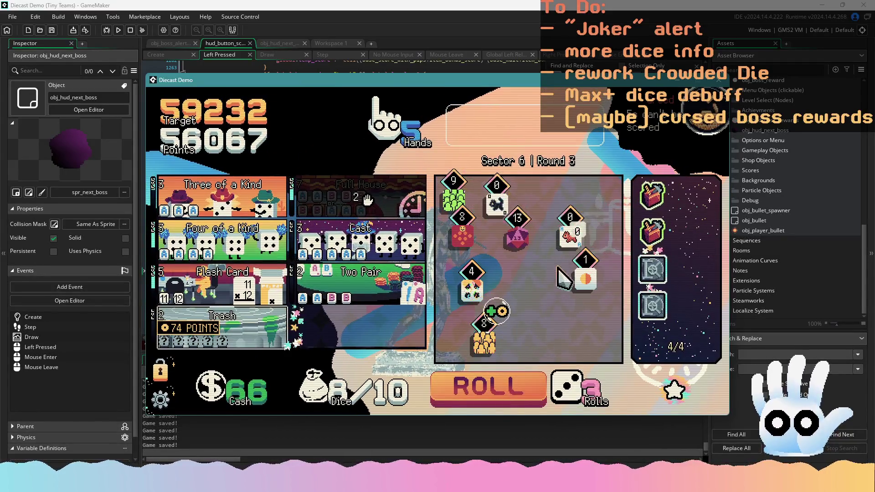
Step: Keep the gold, red and dog 8 dice through more rerolls and score Four of a Kind
click(484, 338)
click(462, 233)
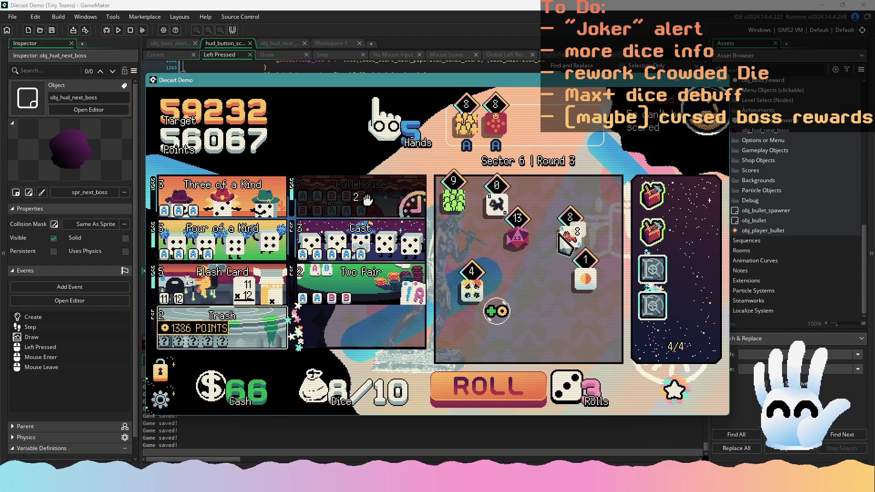
click(528, 379)
mouse_move(590, 299)
click(516, 385)
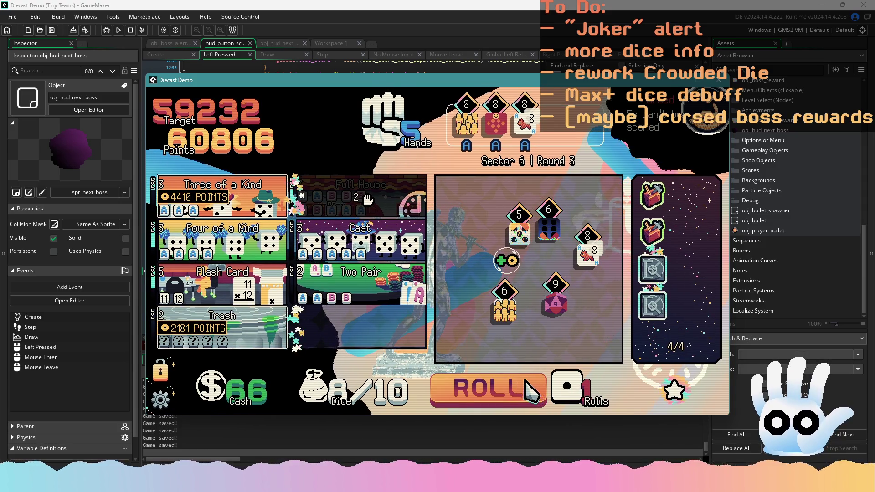
click(580, 261)
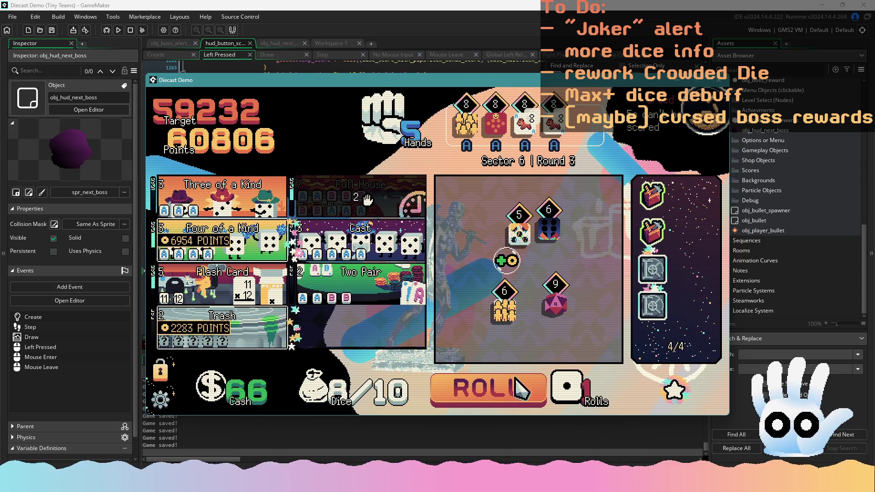
click(516, 378)
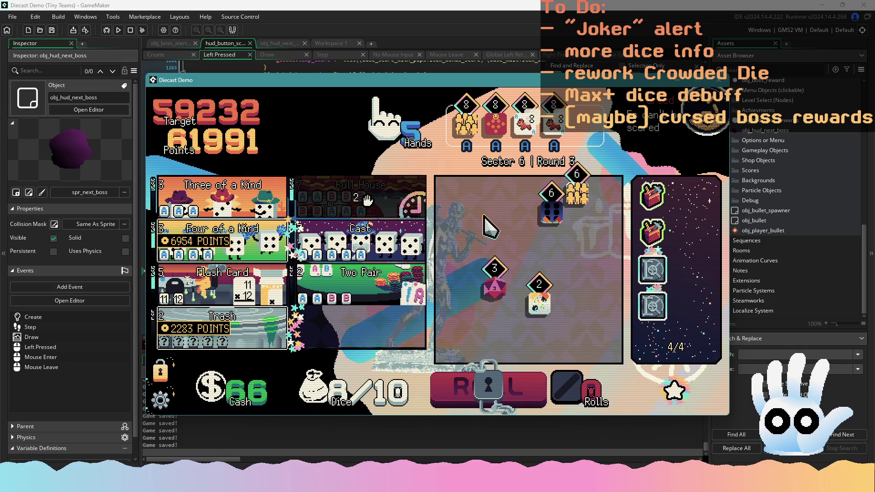
mouse_move(262, 246)
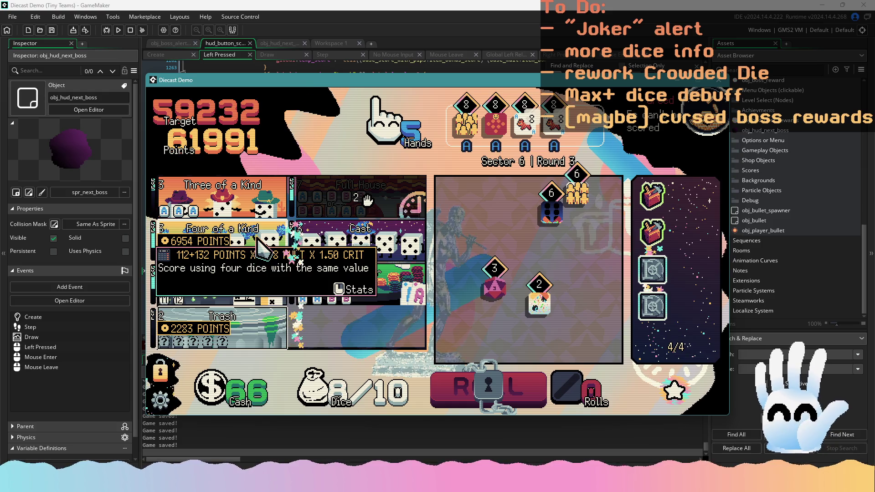
click(262, 246)
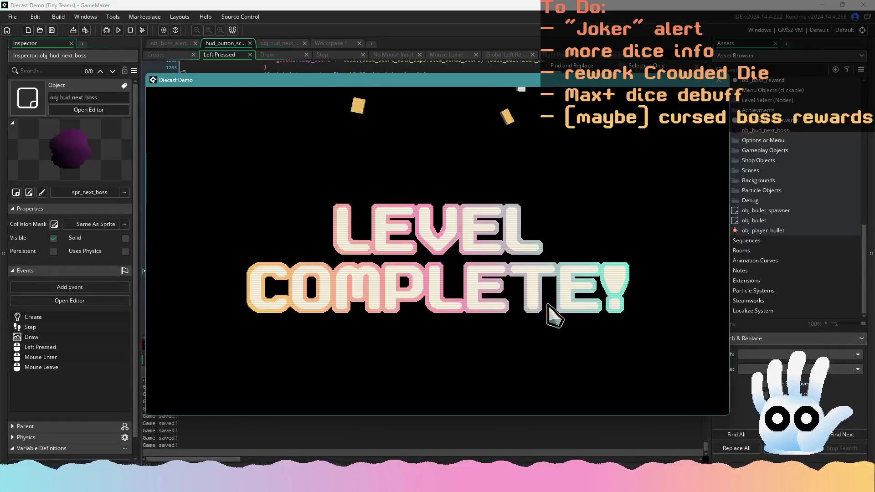
Step: Take the Birthday Card reward and pick the next level
mouse_move(362, 292)
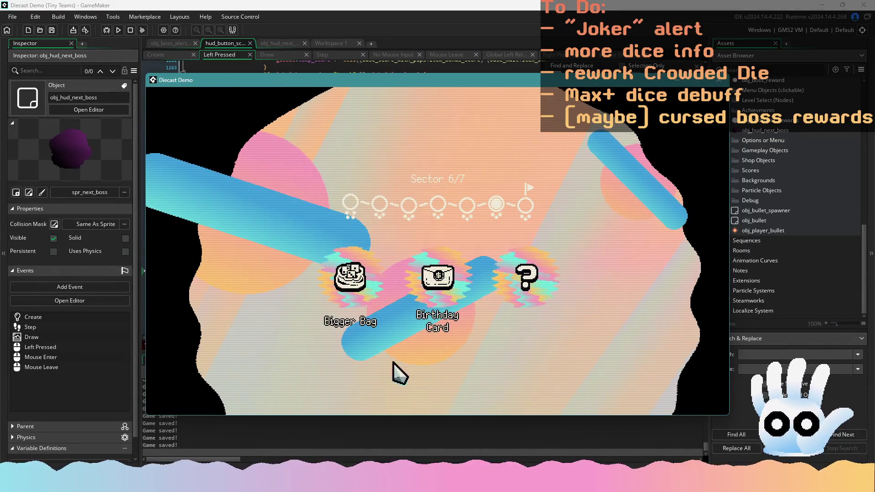
click(461, 294)
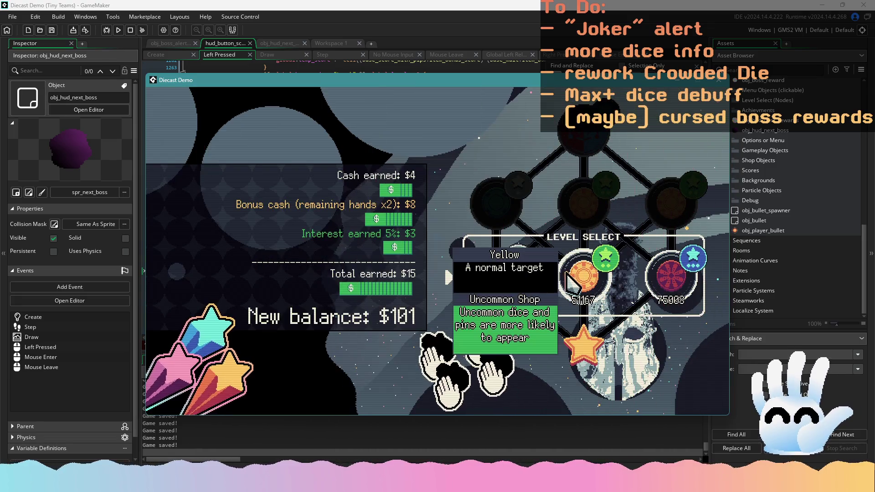
mouse_move(579, 136)
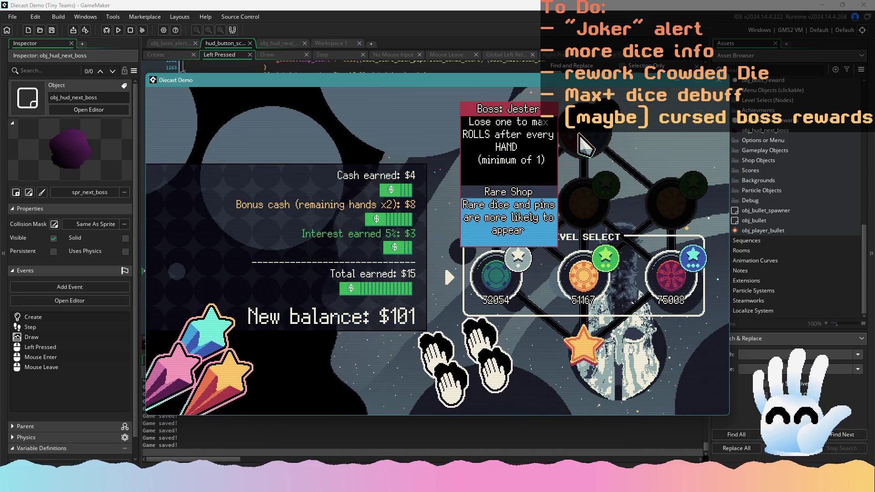
click(496, 278)
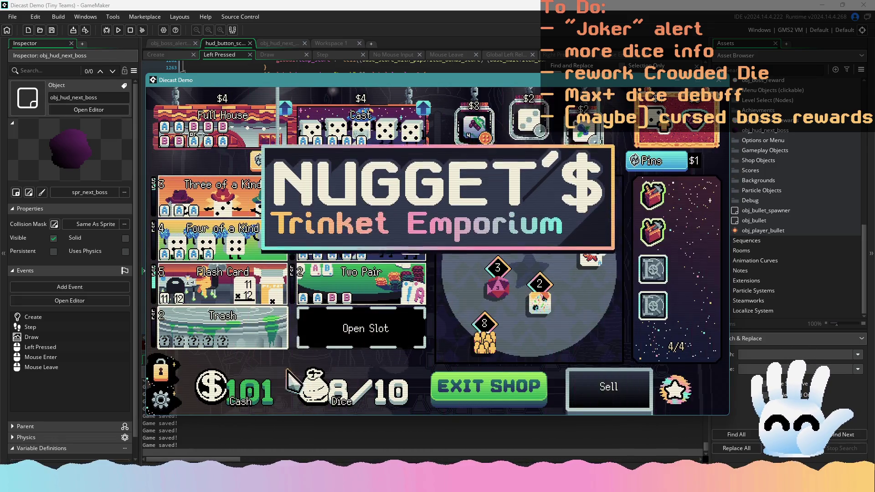
Step: Lower the game speed to x1 in the settings
click(161, 400)
click(338, 292)
click(228, 402)
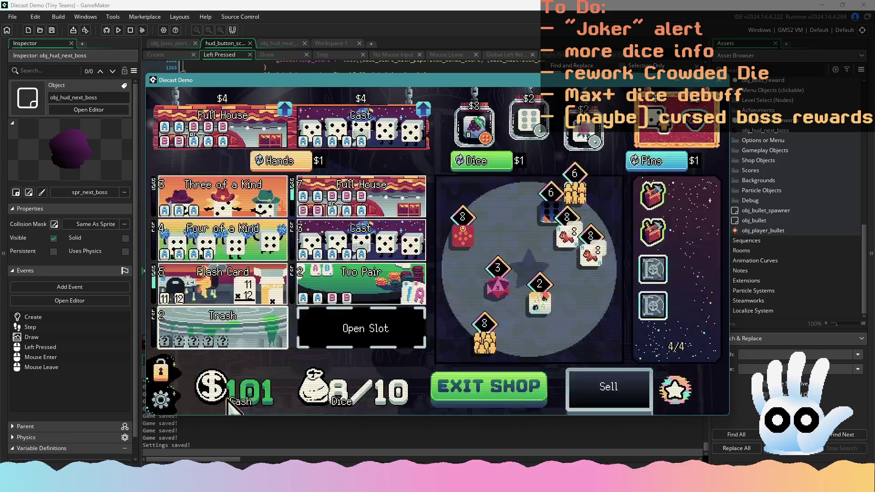
Step: Buy the Full House and Cast upgrades and start Sector 7 Round 1
click(273, 132)
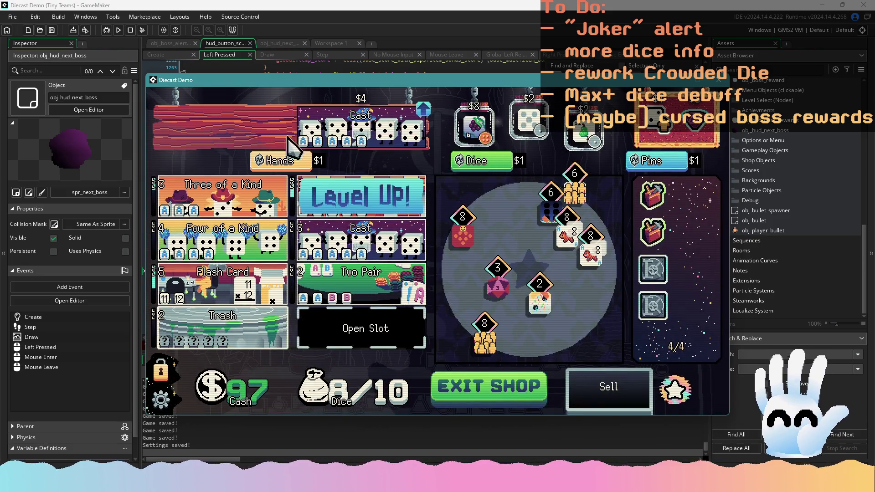
click(360, 127)
click(500, 385)
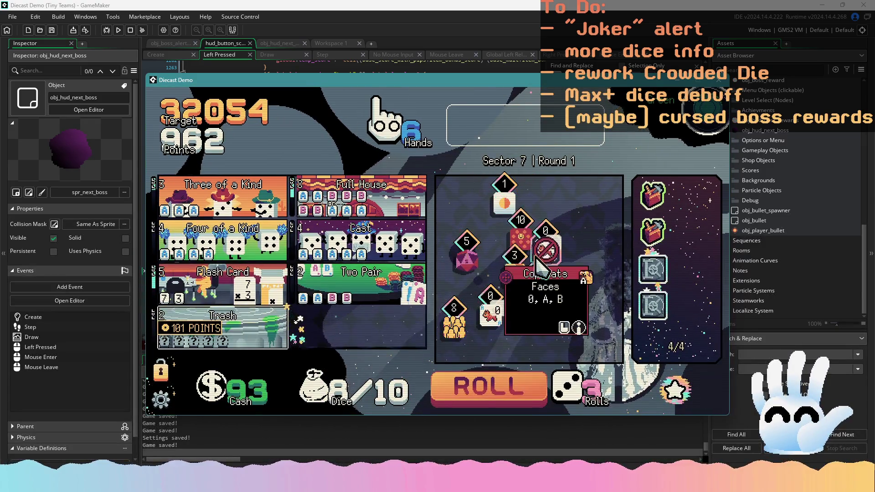
Step: Keep 4 dice and a 12 die over three rolls, then score a Full House for 97916 points
click(493, 318)
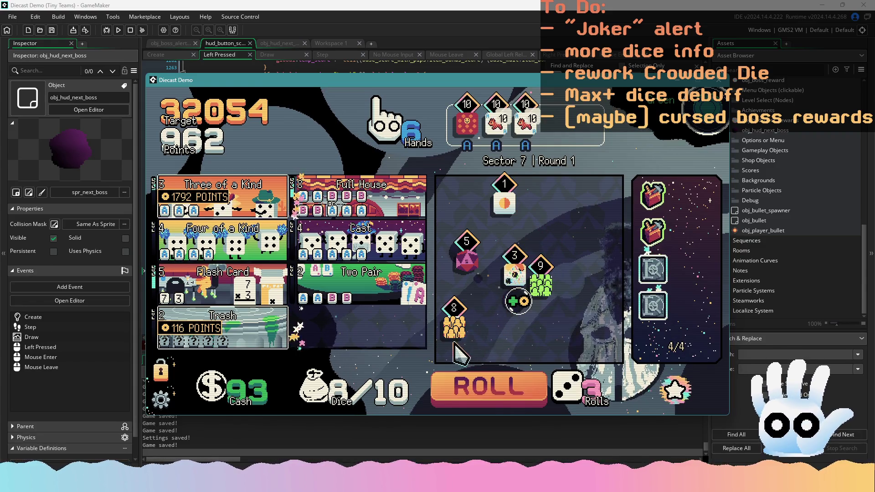
click(465, 390)
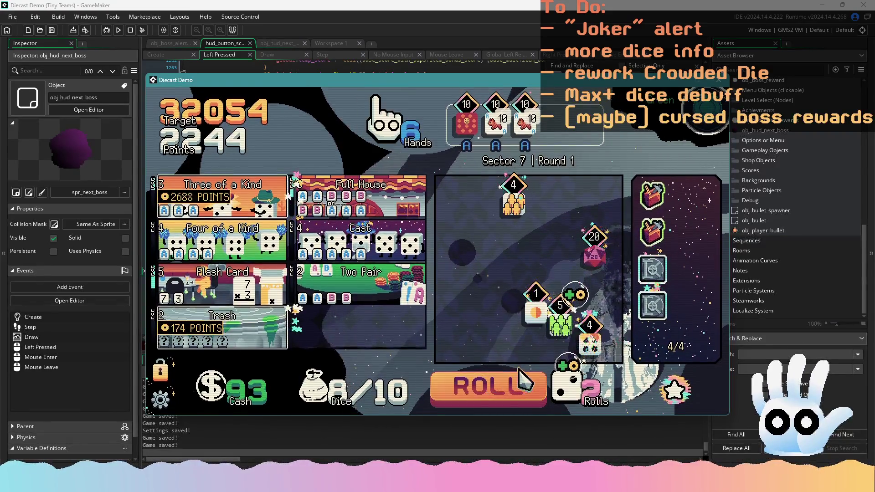
click(590, 343)
click(513, 201)
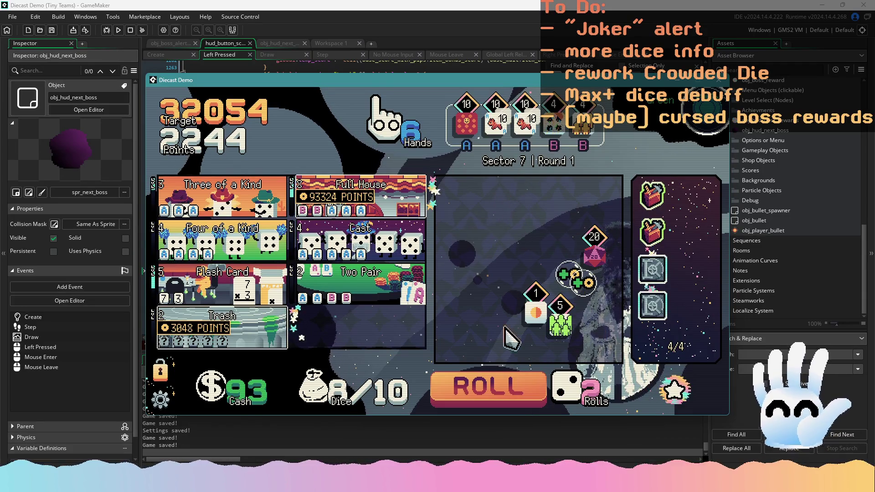
click(501, 401)
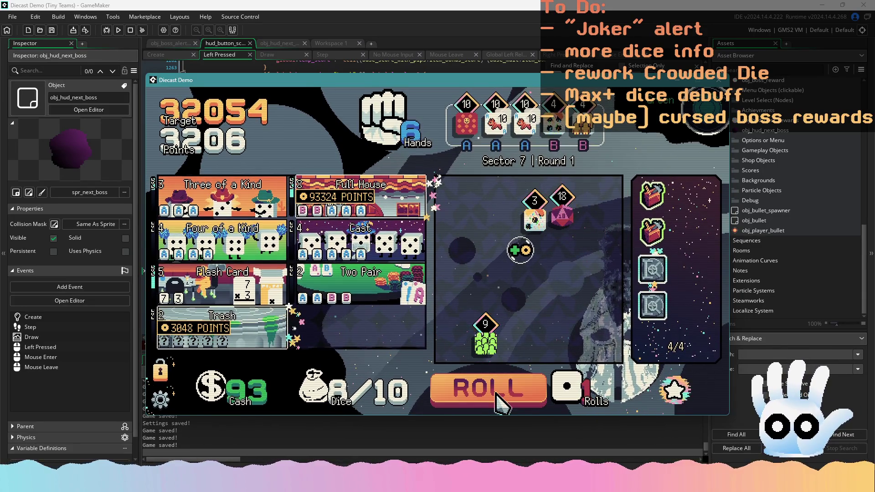
click(502, 401)
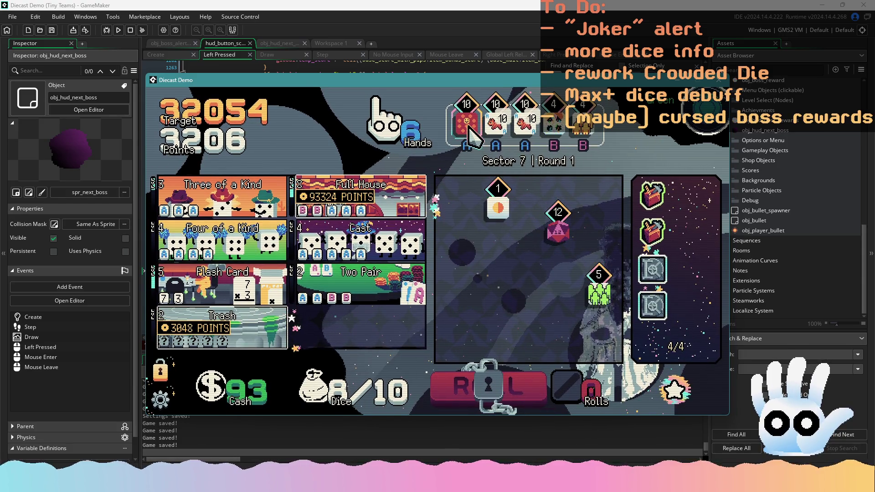
click(468, 129)
click(551, 132)
click(565, 225)
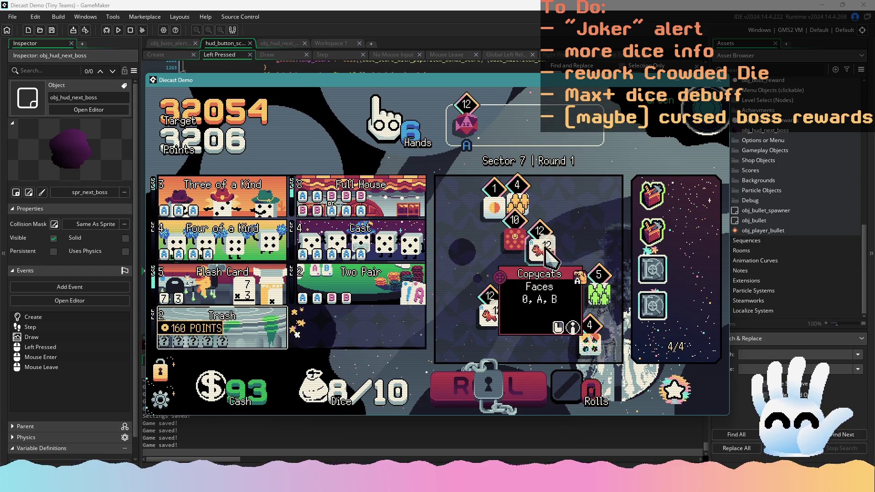
mouse_move(501, 321)
click(523, 208)
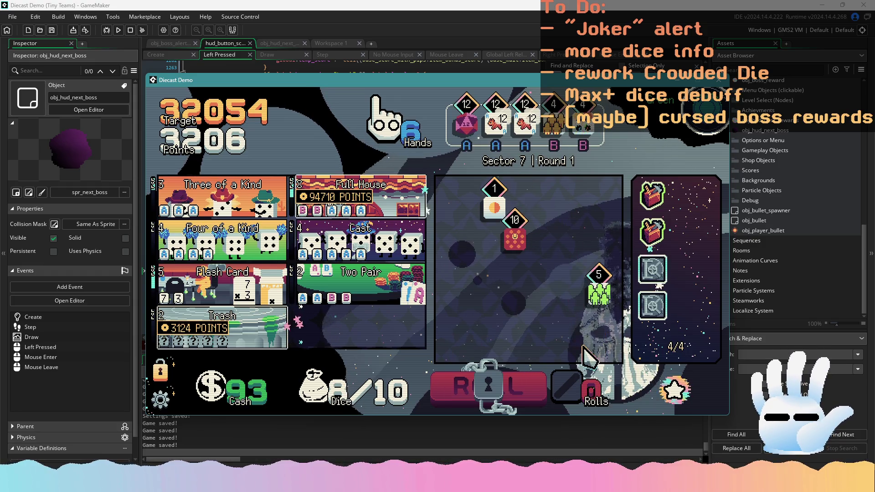
mouse_move(383, 207)
click(383, 207)
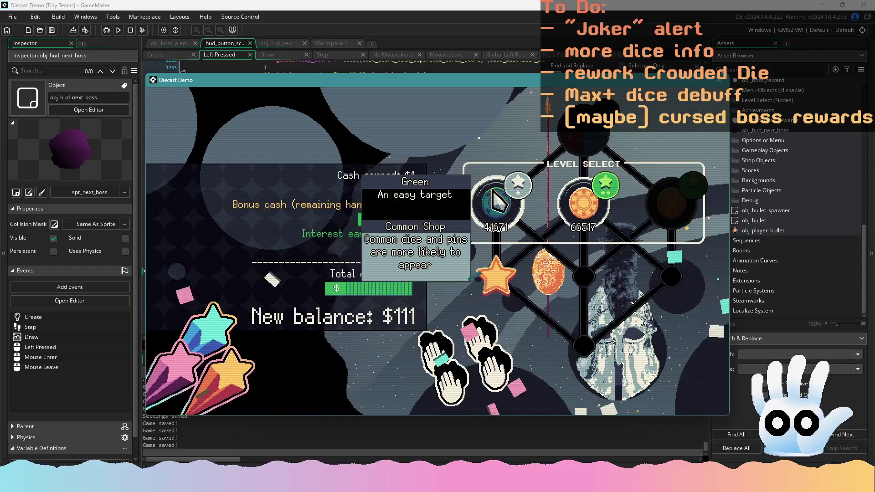
Step: Enter the Green level's shop, sell the orange-faced die for $1, and buy the $6 die
click(495, 193)
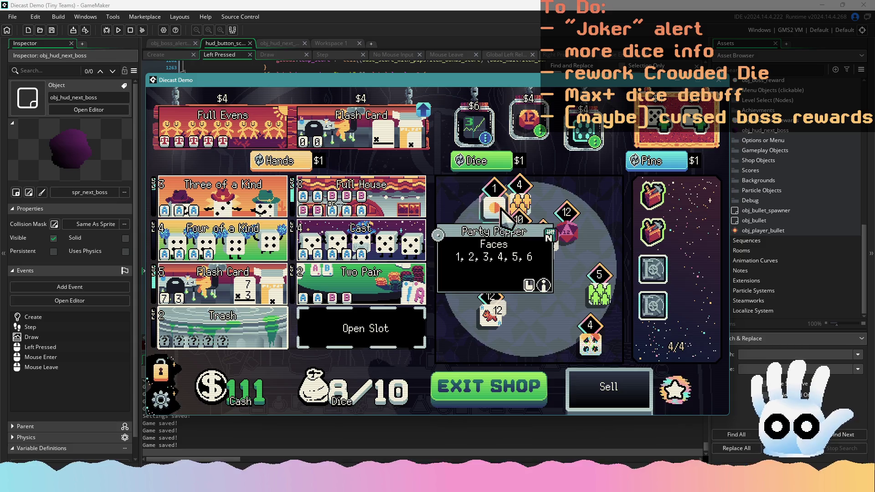
drag(493, 208, 606, 373)
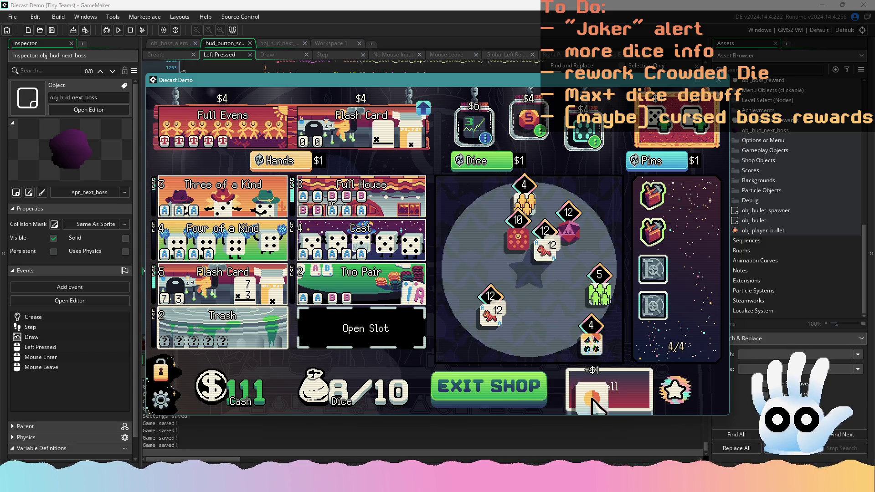
click(469, 129)
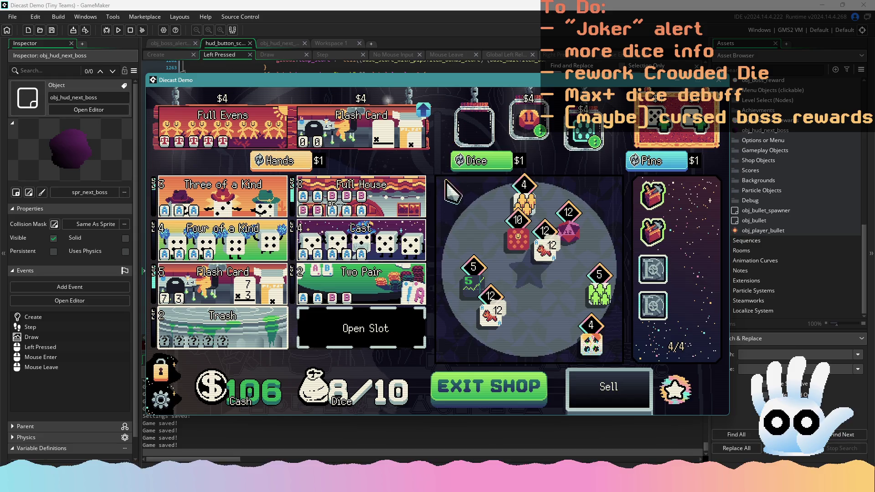
Step: Buy the Flash Card upgrade, reroll the offers twice, buy Two Pair, and start Round 2
click(361, 123)
click(305, 161)
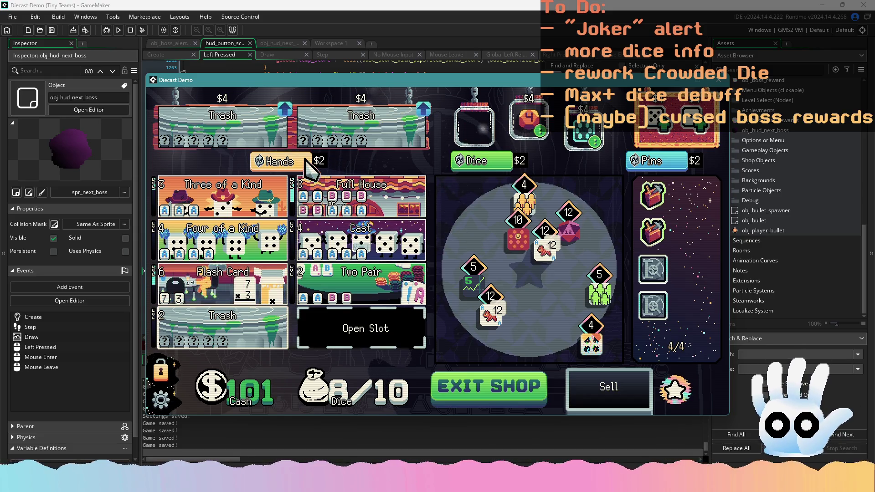
click(309, 164)
click(361, 123)
click(453, 396)
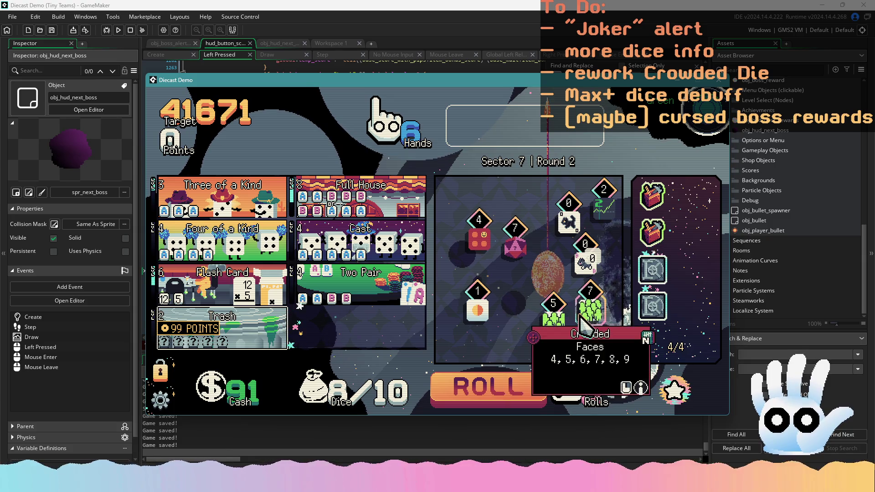
Step: Keep the pink 7 d20, swap the Crowded die for the green 6, and score a Full House
click(516, 251)
click(520, 390)
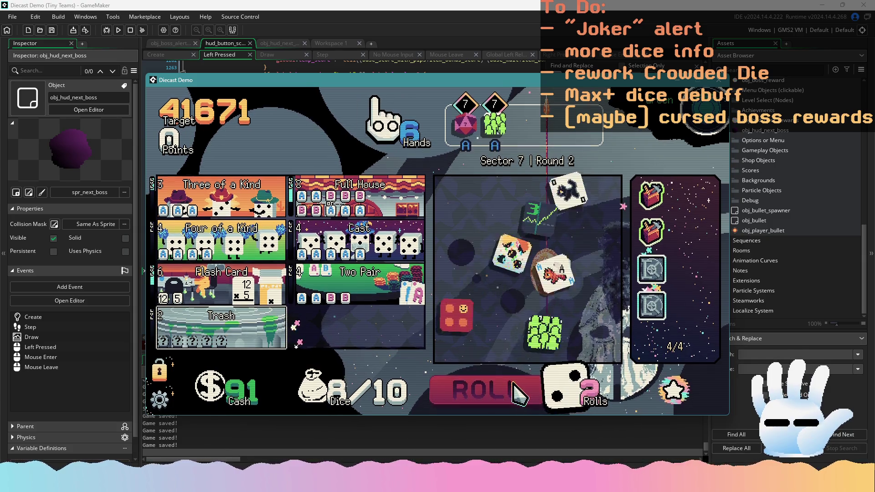
click(478, 314)
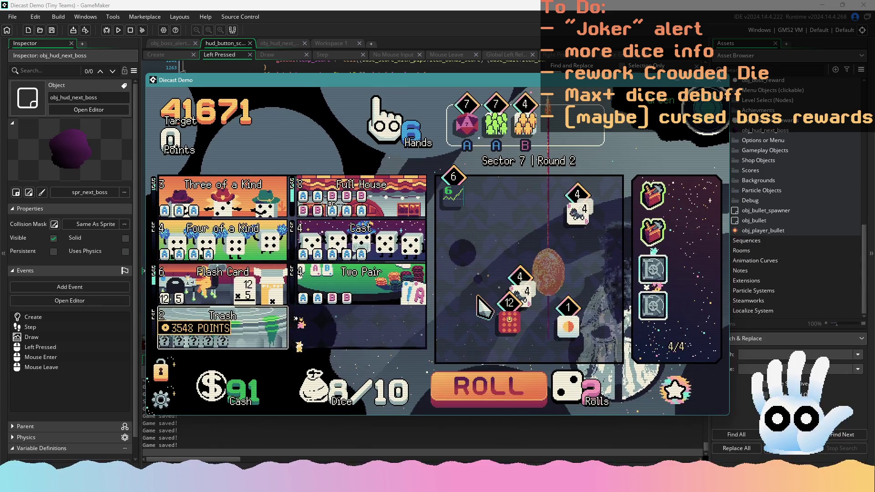
click(526, 132)
click(453, 190)
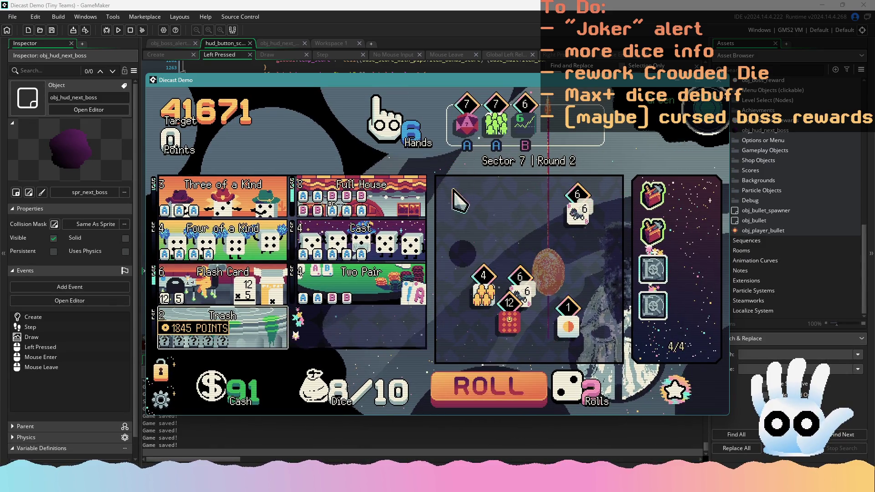
click(383, 208)
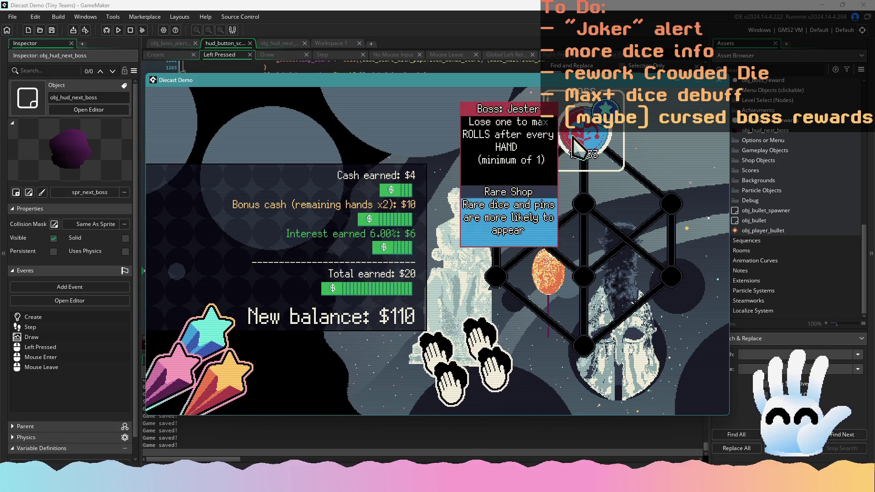
Step: Enter the Jester boss level's shop and trade the Dad's Toolbox pin for the Celestial D20
click(579, 150)
mouse_move(697, 129)
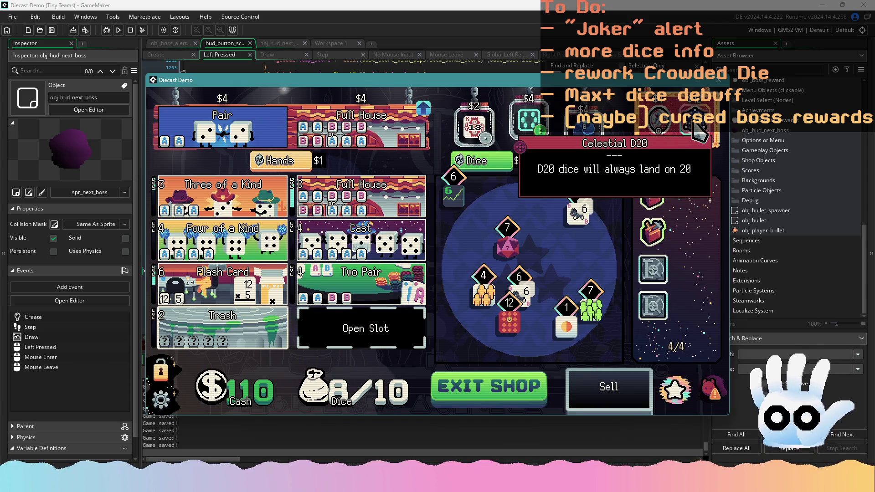
mouse_move(661, 235)
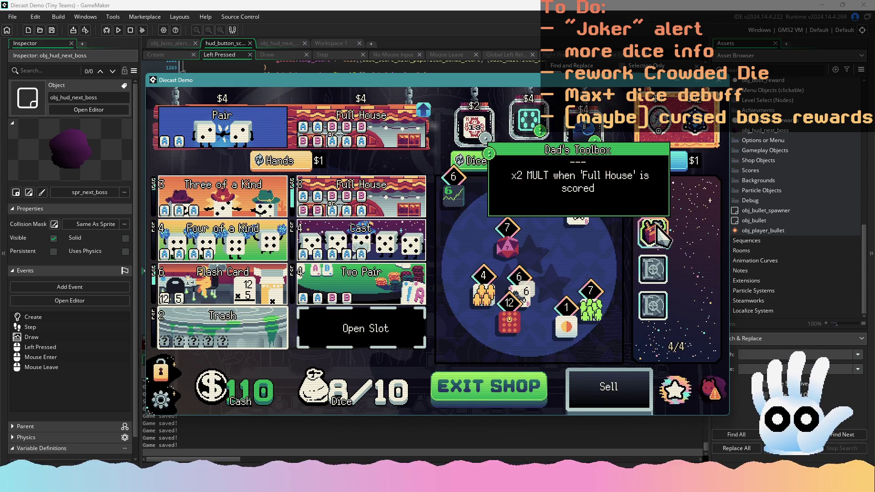
mouse_move(661, 234)
mouse_down()
mouse_move(638, 285)
mouse_move(624, 396)
mouse_up()
click(694, 127)
Step: Reroll the shop's dice offerings three times, buy the Full House upgrade, and start the round
click(499, 162)
click(497, 162)
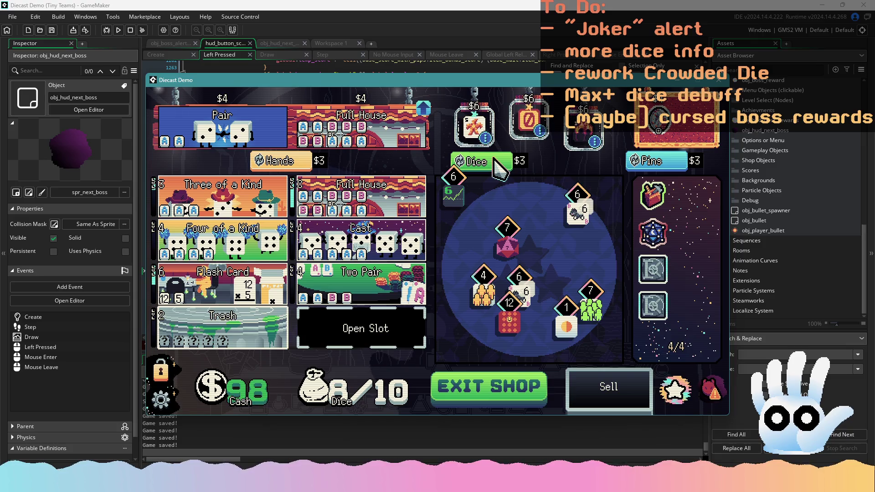
click(495, 161)
mouse_move(538, 123)
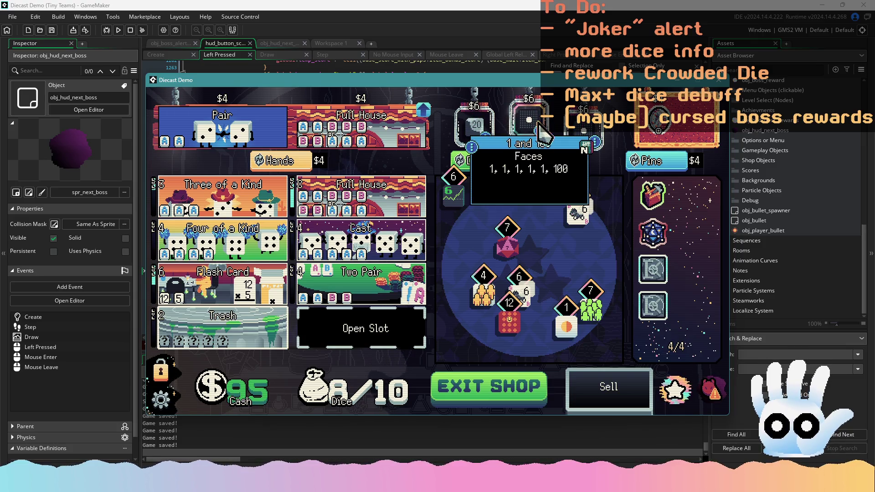
click(360, 129)
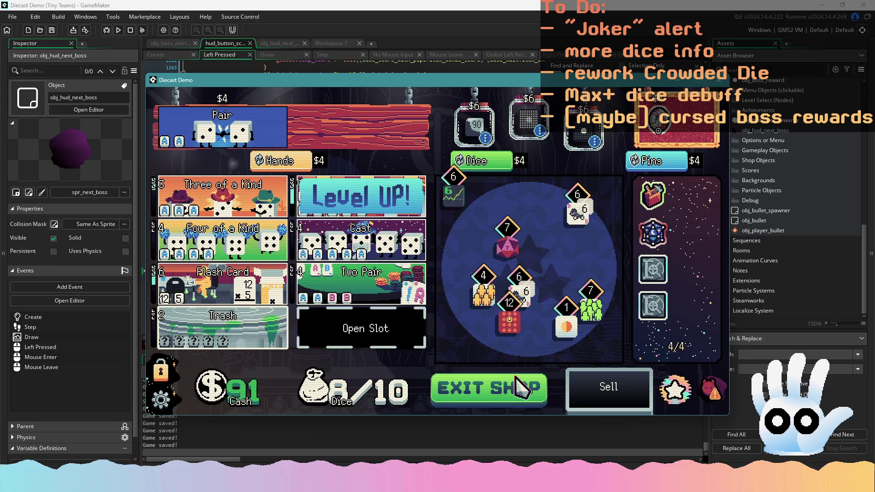
click(514, 385)
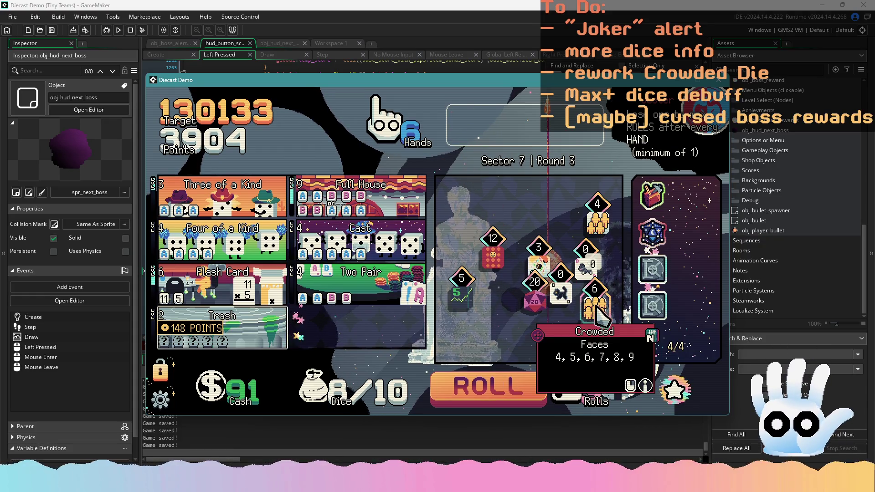
Step: Roll, then hold the 20 and both 4 dice for a Full House
click(536, 388)
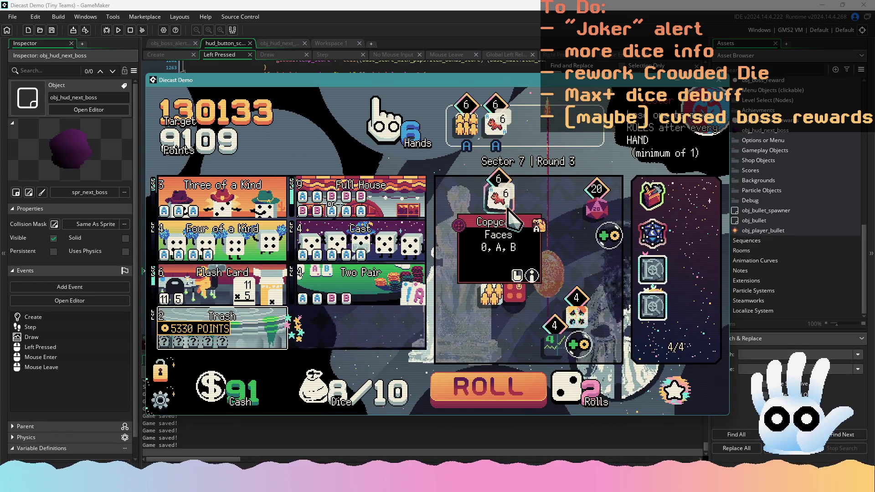
click(466, 122)
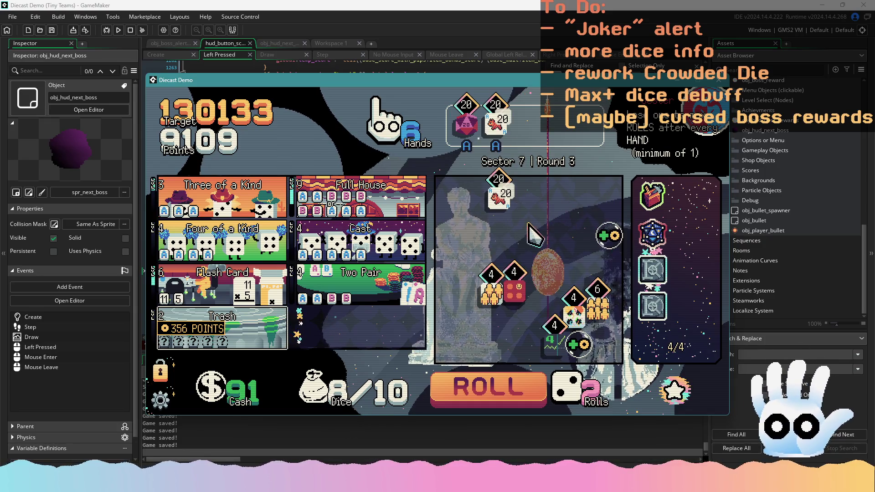
click(506, 201)
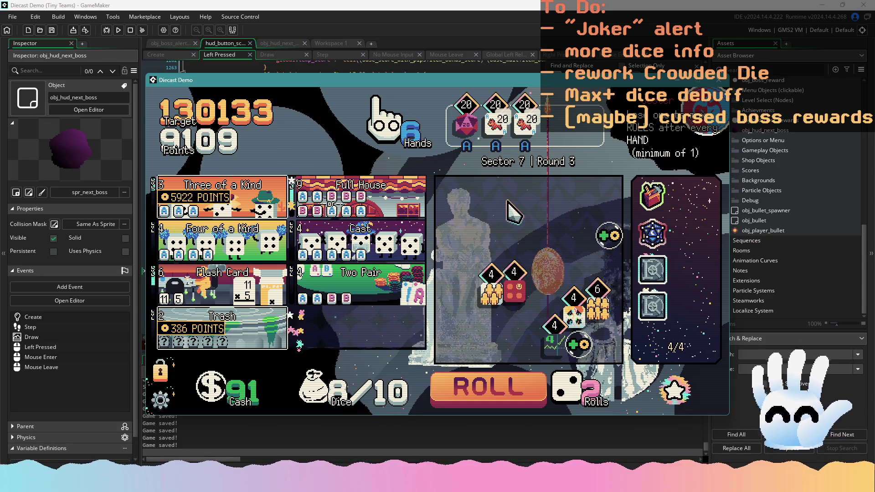
click(515, 293)
click(574, 301)
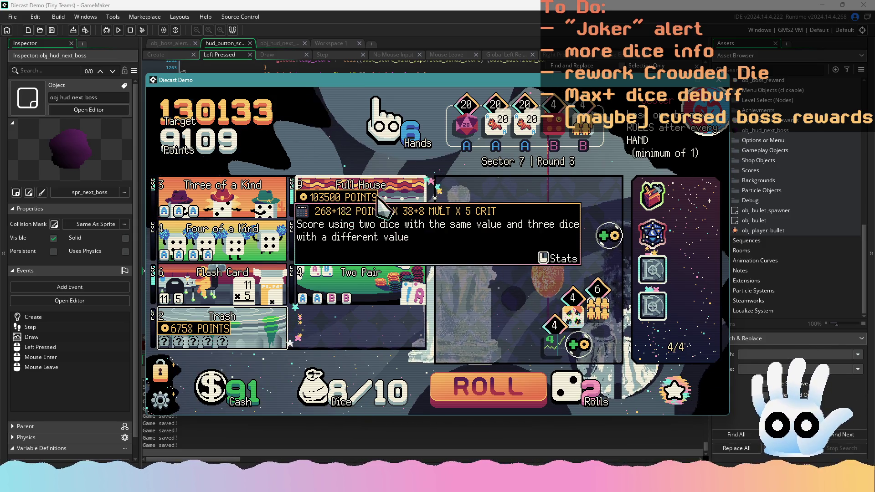
Step: Score the hand as a Full House for 117814 points and close the game
click(335, 210)
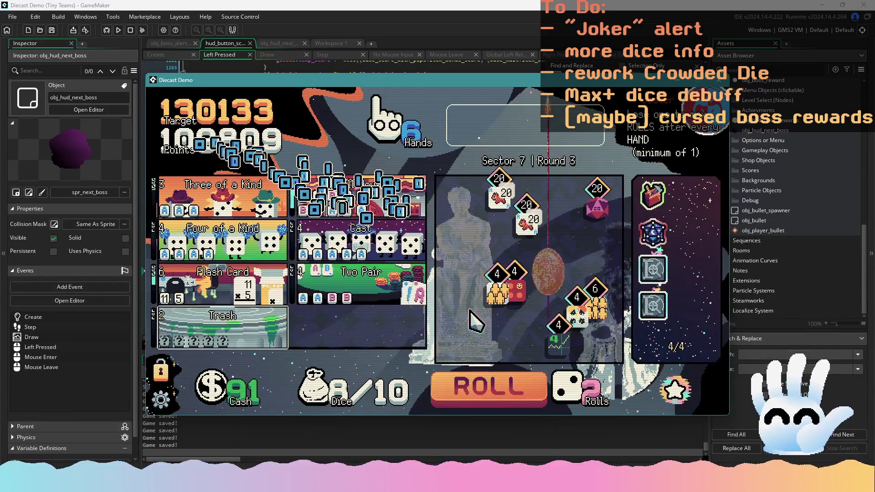
key(Escape)
key(Escape)
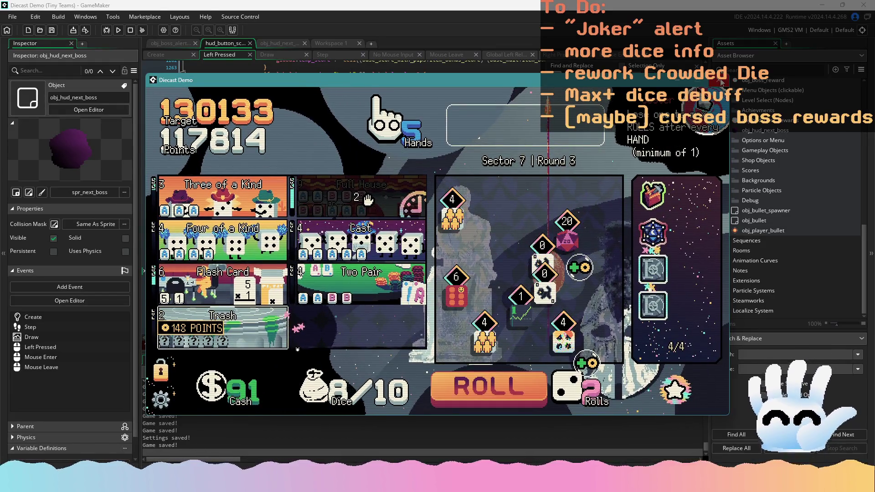
key(Escape)
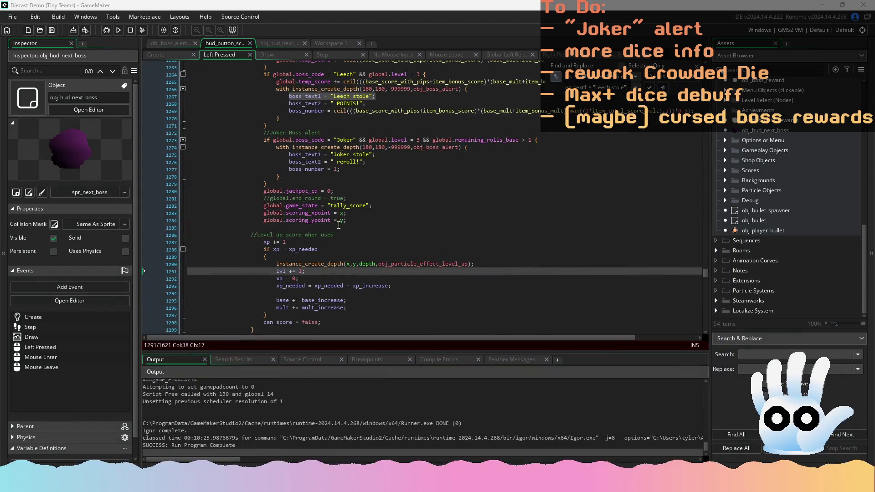
Step: Review the Joker and Leech boss alert lines in the score-button Left Pressed code
click(338, 227)
click(408, 215)
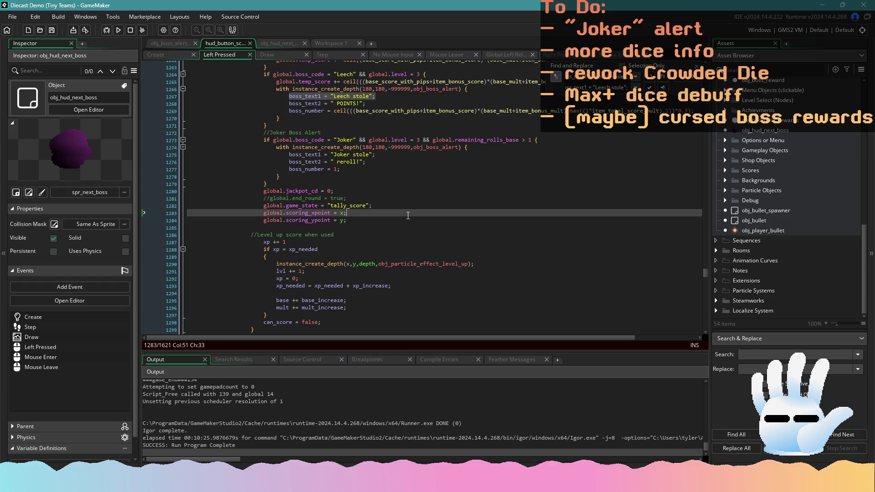
scroll(372, 212, up, 4)
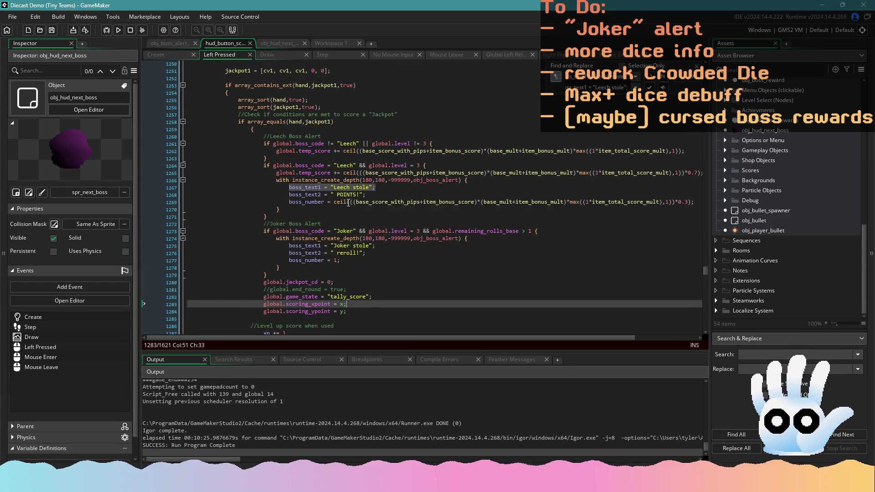
click(369, 231)
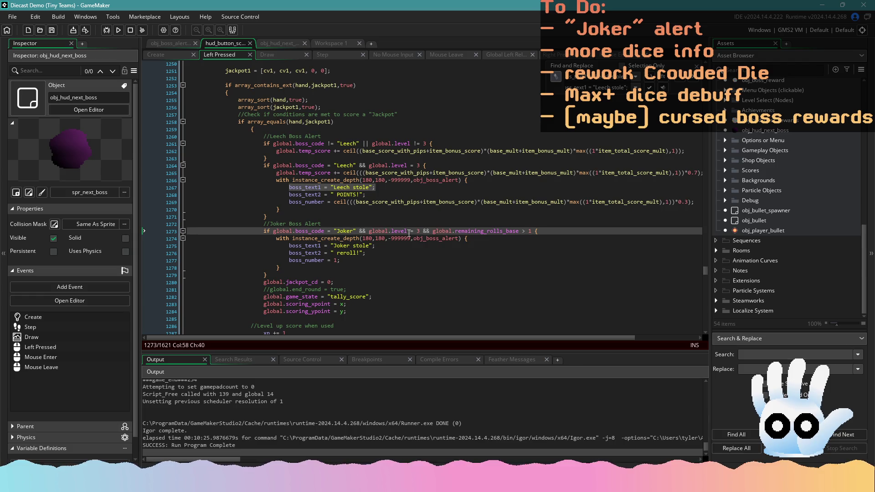
click(509, 235)
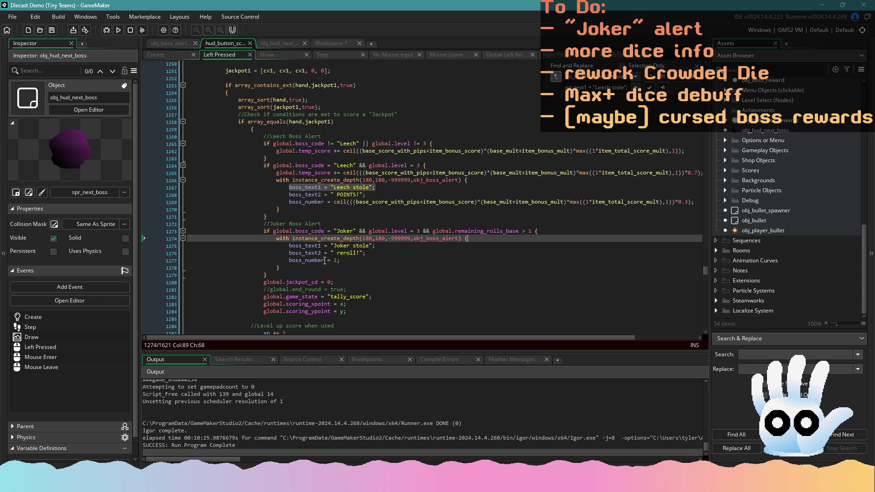
scroll(328, 191, up, 3)
click(328, 191)
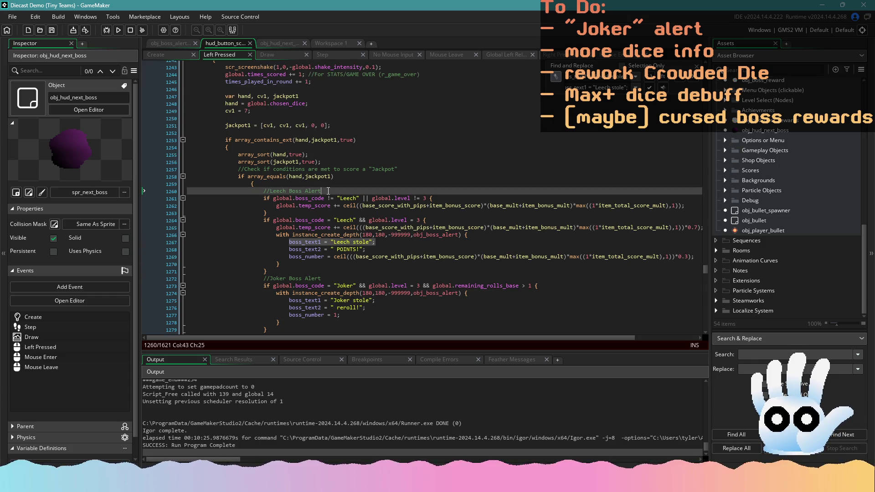
Step: Run the Diecast game again while checking the end of the Leech alert block
click(117, 34)
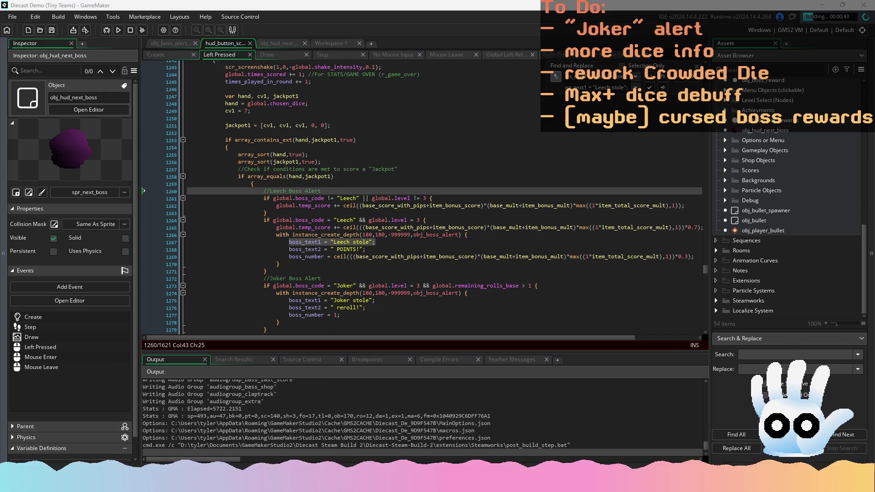
click(363, 293)
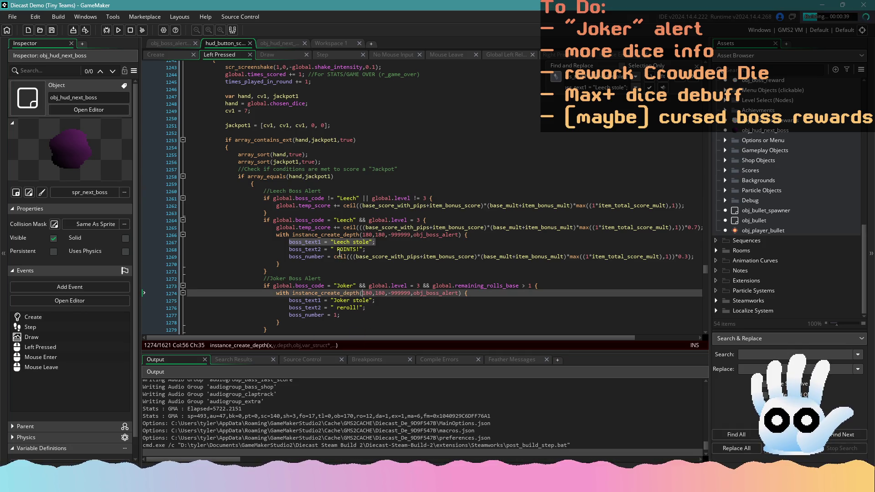
mouse_move(345, 235)
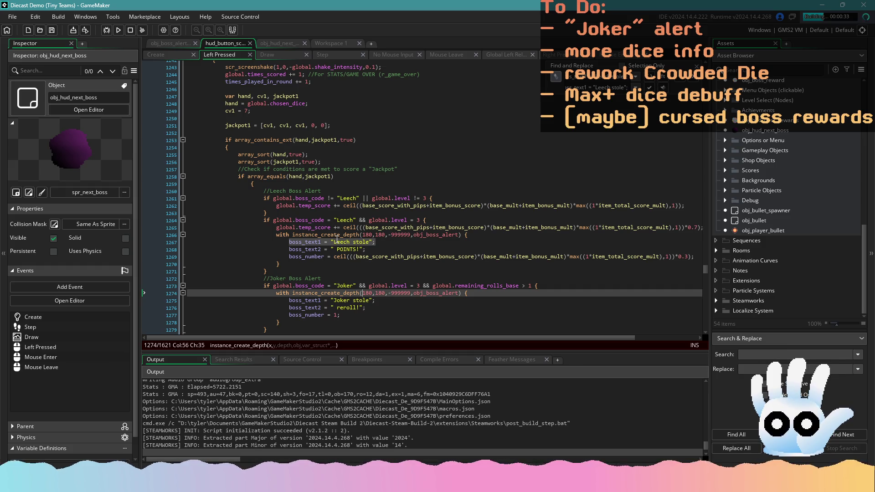
click(419, 252)
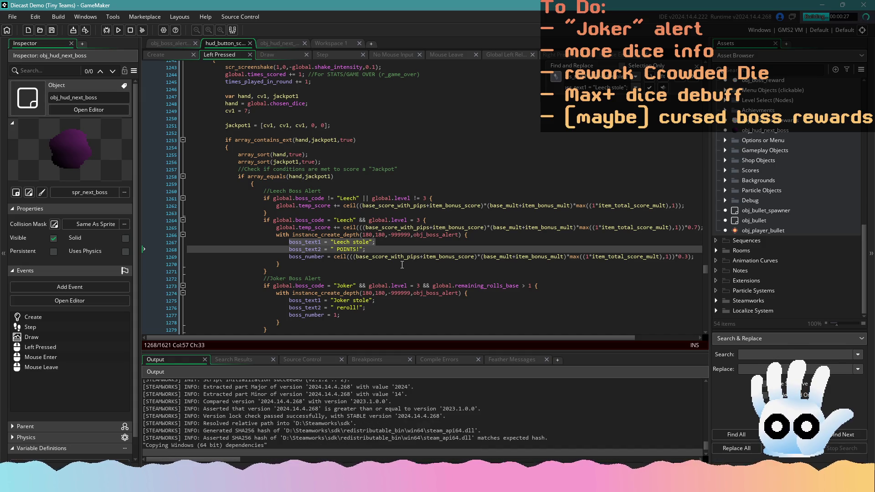
scroll(348, 246, down, 1)
click(348, 247)
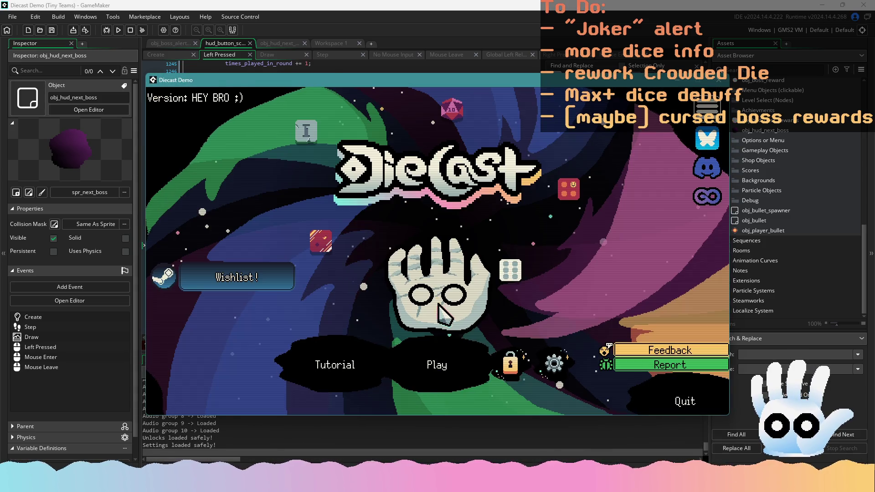
Step: Continue the Traditional run, score the two 4 dice as Trash, and close the game
click(437, 365)
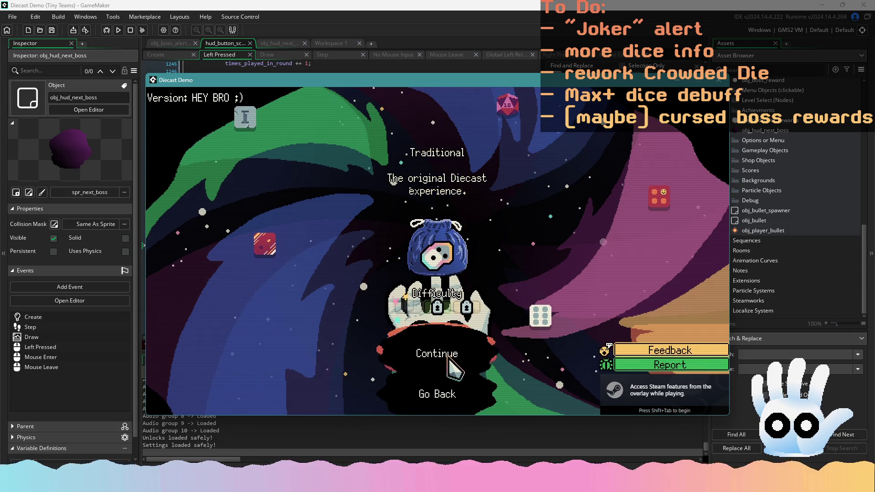
click(451, 362)
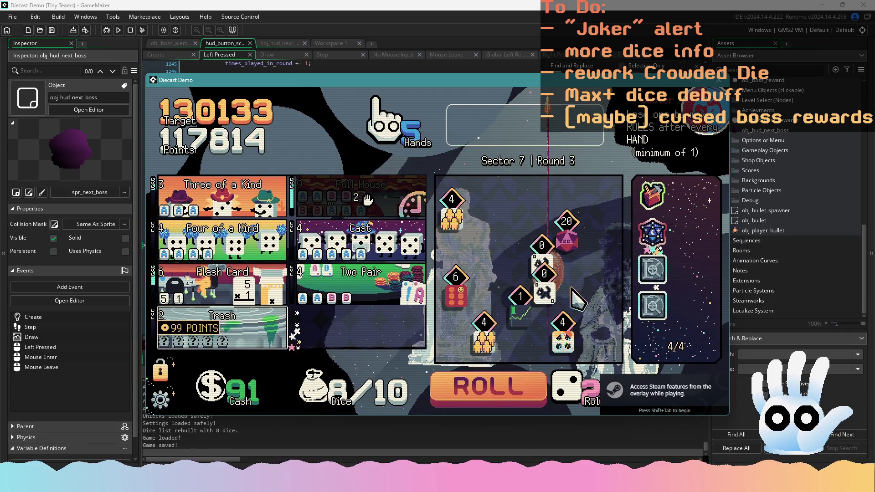
click(490, 331)
click(451, 209)
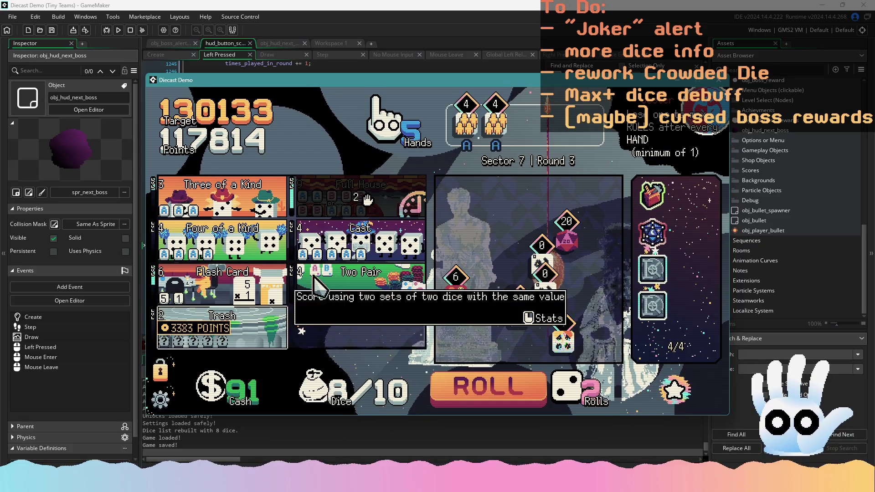
click(256, 328)
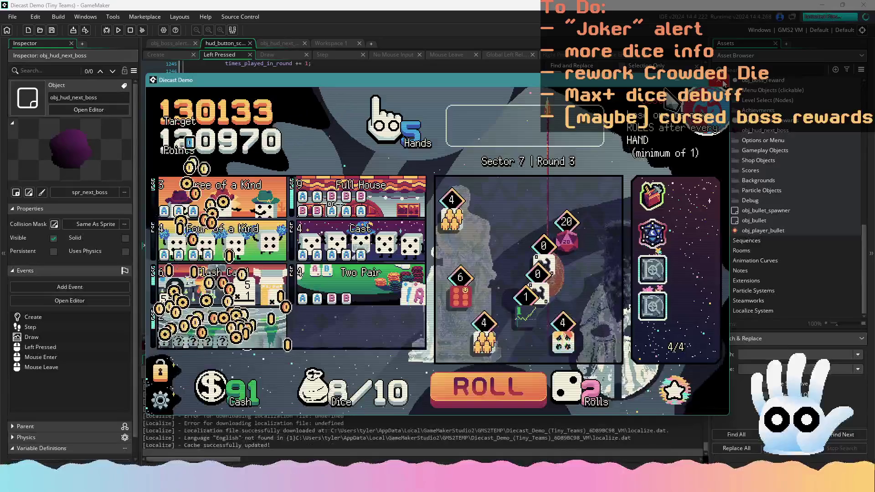
key(Escape)
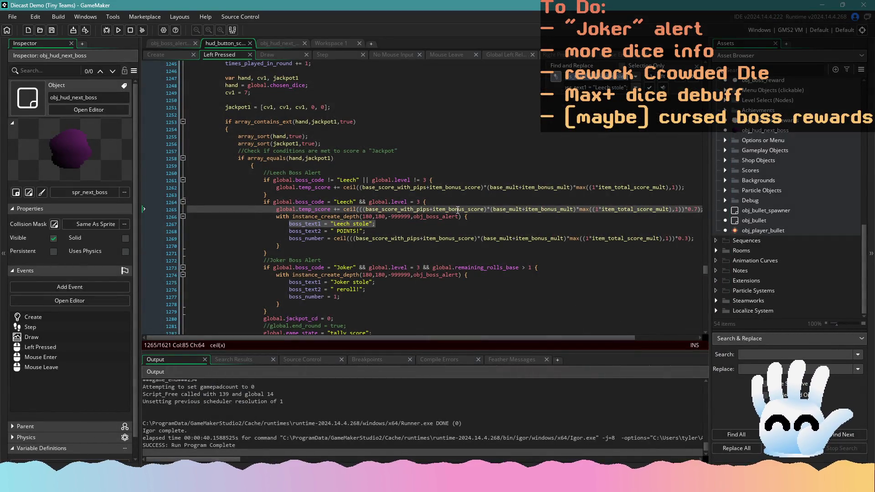
Step: Step through the trash code and the scoring and Leech alert blocks on lines 124-135
key(ctrl+z)
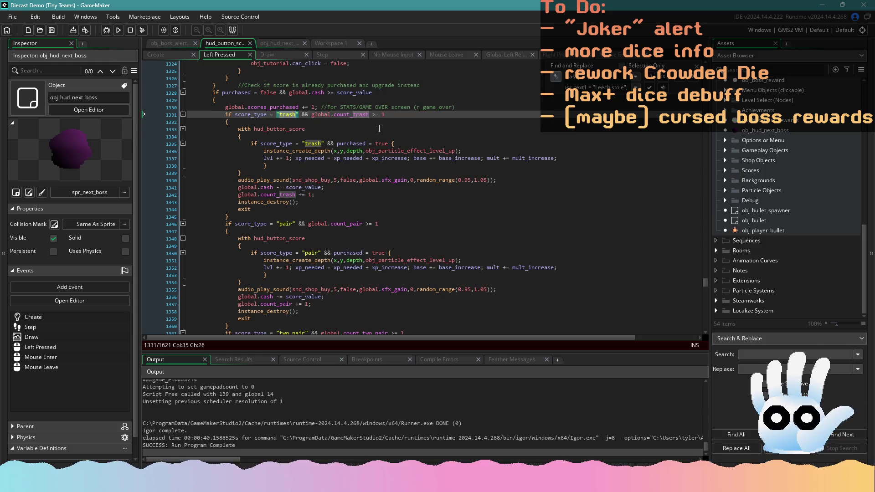
key(ctrl+z)
key(ctrl+z)
key(ctrl+z)
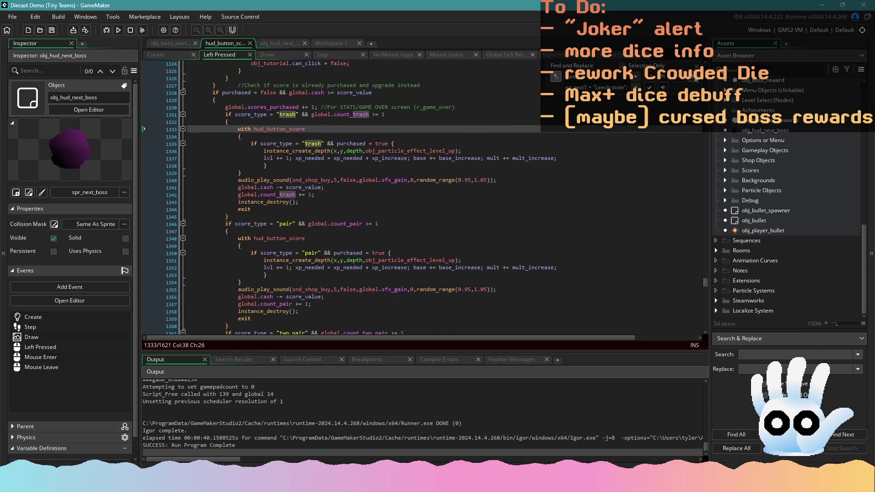
key(ctrl+z)
key(ctrl+z)
key(ctrl+z)
key(ctrl+z)
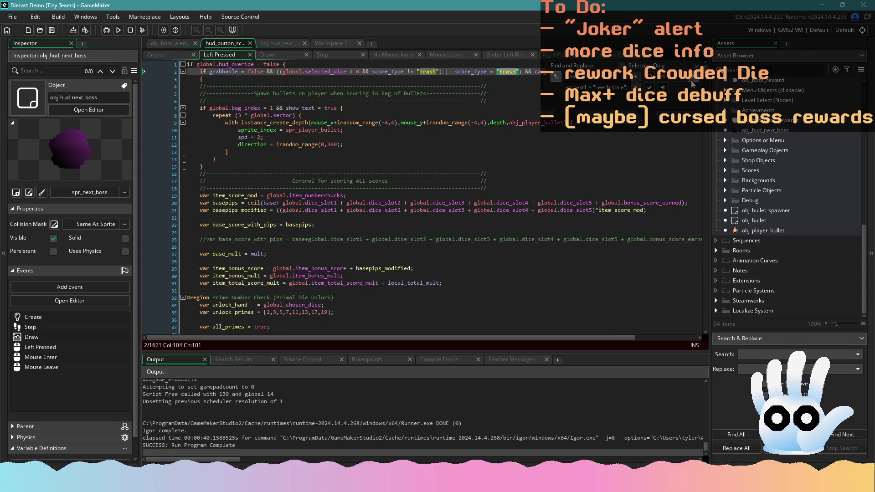
key(ctrl+z)
click(405, 167)
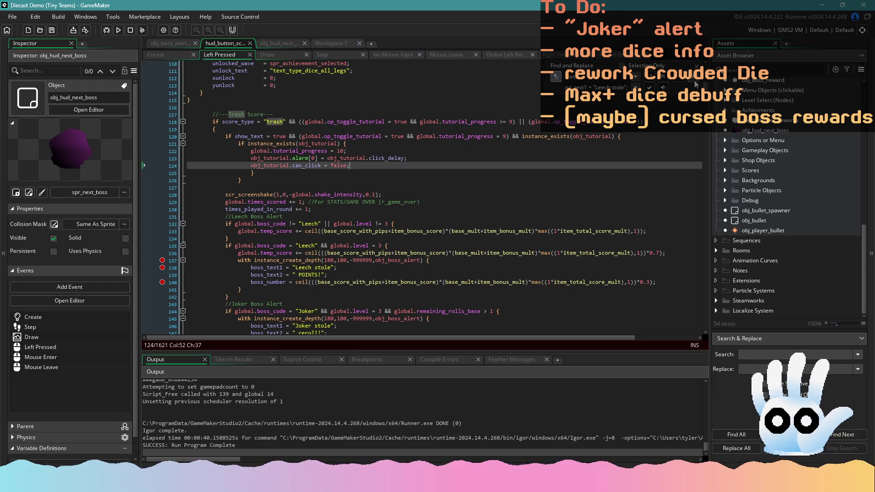
key(ctrl+z)
scroll(353, 202, down, 2)
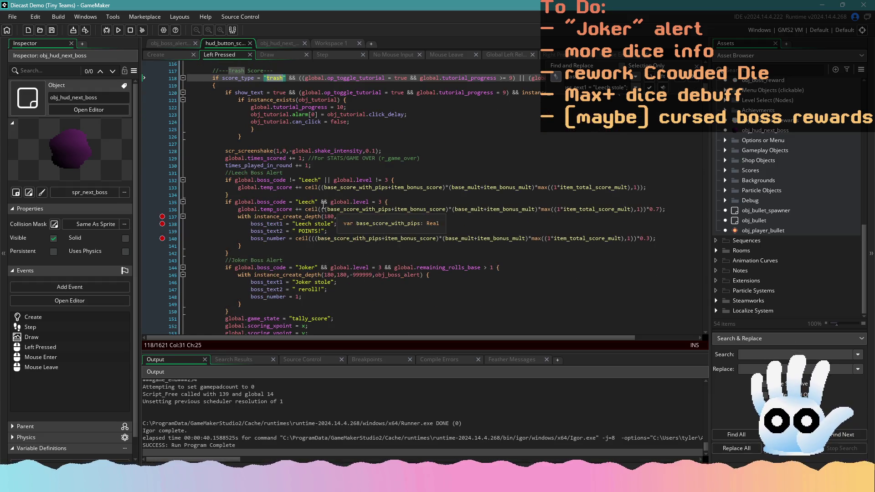
click(396, 179)
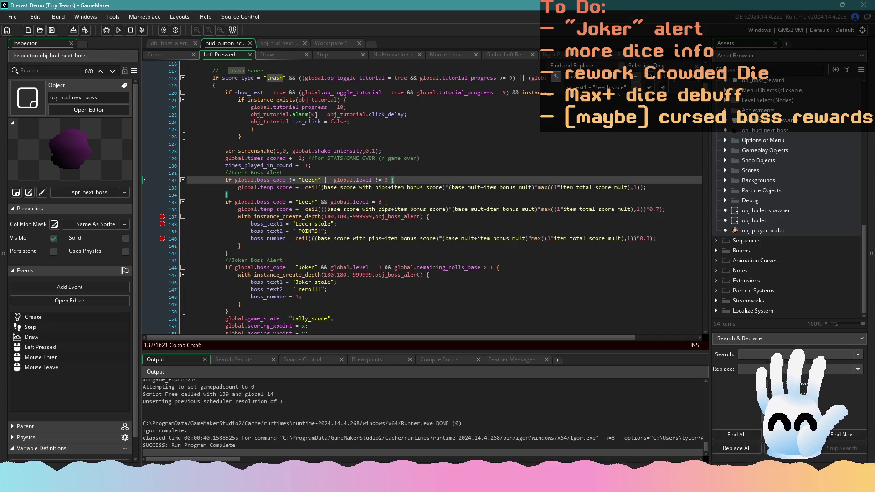
click(397, 202)
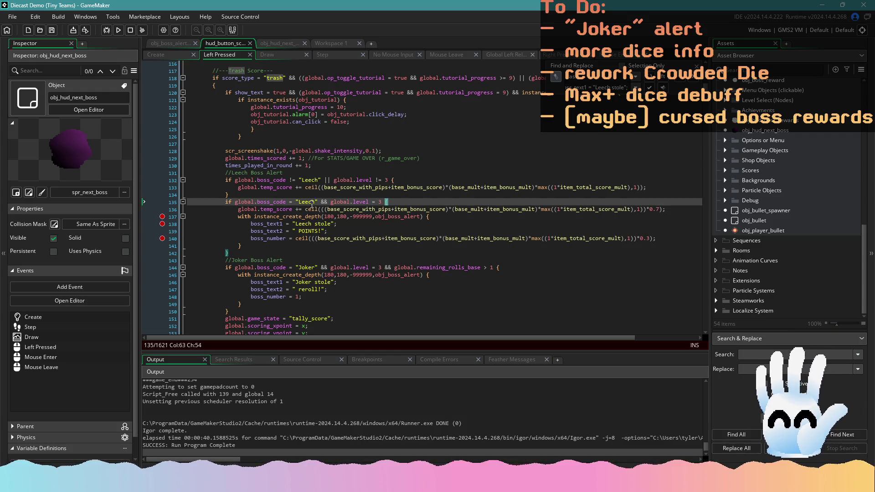
scroll(379, 207, down, 1)
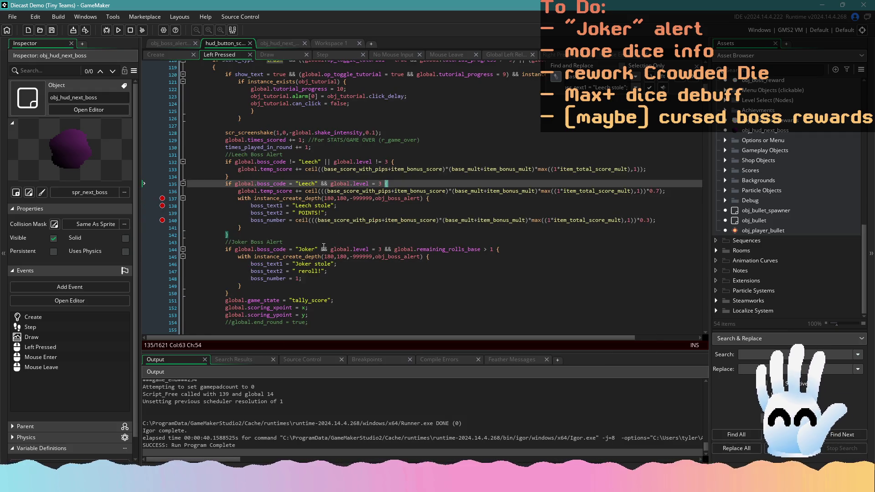
Step: Find all project uses of remaining_rolls_base from the Joker condition on line 144
click(503, 249)
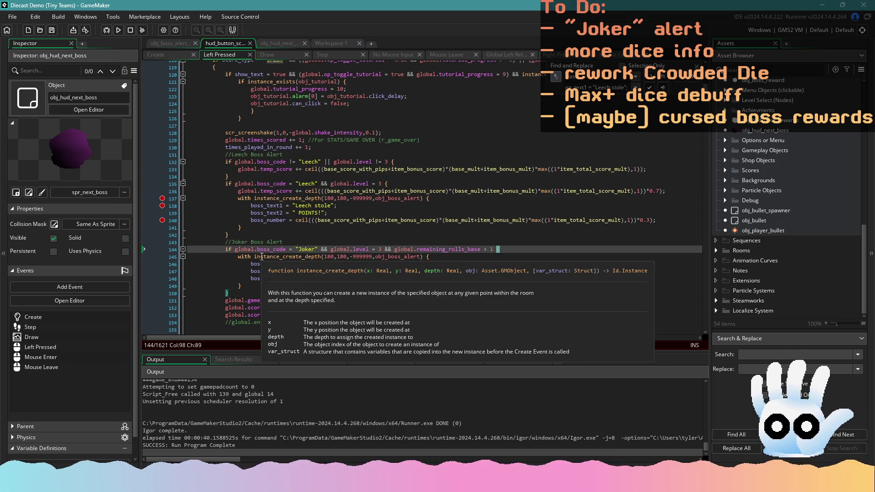
double_click(301, 249)
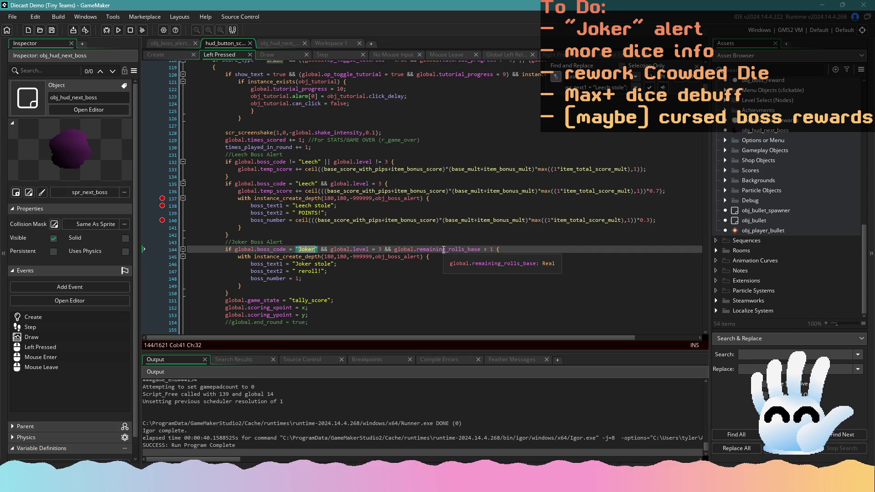
drag(481, 250, 469, 250)
key(BackSpace)
key(BackSpace)
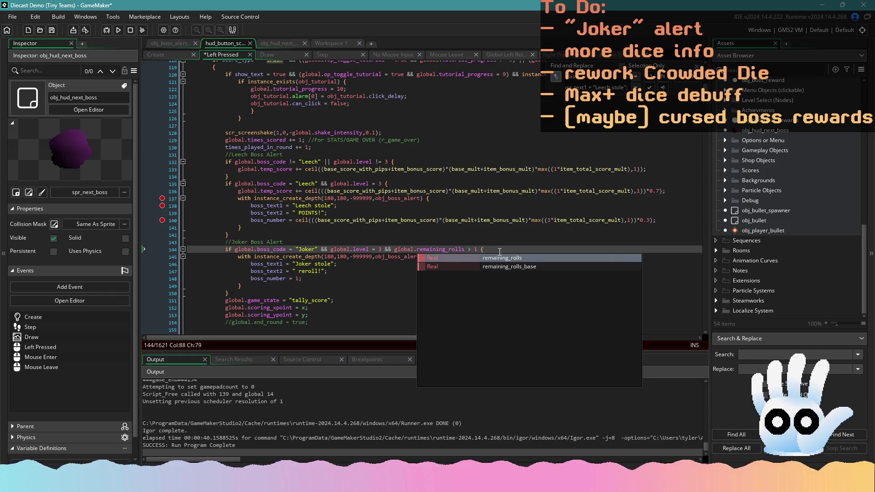
click(501, 267)
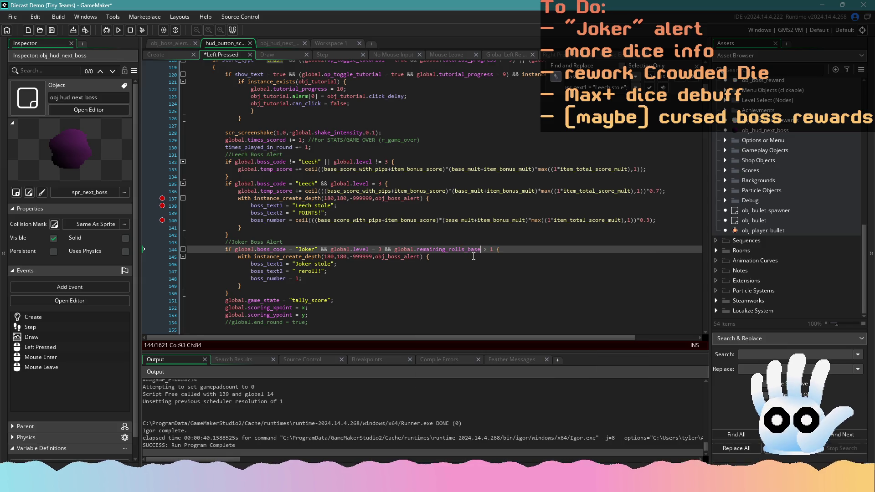
double_click(467, 250)
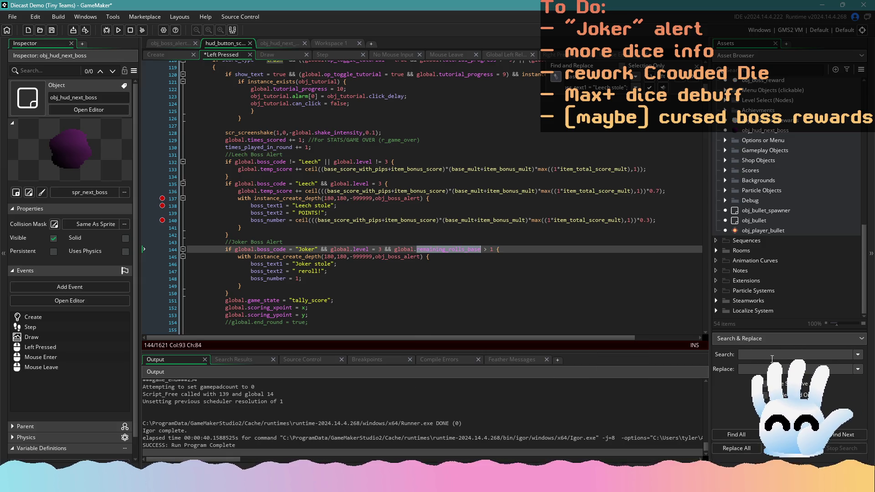
key(ctrl+shift+f)
click(737, 435)
Step: Search the project for the Joker boss code condition on line 144
scroll(353, 432, up, 1)
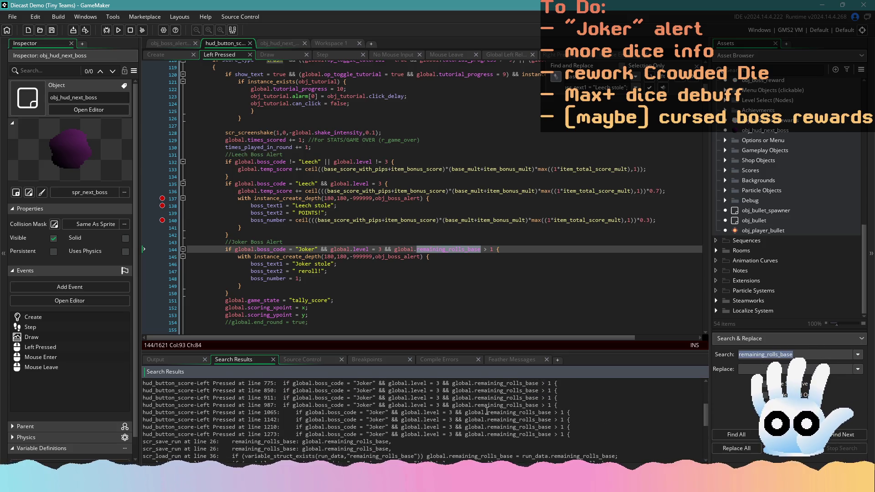
scroll(361, 412, down, 3)
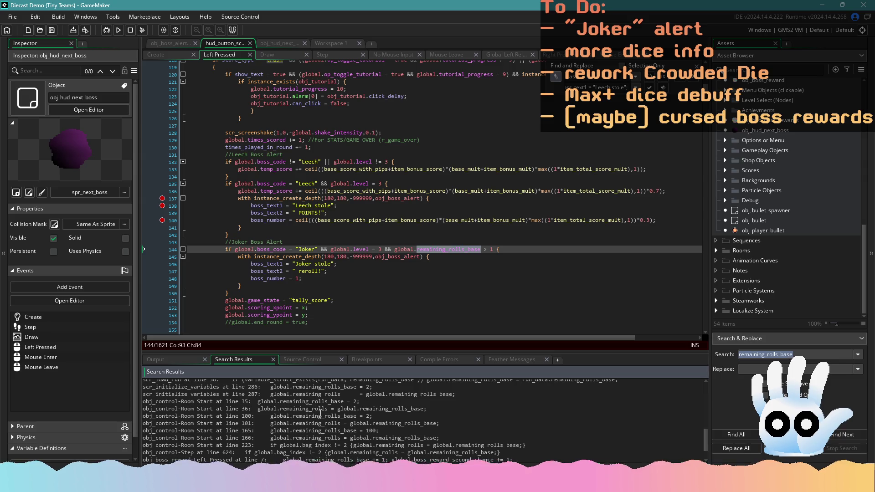
scroll(322, 417, down, 1)
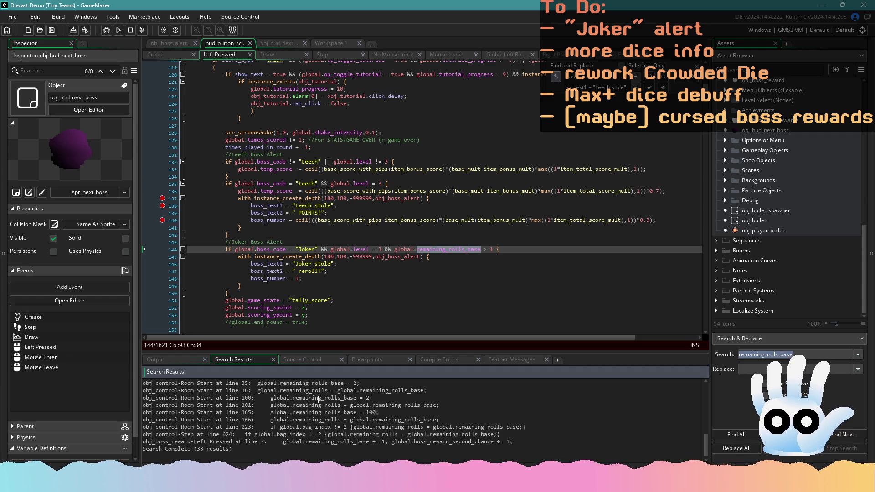
scroll(362, 401, up, 2)
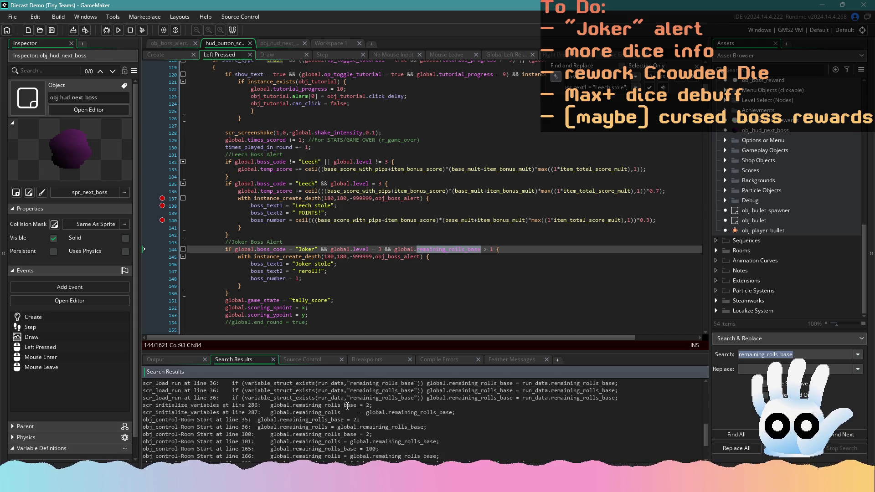
drag(317, 249, 234, 249)
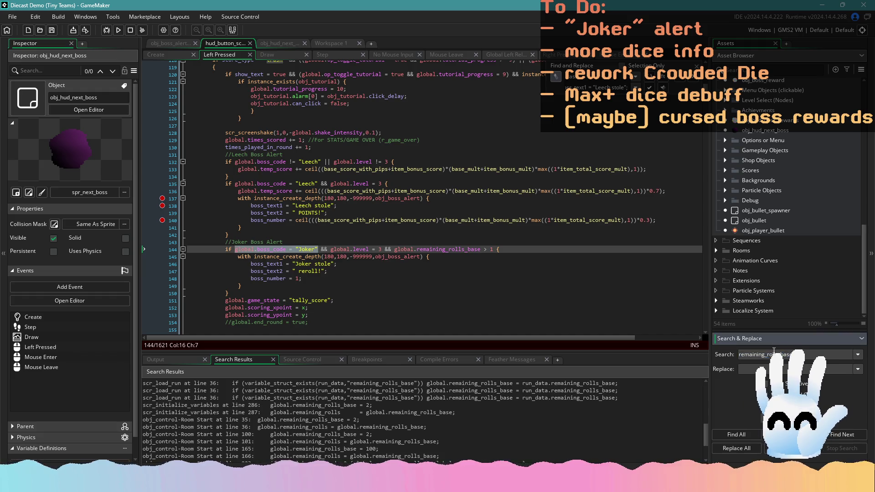
click(749, 433)
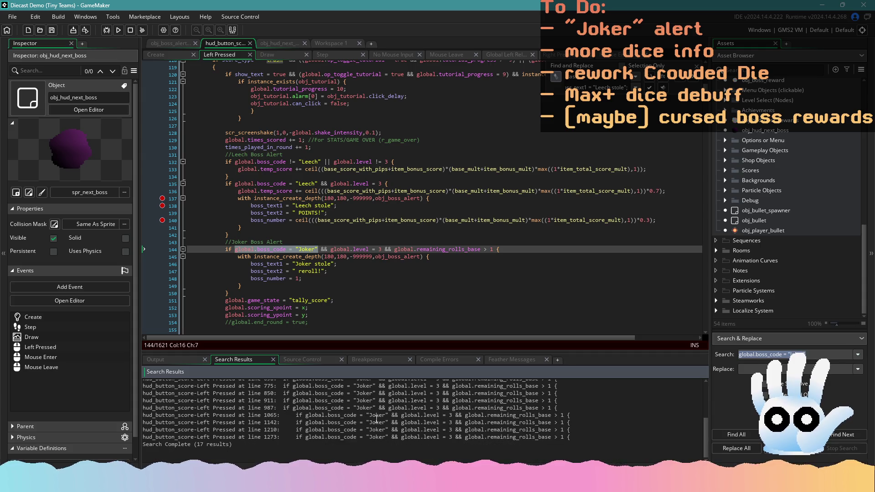
Step: Search for global.boss_code = "Jester" instead and open the obj_control match at line 625
scroll(406, 425, up, 5)
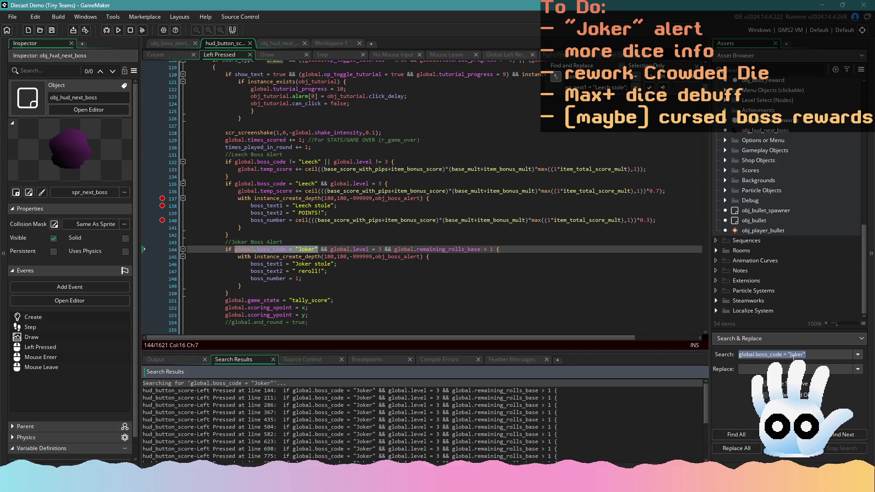
click(790, 355)
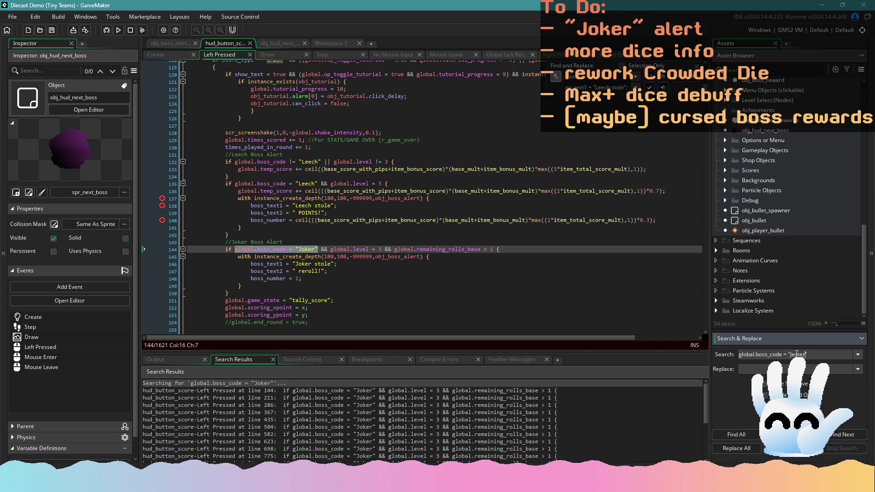
click(716, 434)
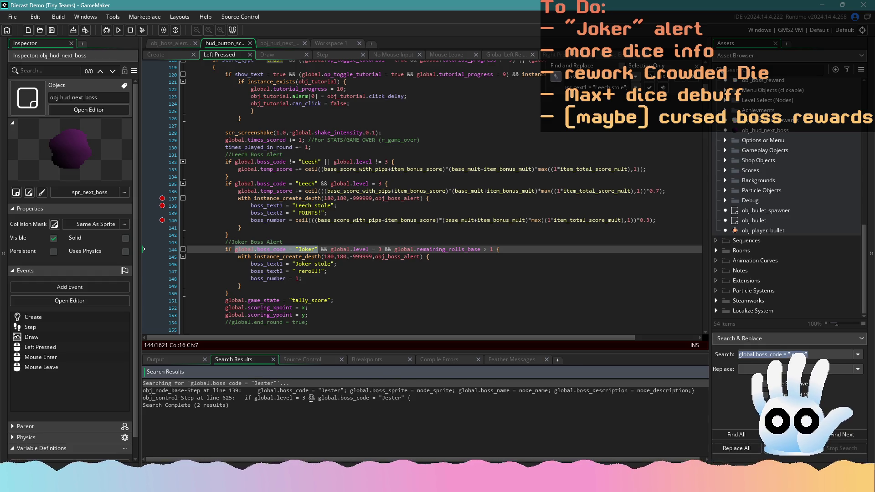
double_click(384, 398)
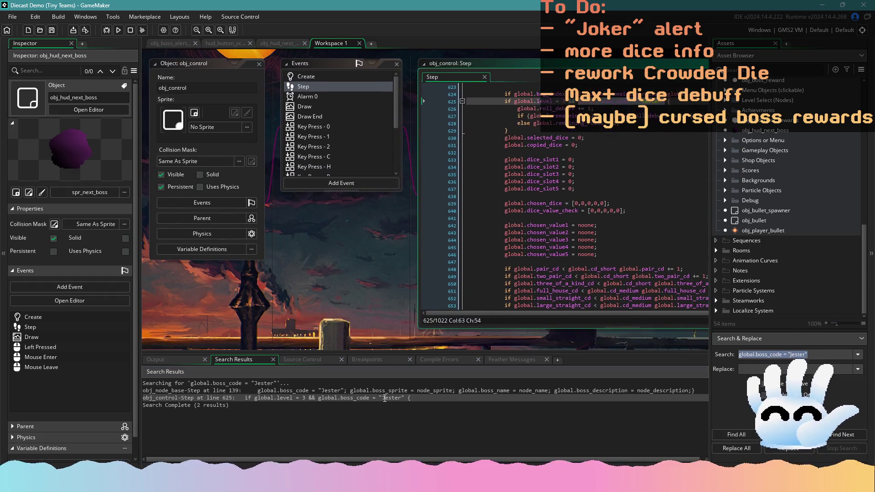
Step: Check the Jester boss code at line 625 of obj_control's Step code
click(413, 227)
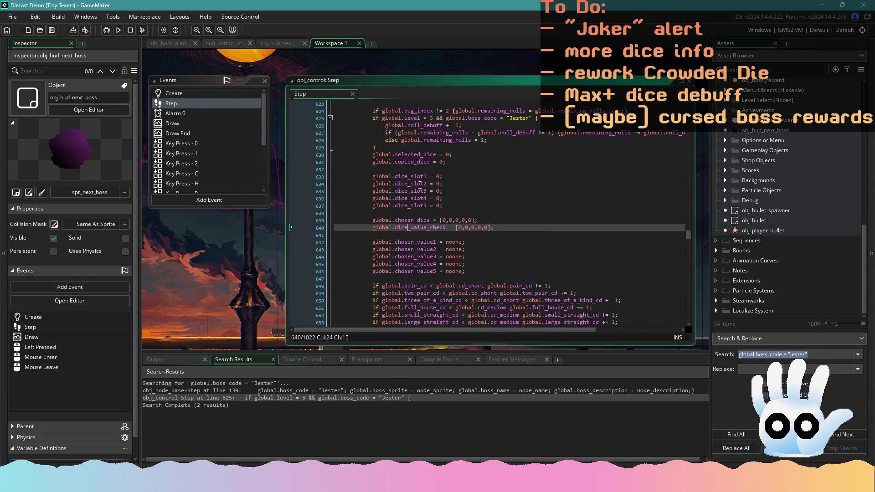
double_click(513, 119)
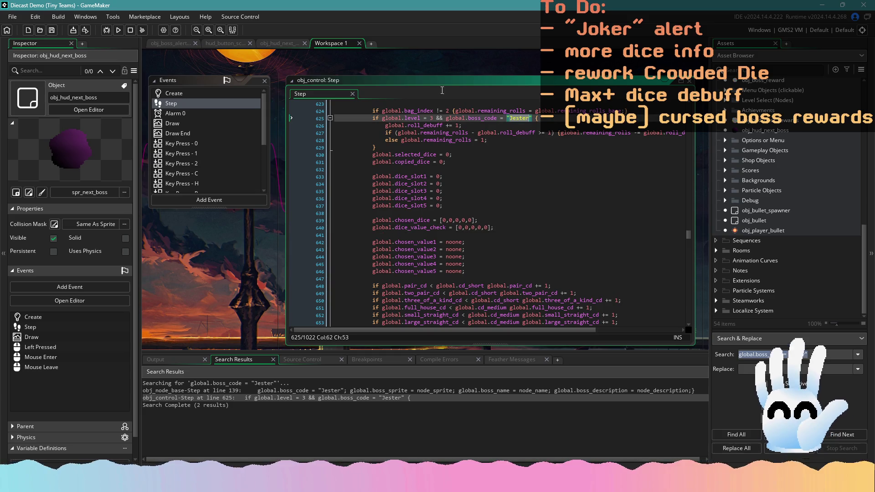
click(236, 43)
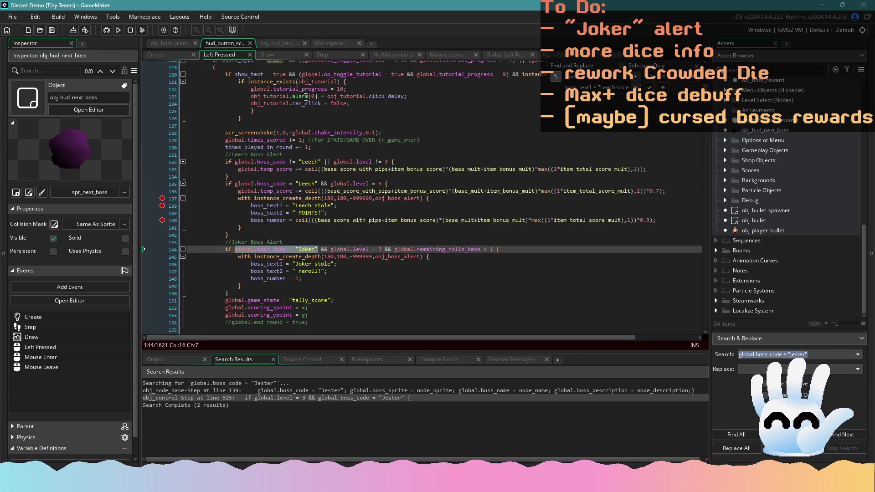
Step: Change the line 1273 alert to check "Jester" and read "Jester stole", then run the game
double_click(306, 249)
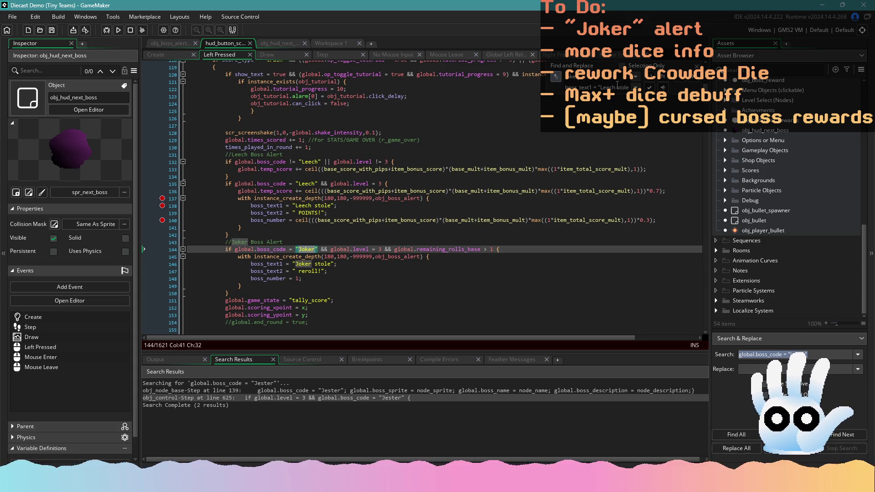
click(677, 80)
scroll(681, 81, down, 6)
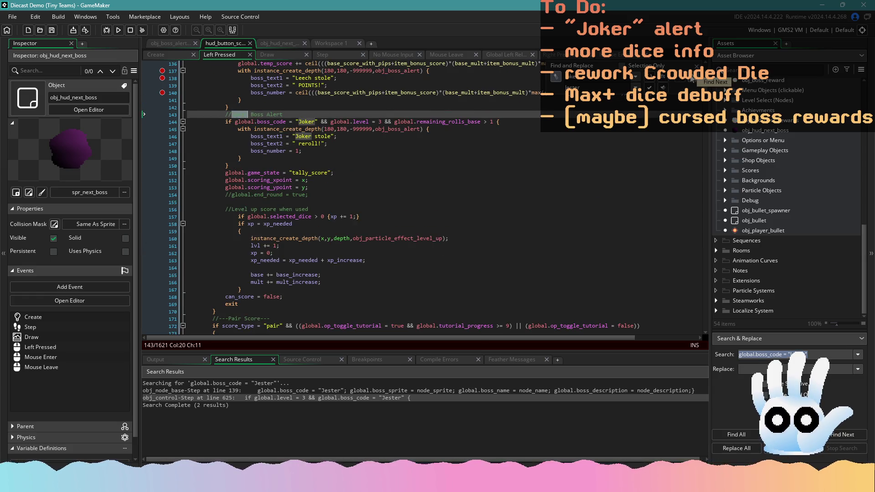
click(668, 88)
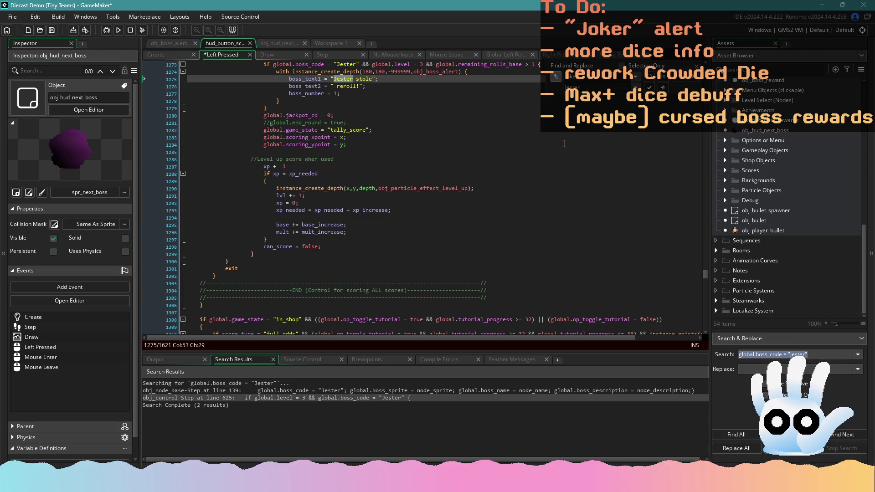
click(633, 143)
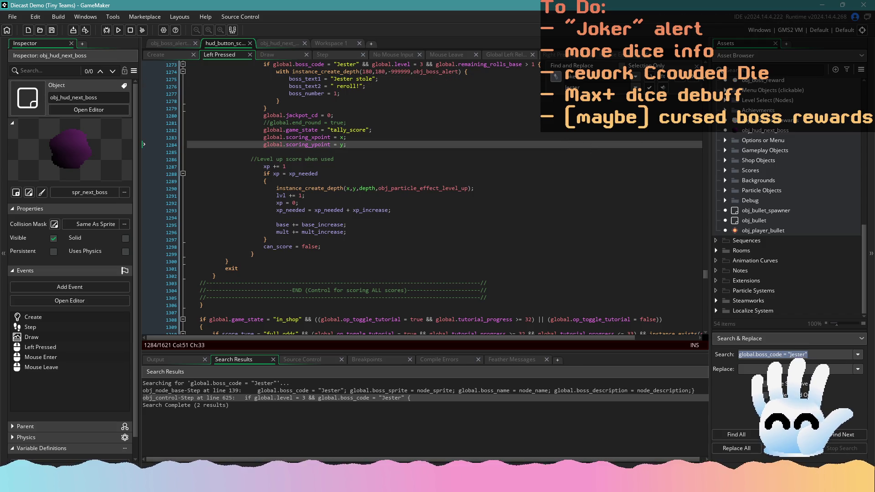
click(118, 29)
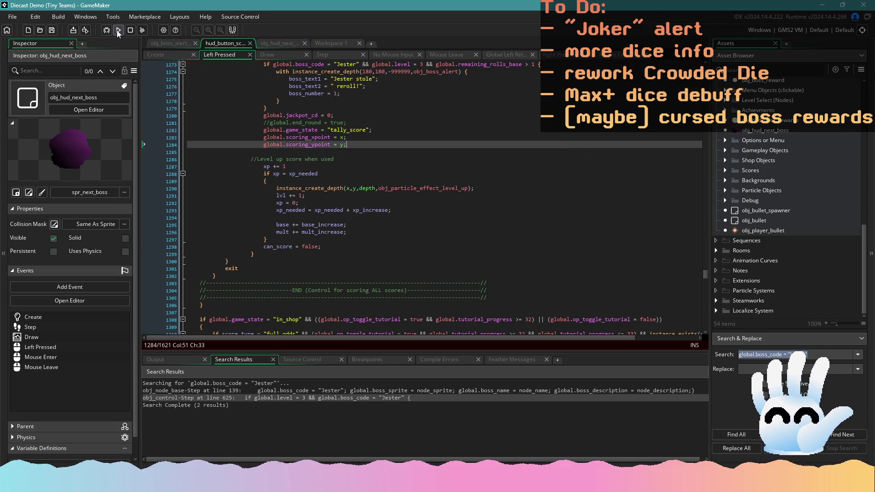
click(406, 203)
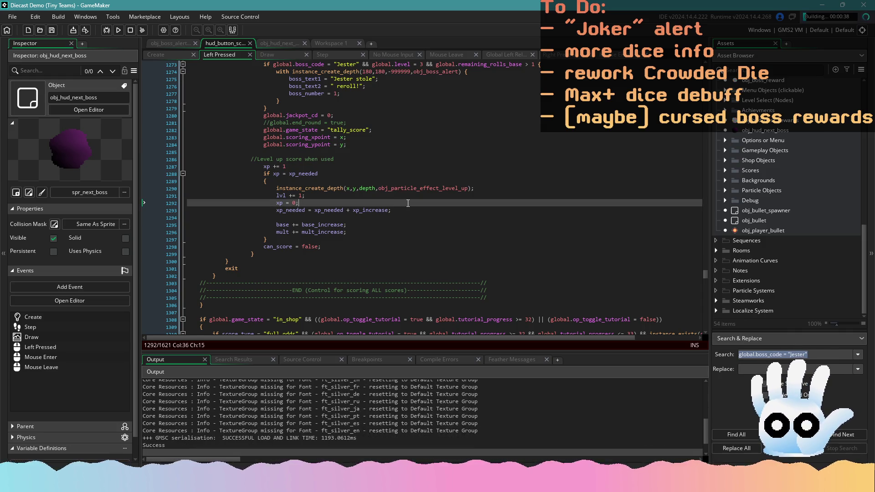
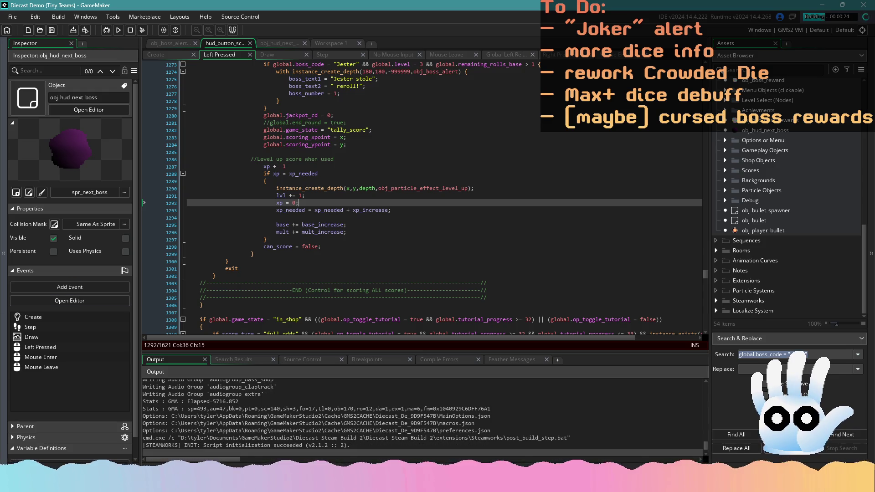
Step: Load the saved Sector 7 run and score three 4-valued dice as Three of a Kind
click(331, 247)
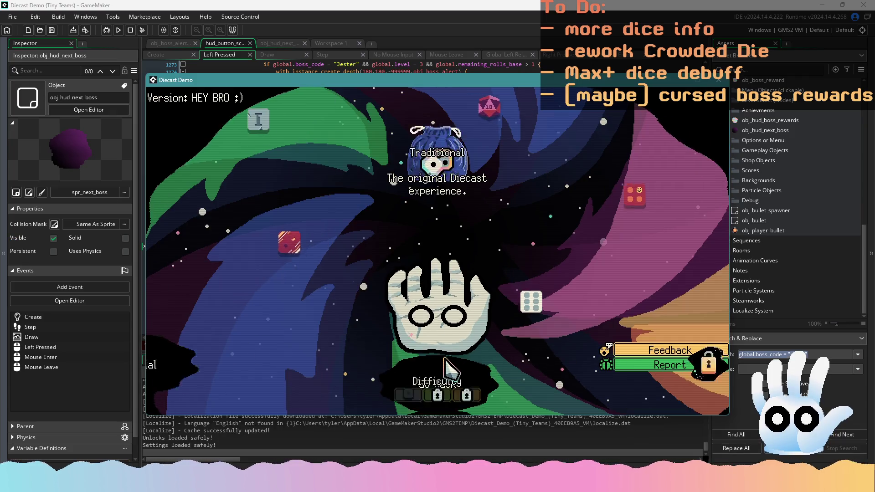
click(451, 330)
click(444, 348)
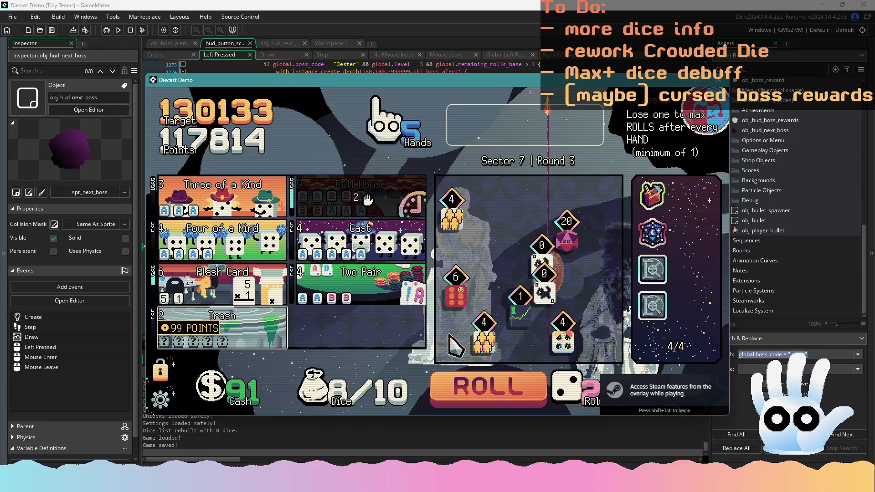
click(488, 331)
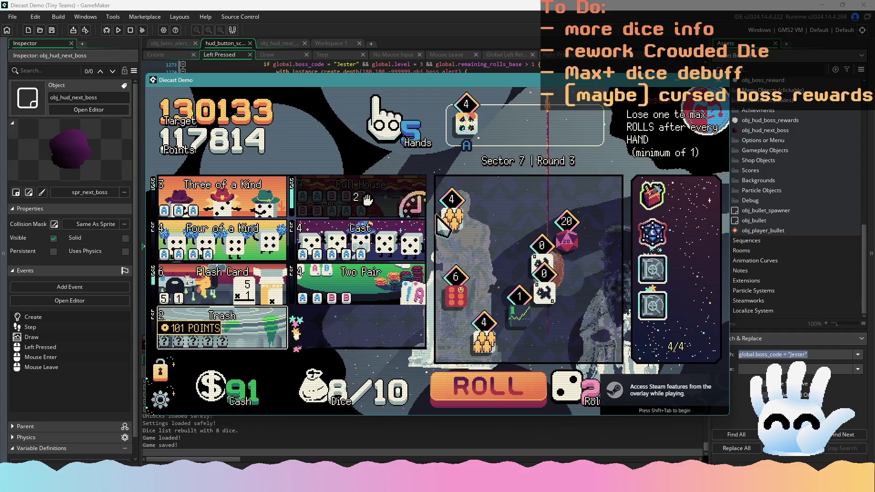
mouse_move(244, 208)
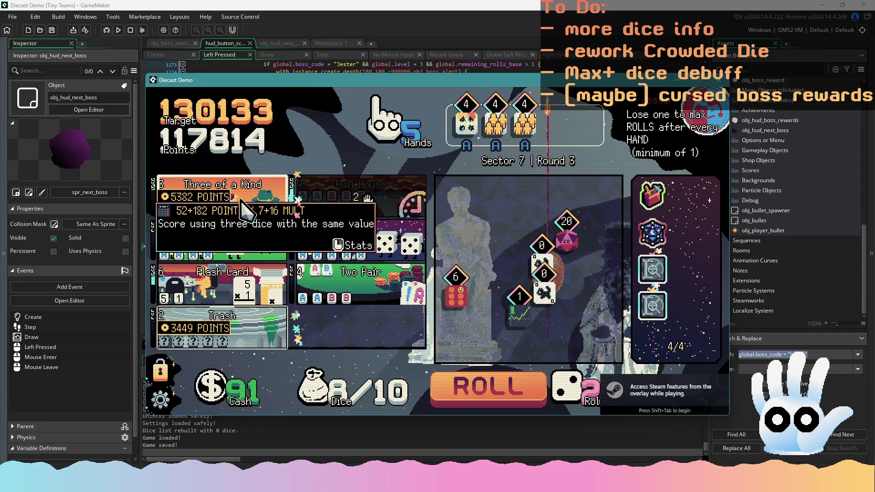
click(244, 207)
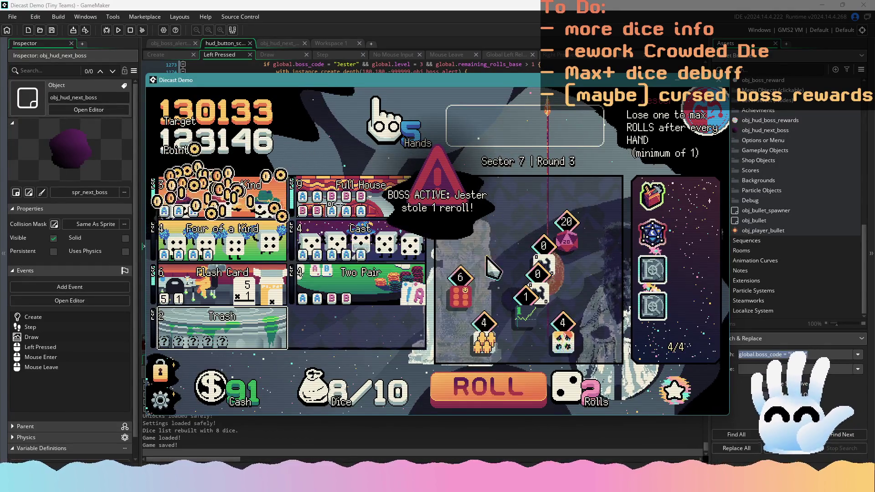
Step: Hold the Crowded and chart dice, reroll, add the dog and dark dice, reroll again
mouse_move(550, 290)
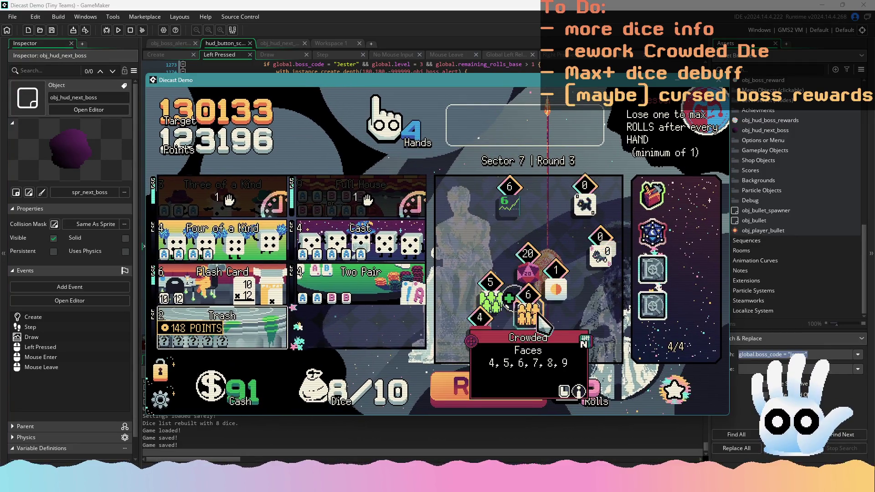
click(539, 314)
click(509, 205)
mouse_move(535, 276)
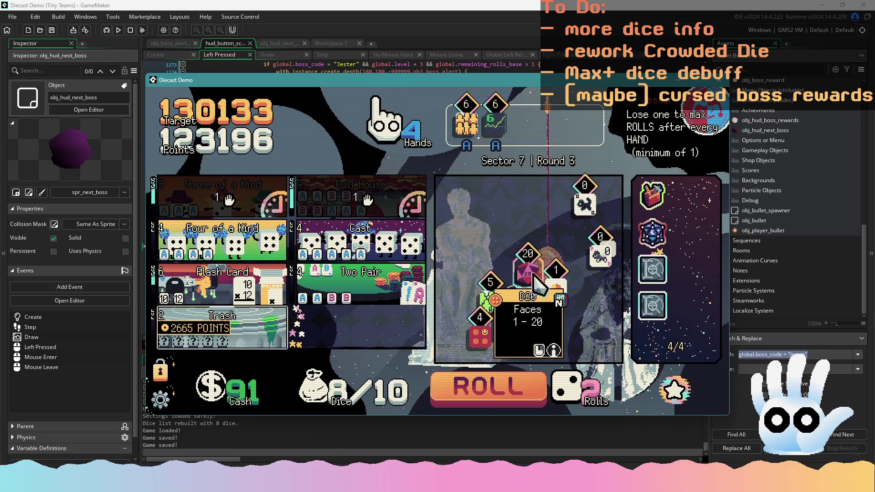
click(504, 387)
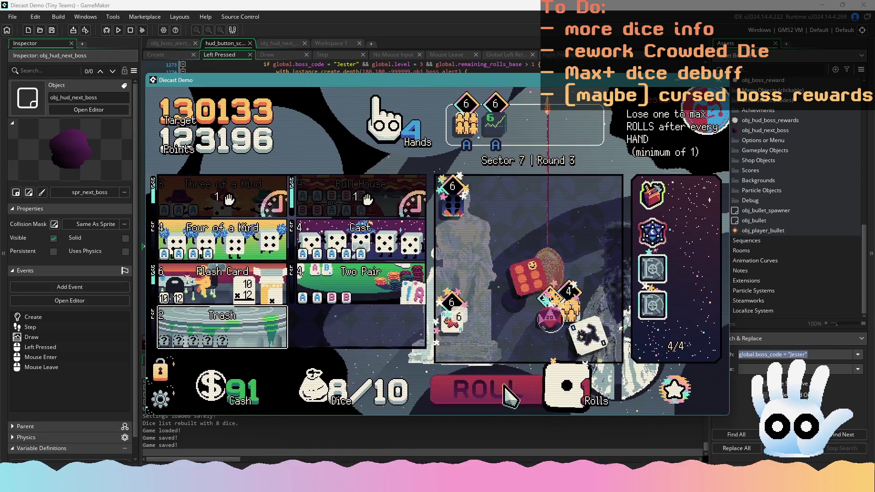
click(452, 319)
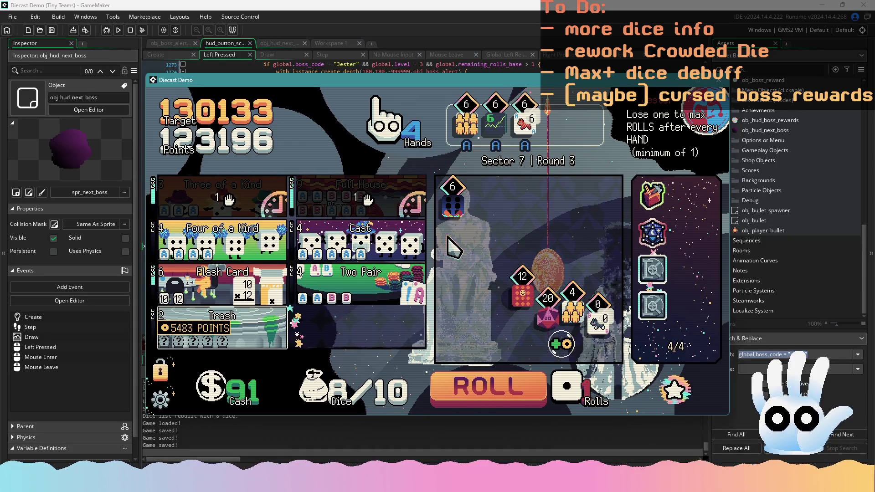
click(452, 203)
click(498, 392)
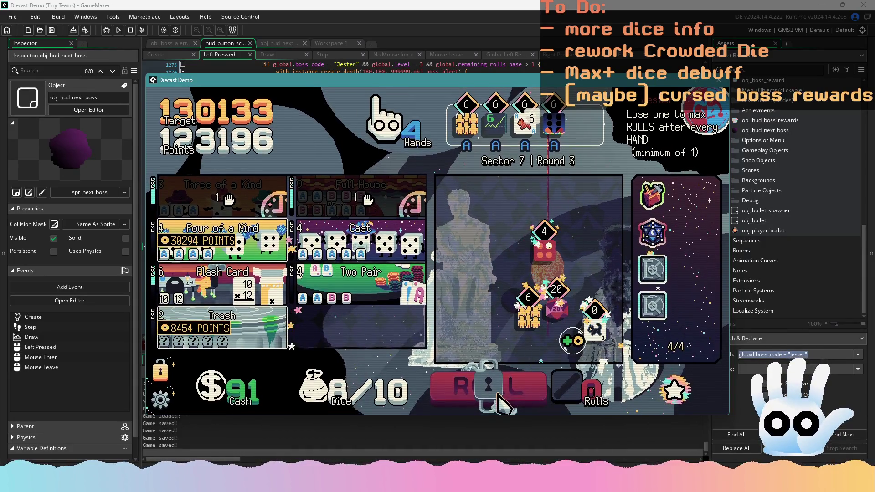
Step: Rebuild the hand with d20, creature, two 6-people and 6-chart dice; score Two Pair
click(485, 89)
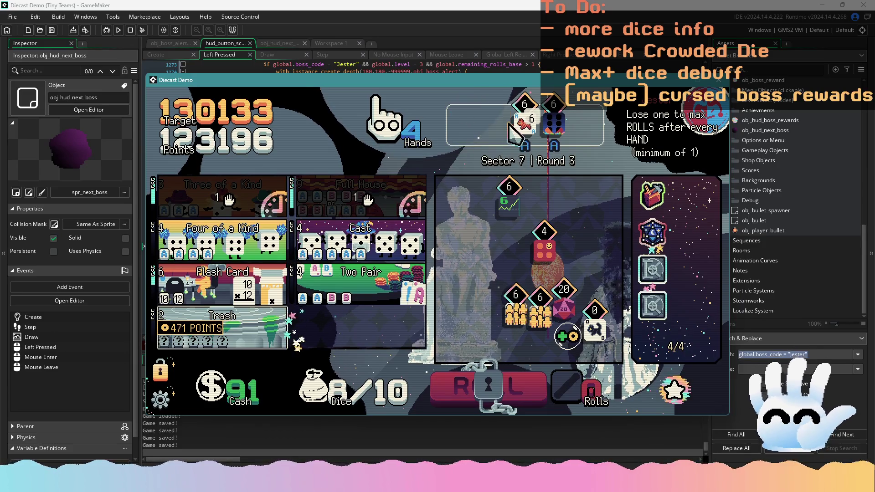
click(466, 123)
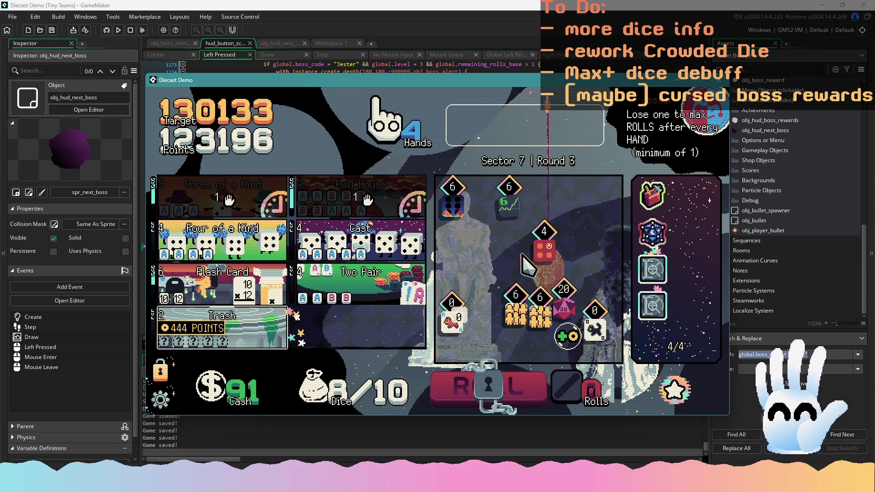
click(564, 307)
click(451, 319)
click(516, 314)
click(520, 317)
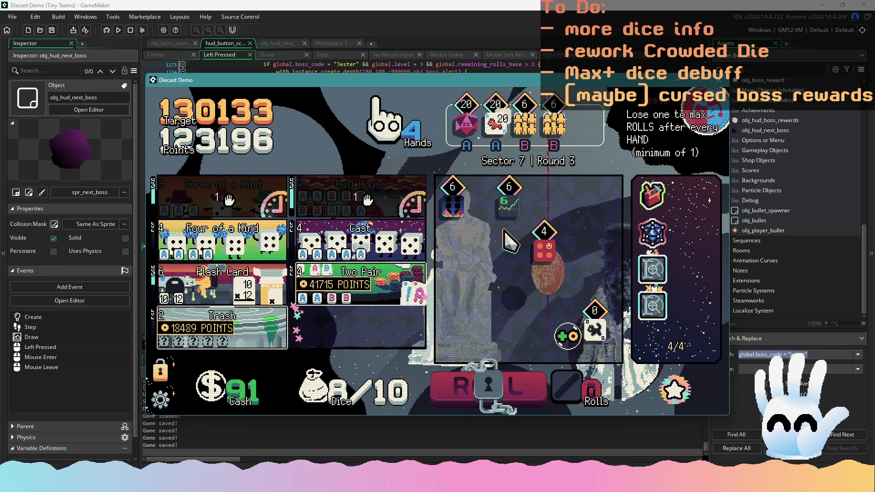
click(507, 204)
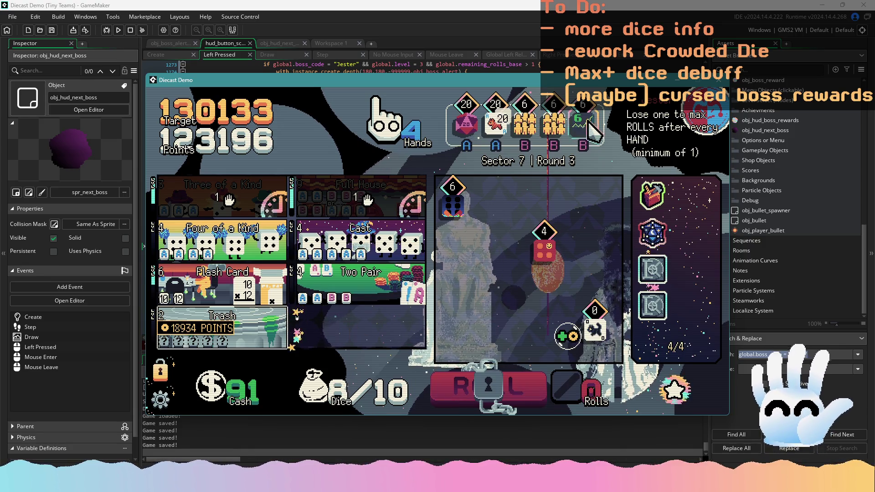
mouse_move(340, 287)
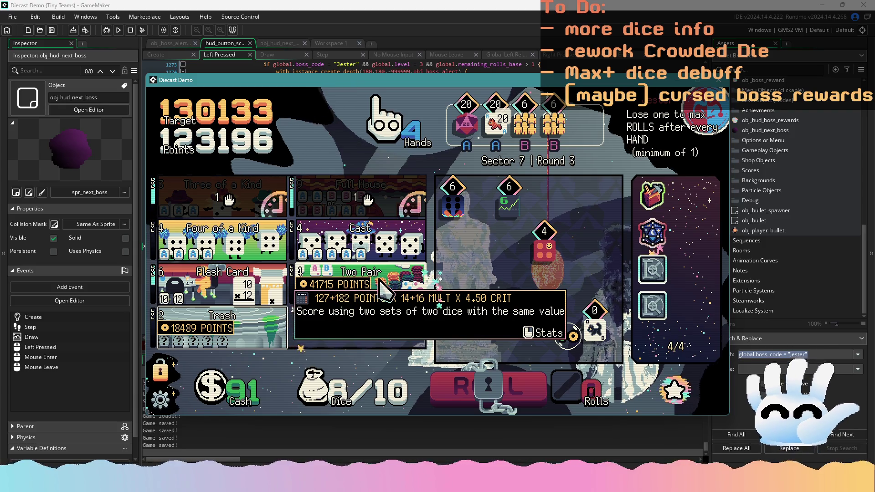
click(407, 278)
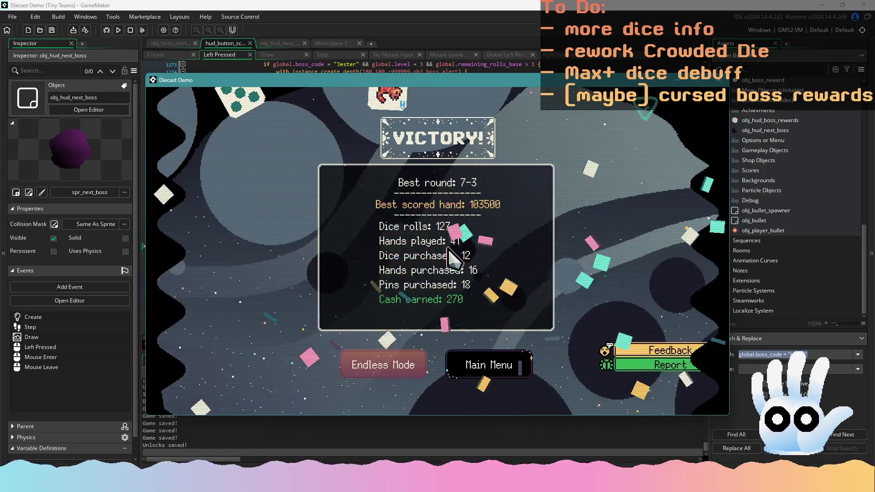
Step: Leave the victory screen, view the unlocked pins, and quit the game
click(480, 363)
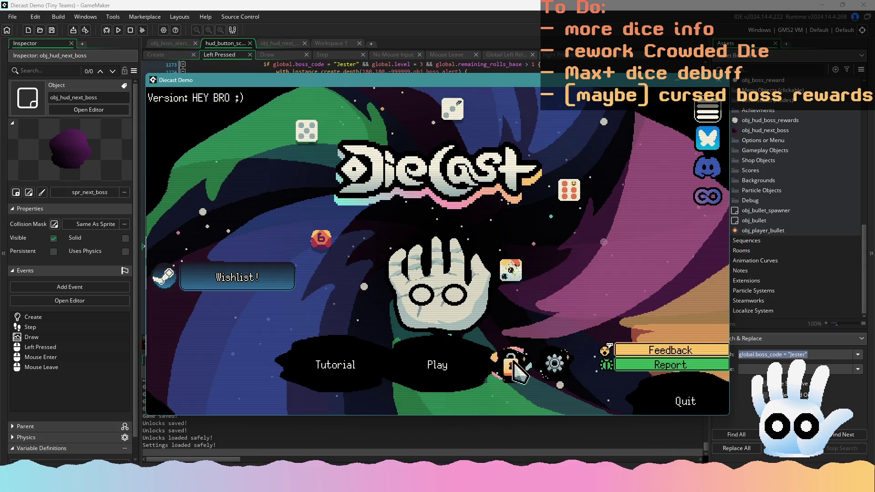
click(511, 364)
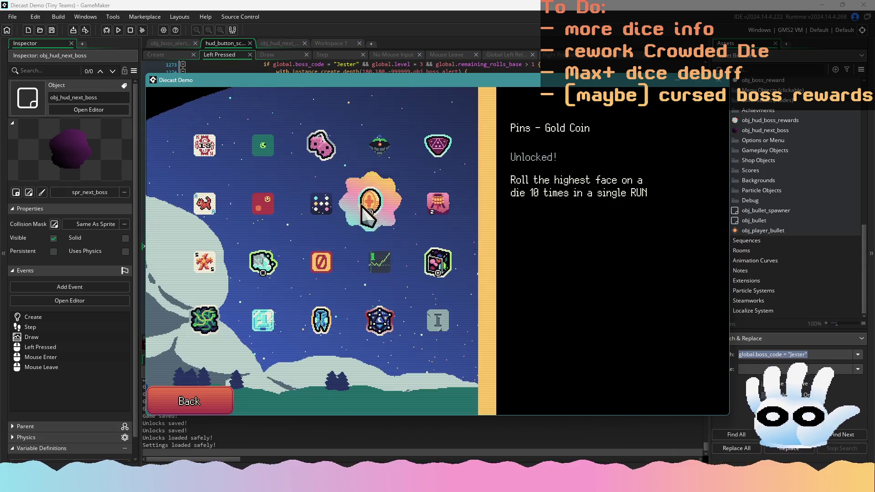
click(233, 400)
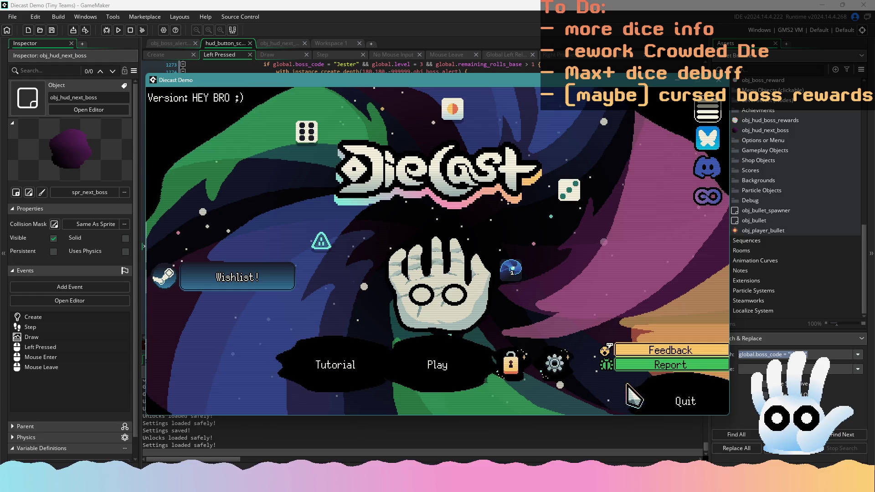
click(681, 402)
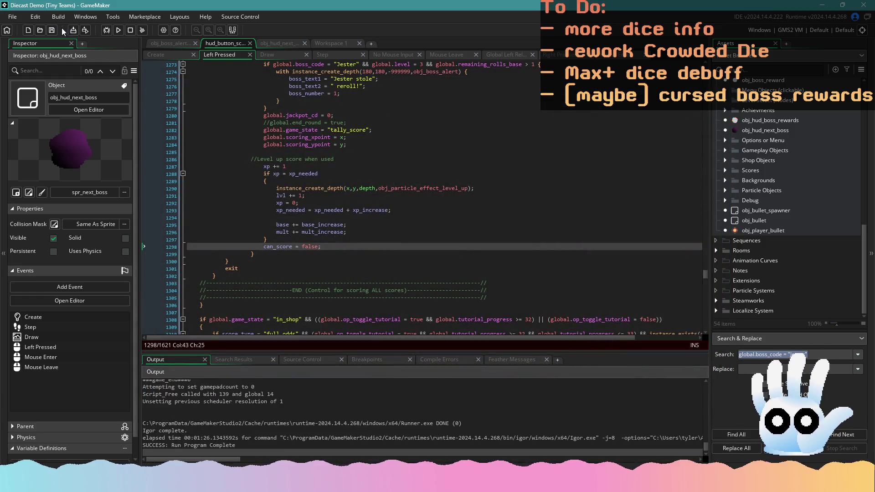
Step: Check the xp comparison on line 1288, then bring up obj_dice's Draw event code
click(286, 174)
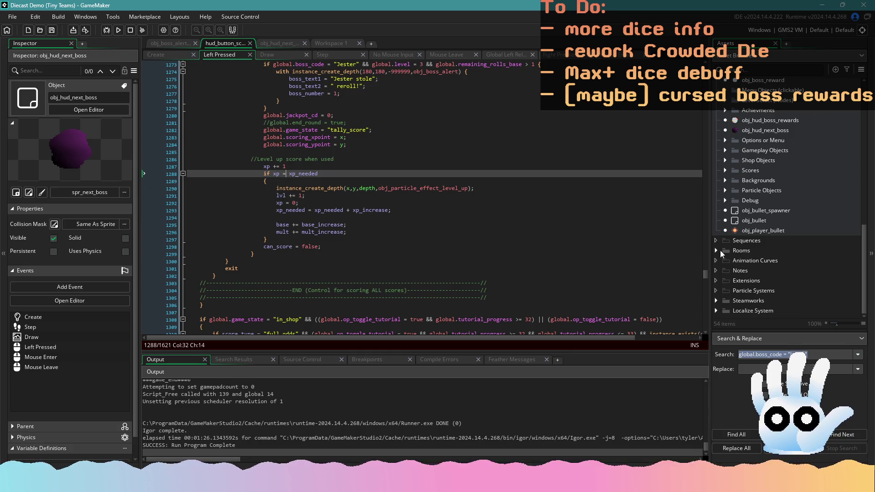
scroll(716, 250, up, 10)
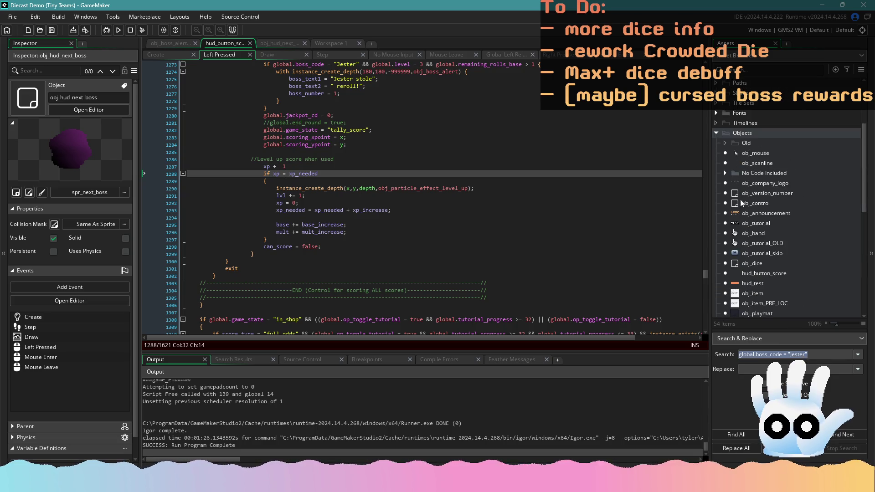
right_click(760, 270)
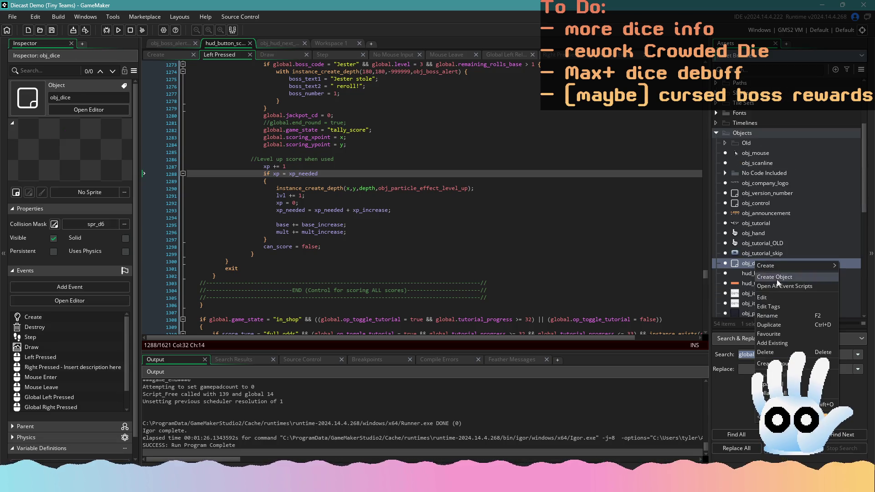
click(777, 279)
click(255, 53)
click(308, 129)
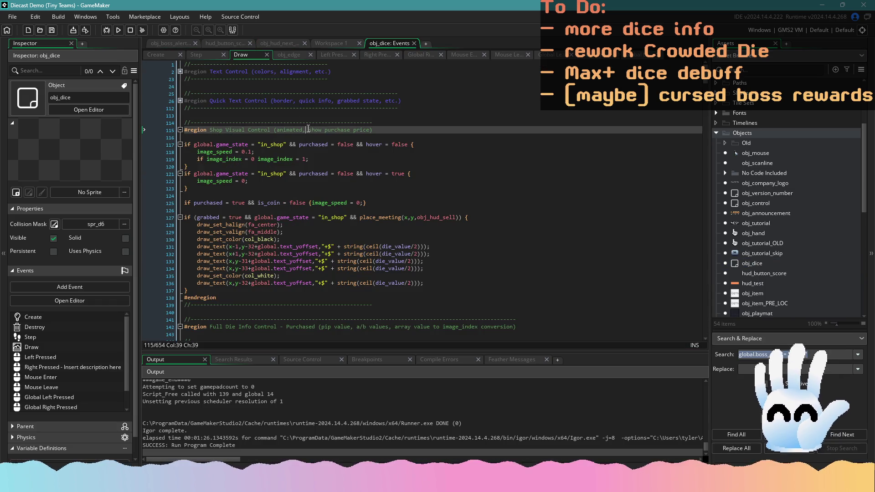
Step: Search the Draw code for 'grape' and inspect the stack-count lines 381–383
key(ctrl+f)
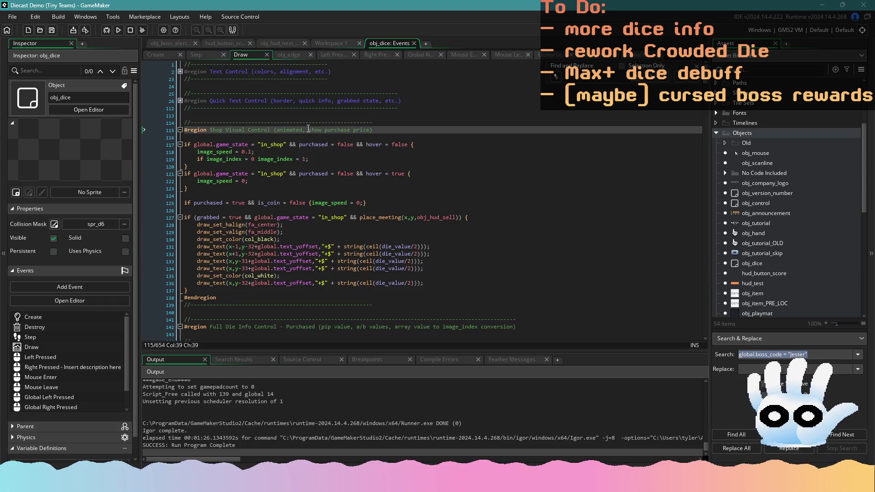
text(gra)
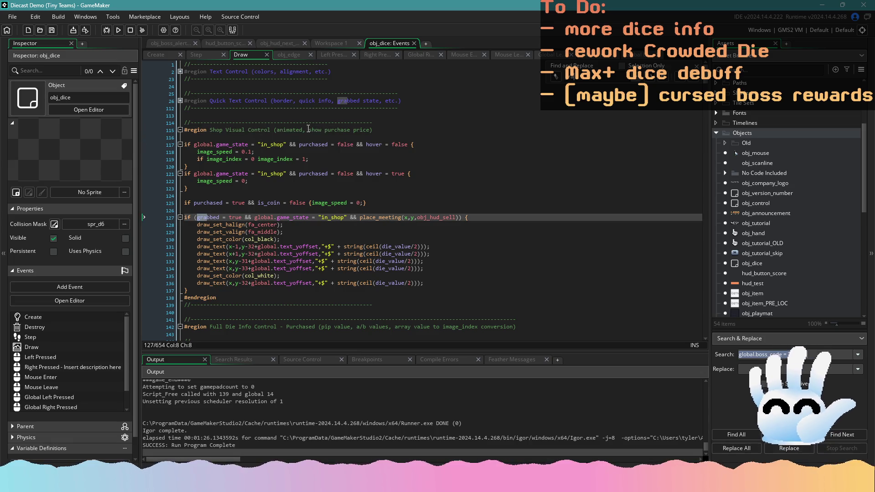
text(pe)
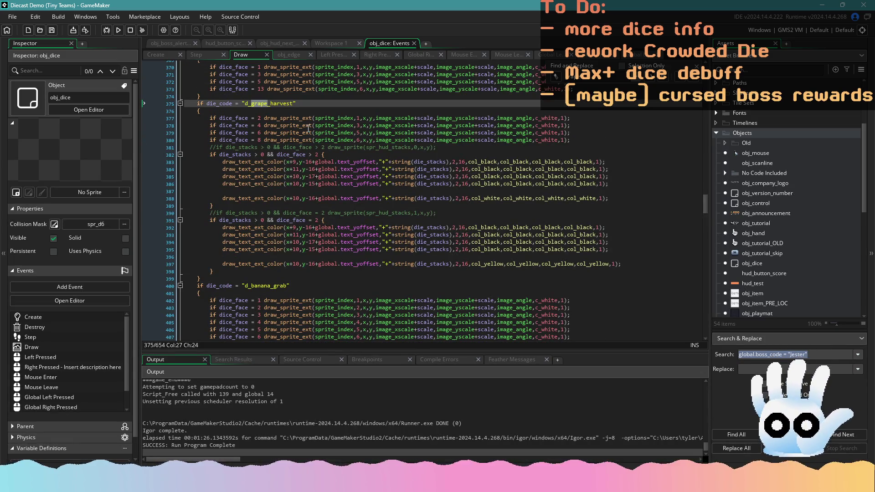
click(447, 199)
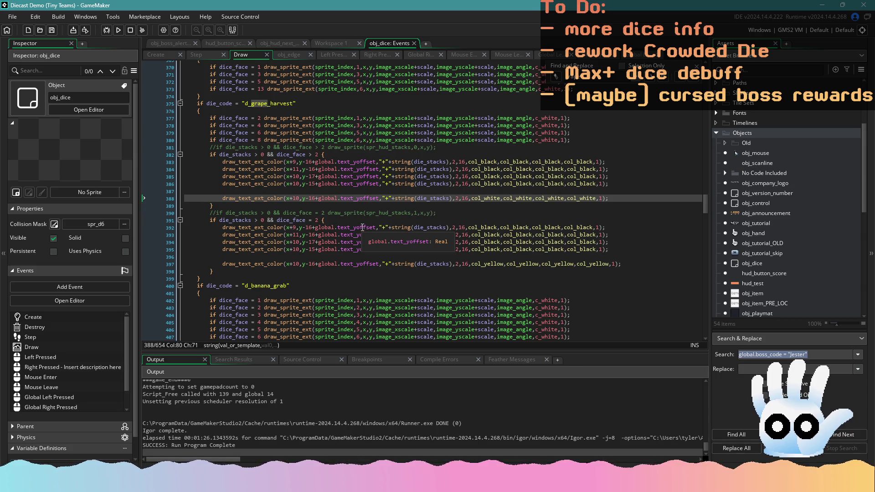
click(377, 148)
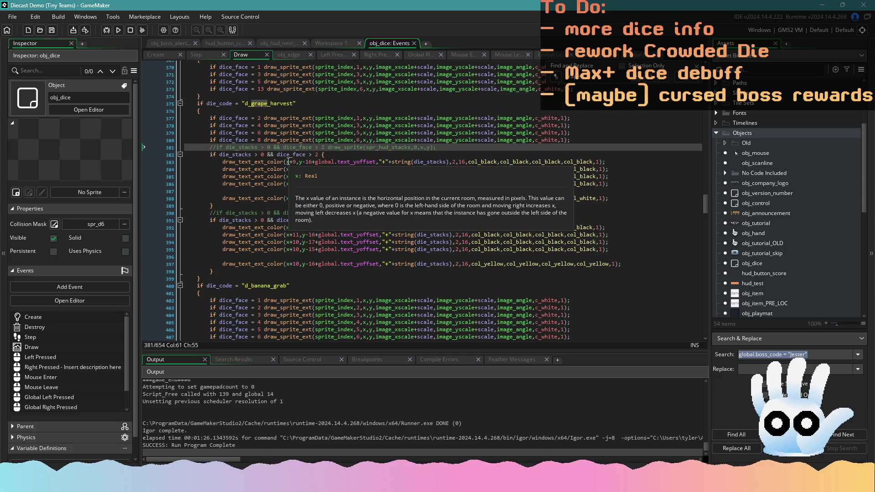
click(384, 163)
click(404, 163)
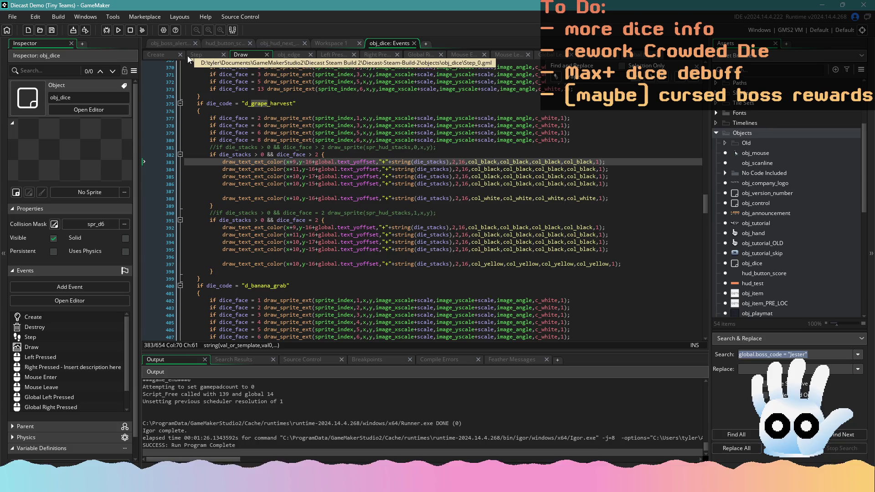
Step: Select the die_stacks variable in the Draw code and switch to the Step event
click(204, 55)
click(253, 54)
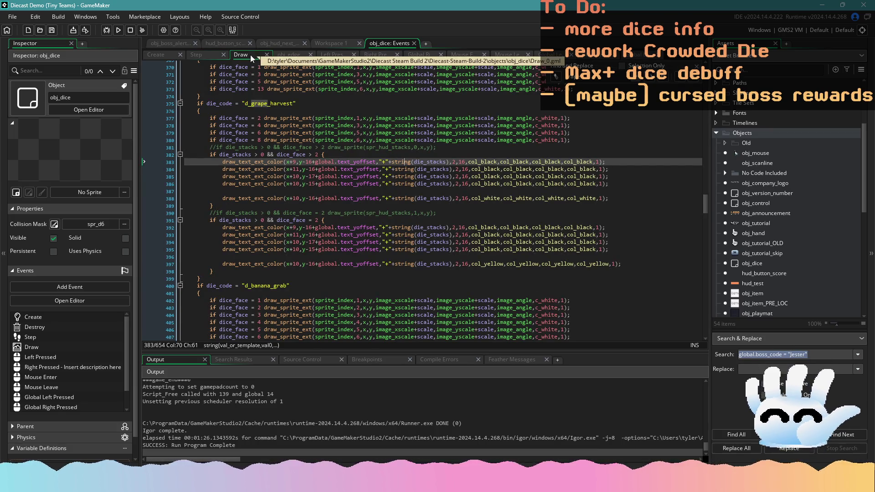
click(427, 163)
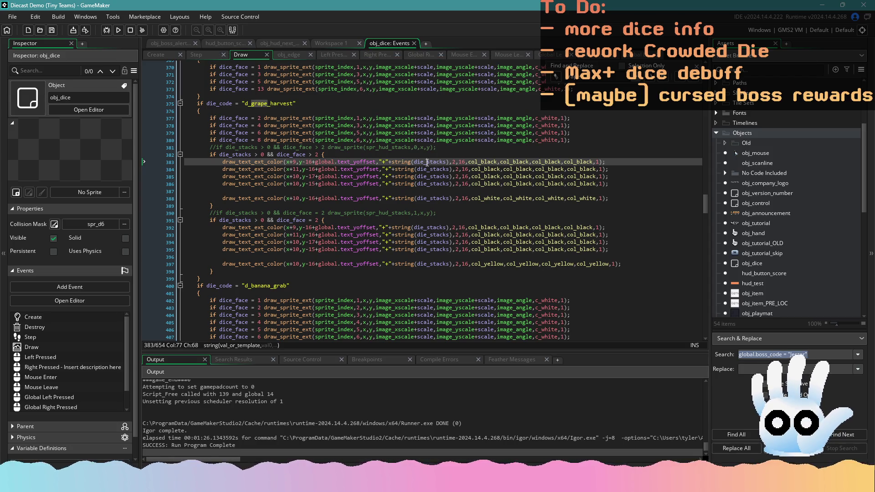
double_click(427, 163)
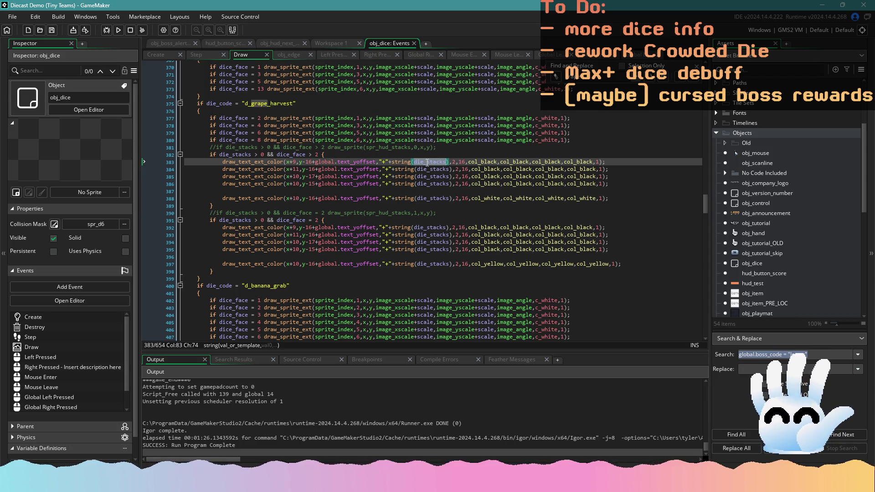
click(197, 54)
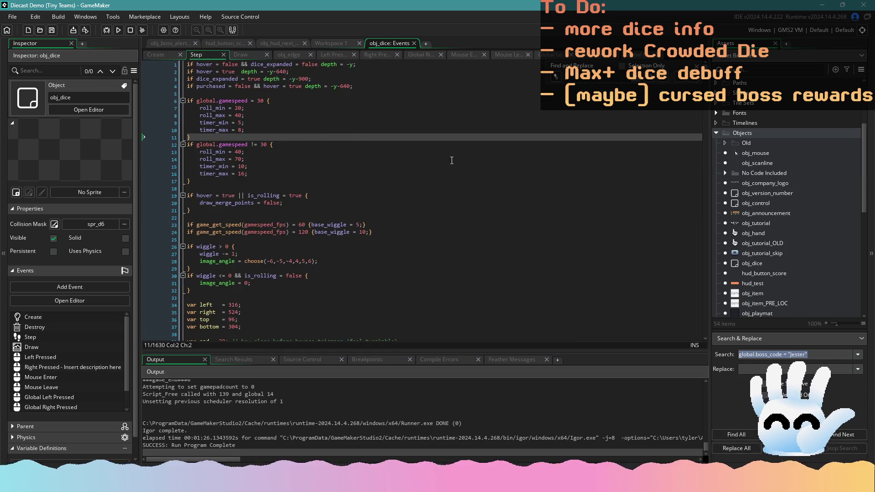
Step: Find die_stacks in the Step code's tally_score Grape Harvest reset, then view Left Pressed
key(F3)
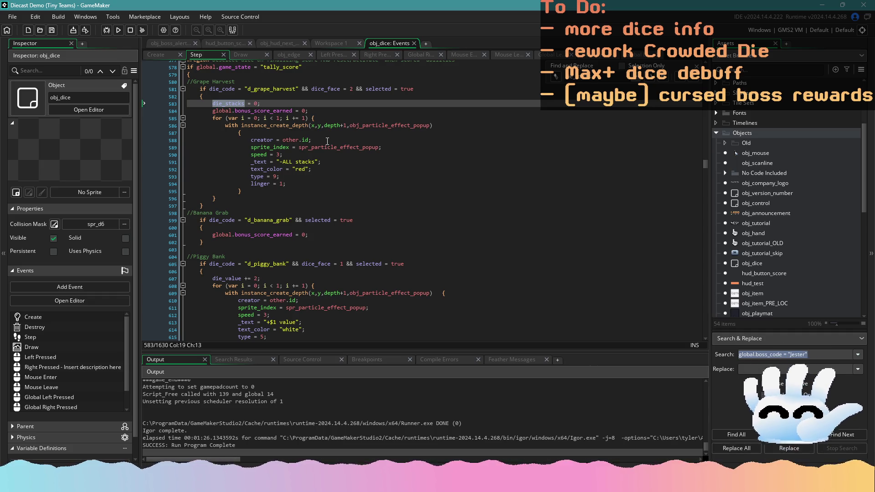
click(393, 147)
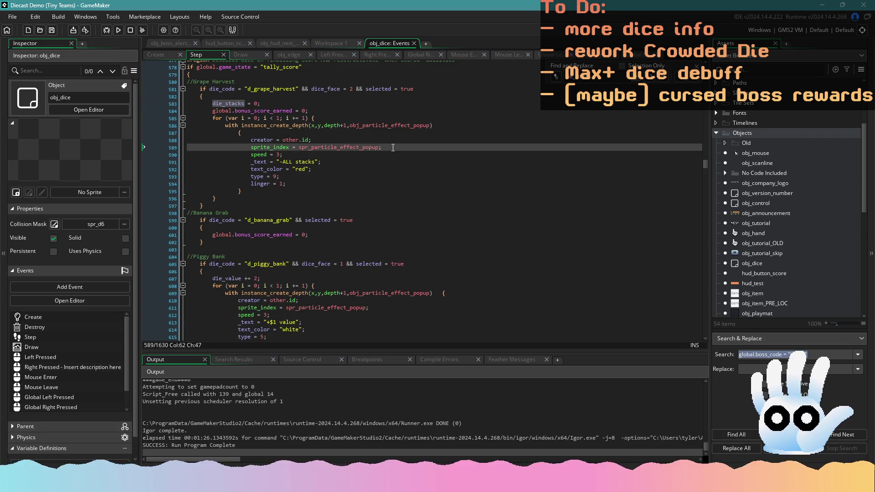
scroll(329, 152, up, 3)
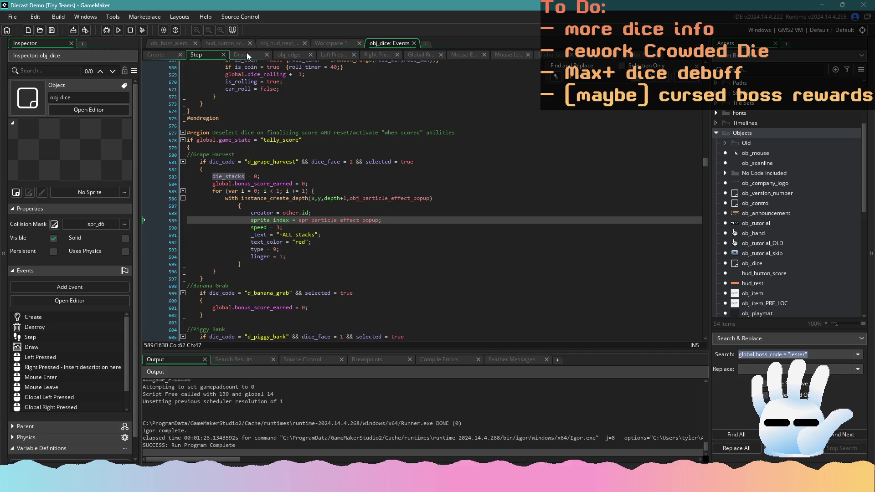
click(384, 155)
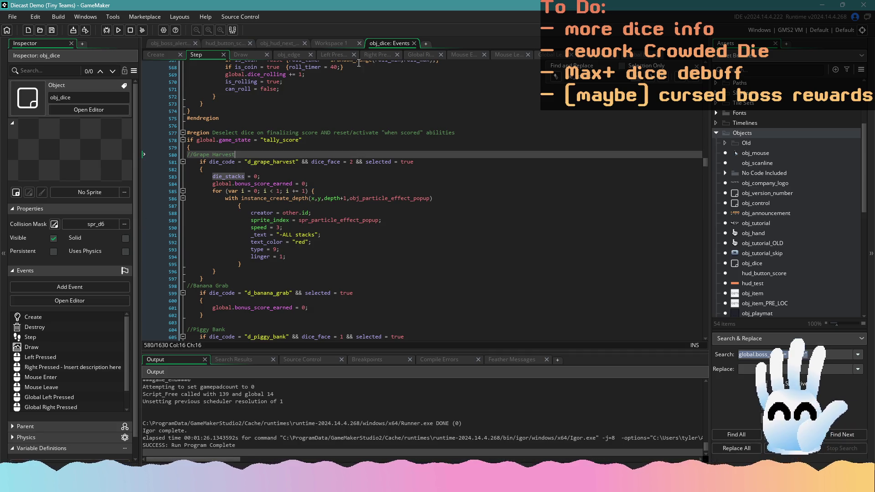
click(333, 54)
click(398, 130)
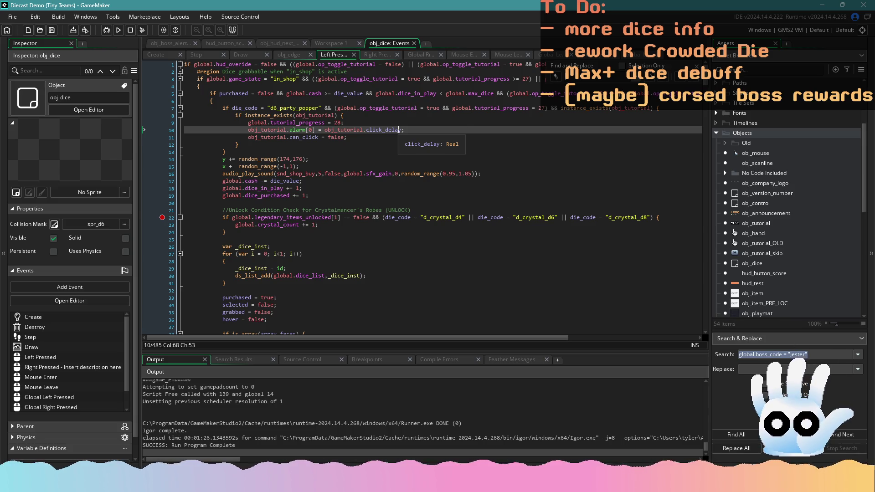
Step: Search the Left Pressed code for 'crowded' to locate the Crowded bonus line
key(ctrl+f)
text(crowded)
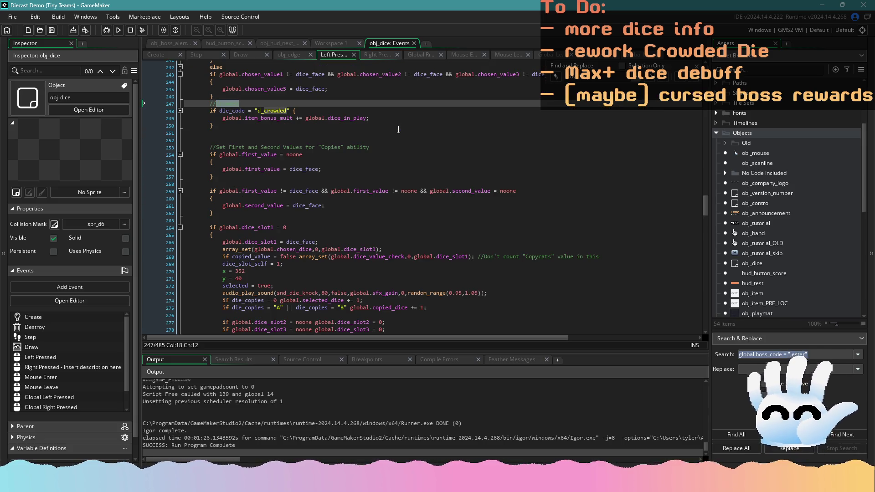
click(391, 121)
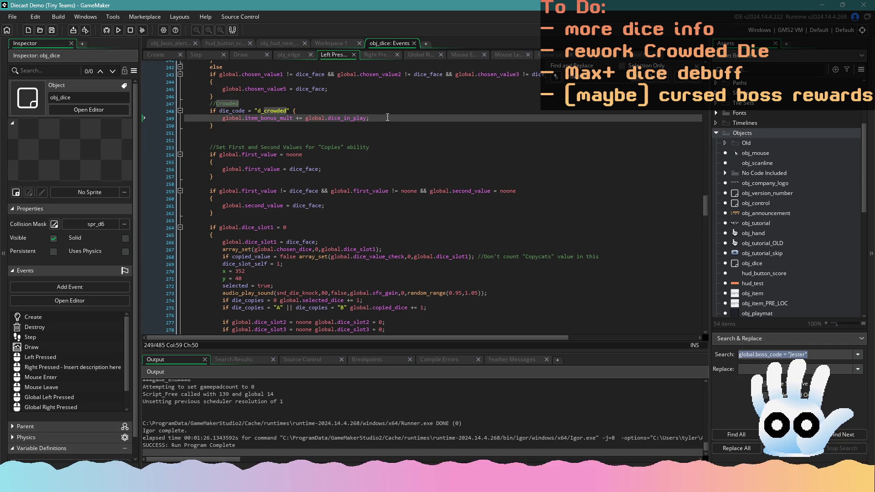
Step: Wrap the Crowded bonus line in 'if global.dice_in_play > global.max_dice { … }'
click(223, 119)
text(if global.item_)
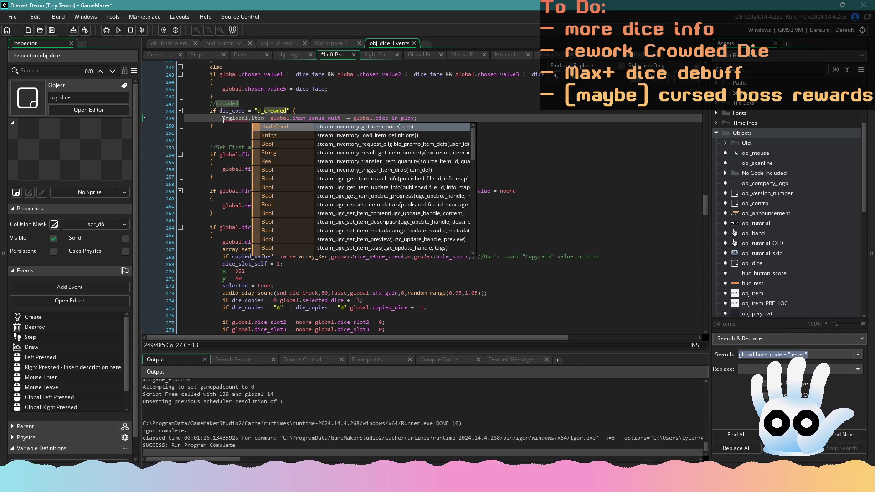
key(BackSpace)
key(BackSpace)
key(BackSpace)
text(dice_i)
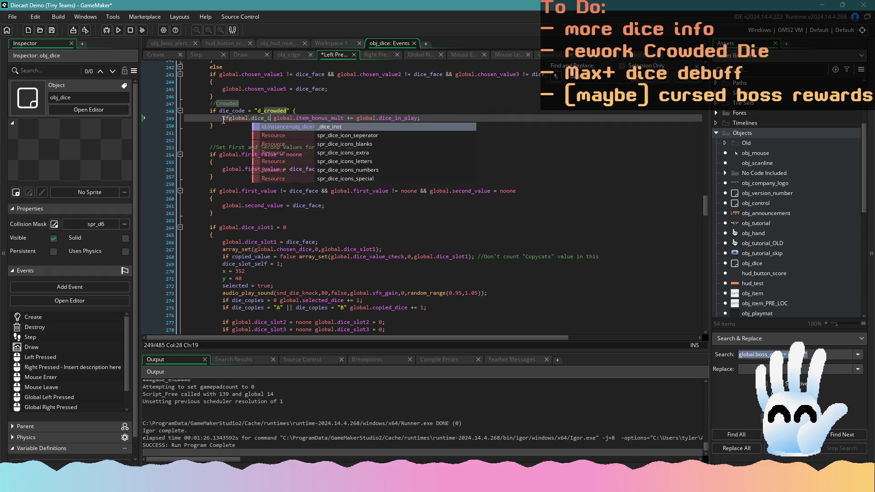
key(BackSpace)
key(BackSpace)
key(BackSpace)
text(lobal.dice_in_)
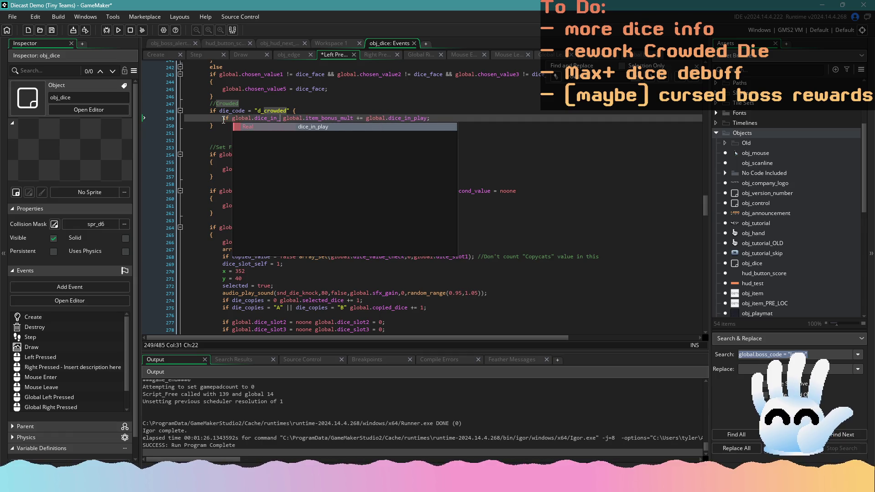
key(Return)
text(>)
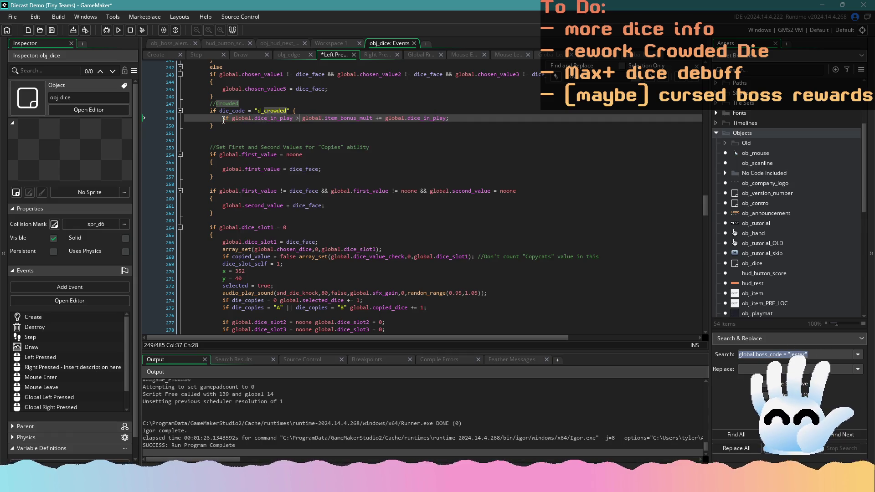
text( global.)
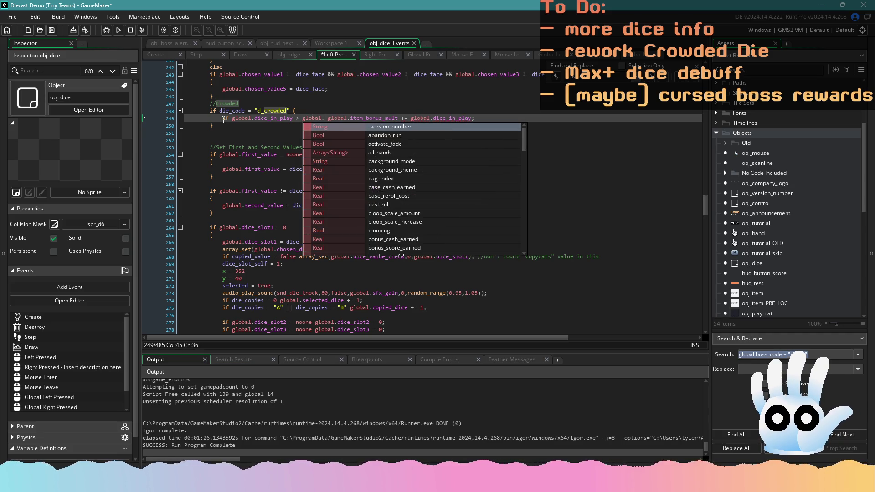
text(max)
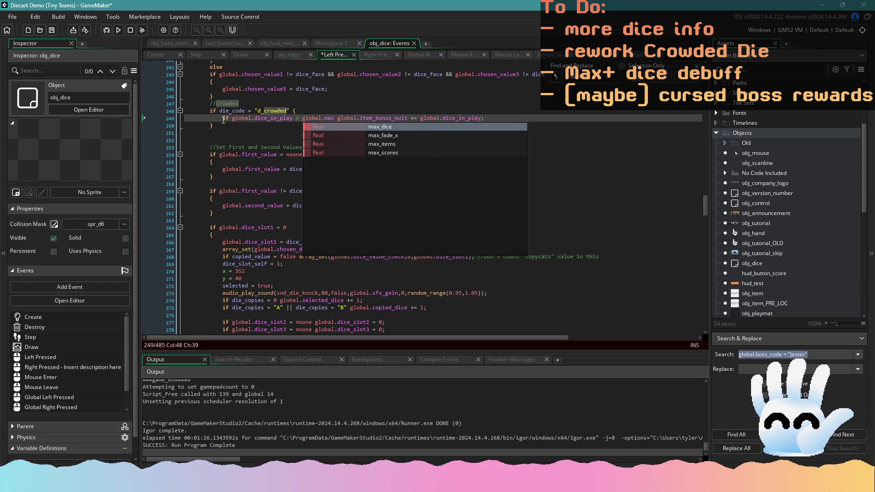
text(_dice {)
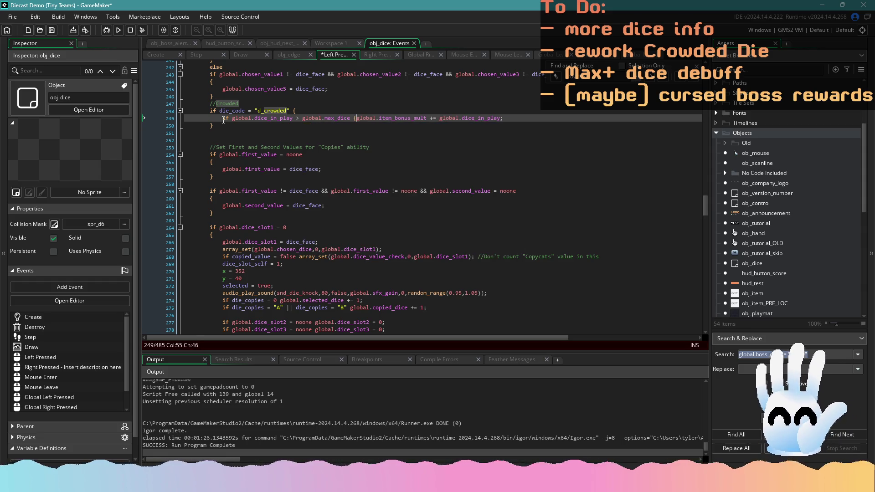
click(542, 120)
text(})
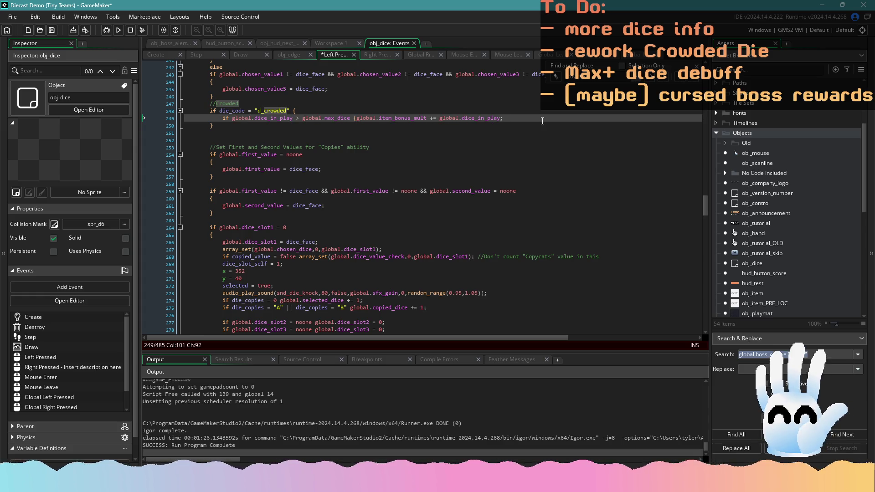
Step: Subtract global.max_dice from dice_in_play in the bonus amount and save the code
click(438, 118)
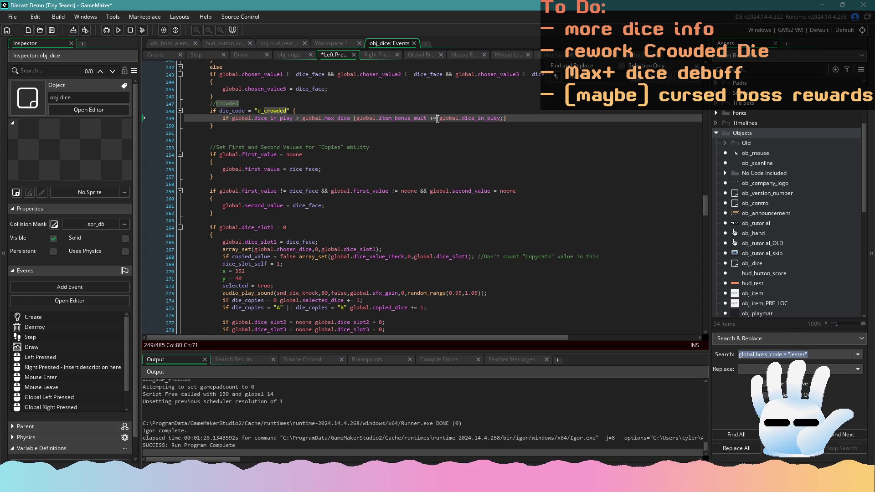
key(Right)
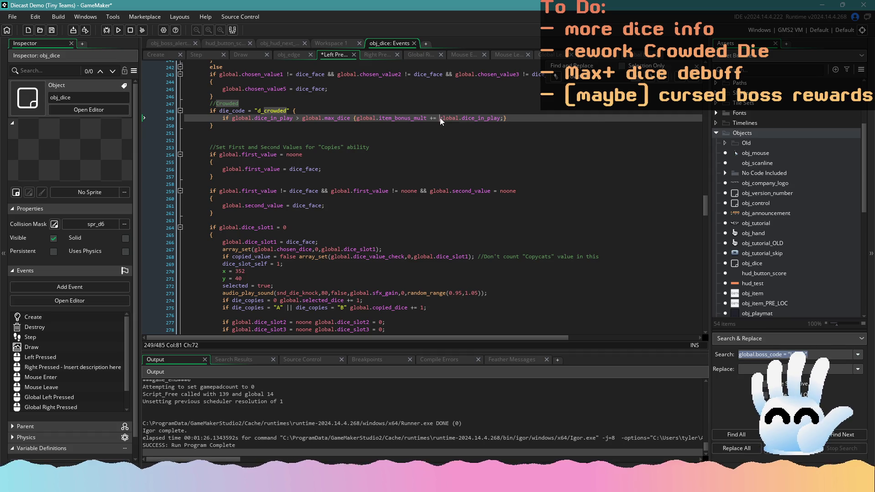
click(501, 120)
text(-- global.max_dice)
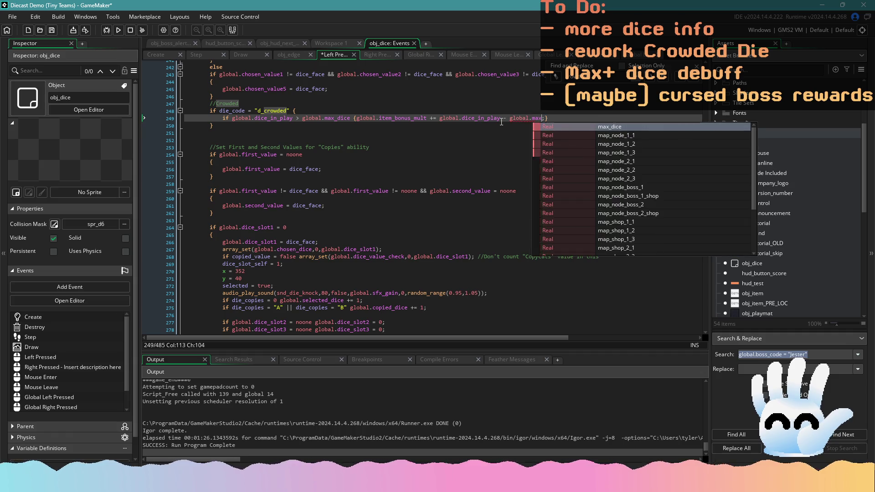
key(ctrl+s)
click(280, 103)
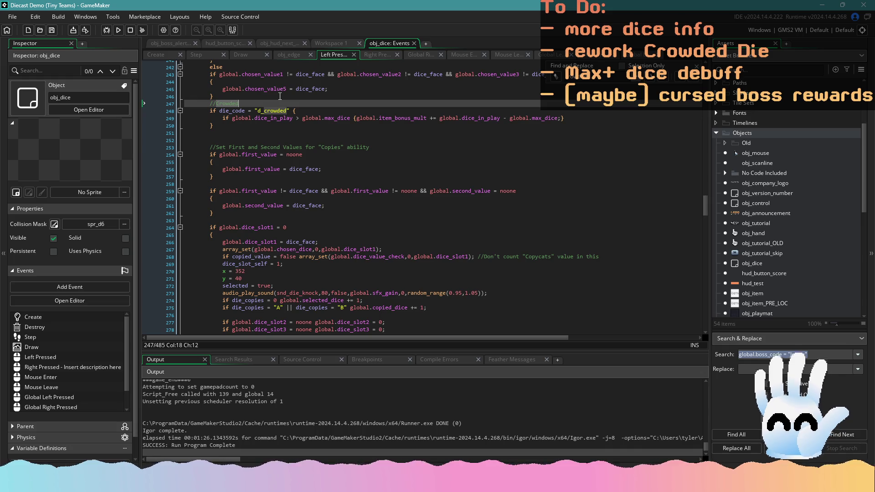
click(277, 482)
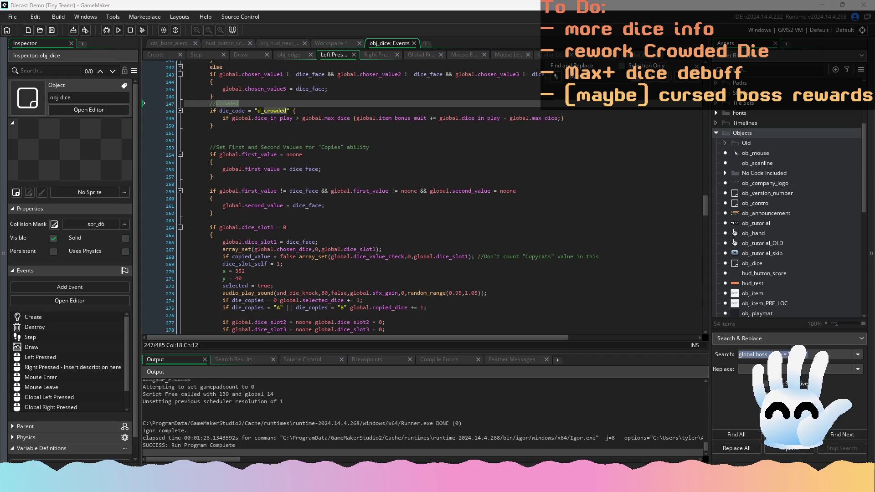
key(alt+Tab)
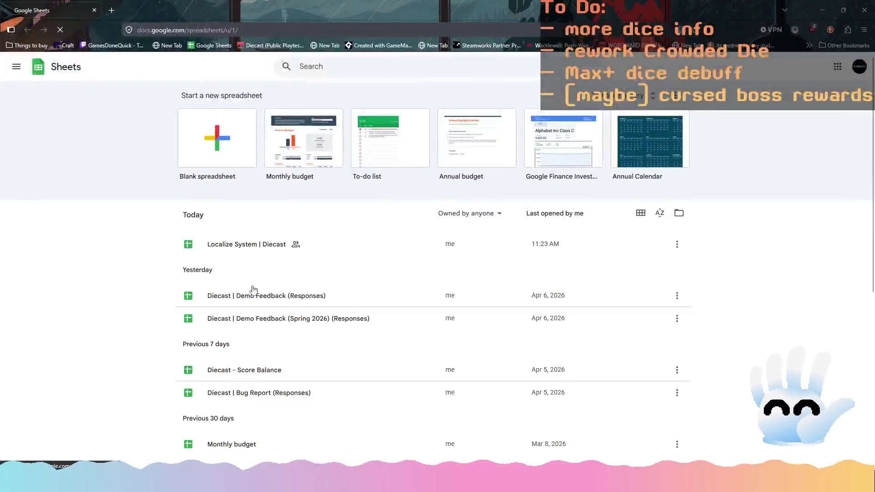
Step: Open the Localize System | Diecast sheet and search it for 'crowded'
click(262, 251)
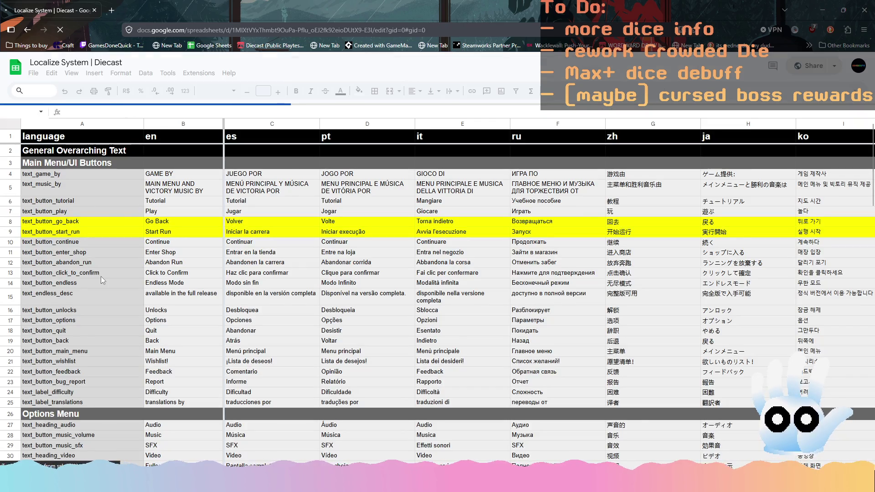
click(101, 279)
key(ctrl+f)
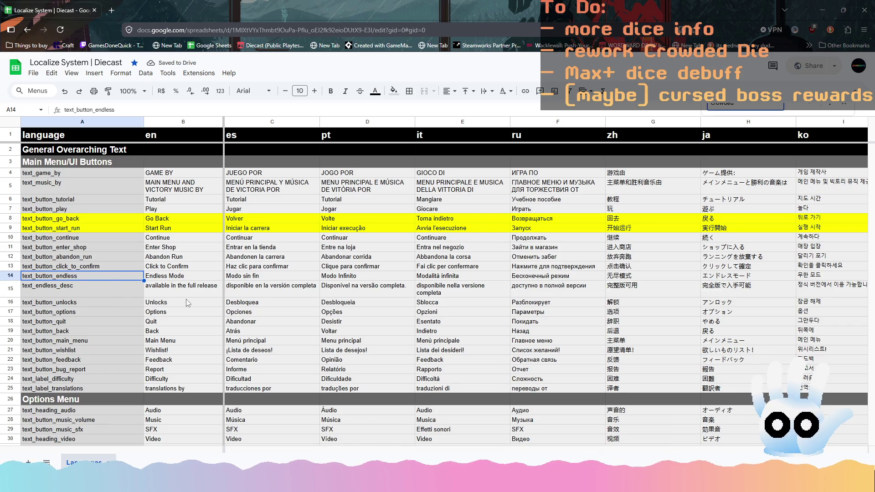
click(679, 276)
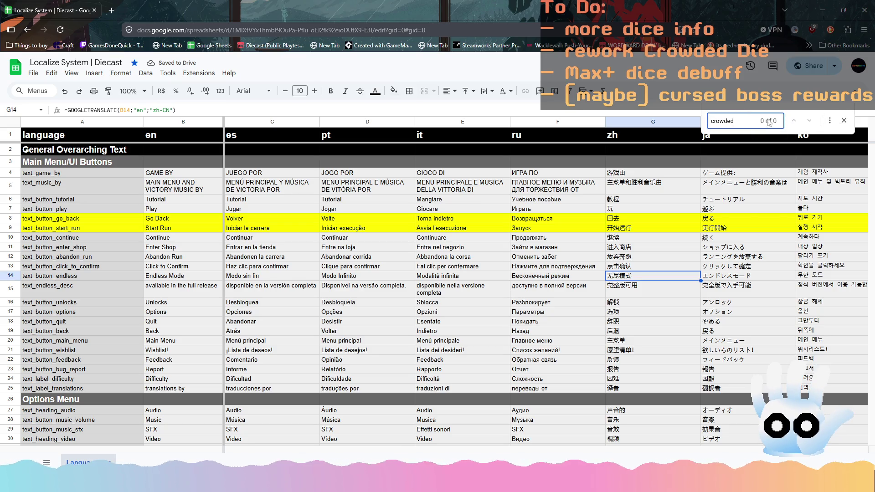
click(570, 303)
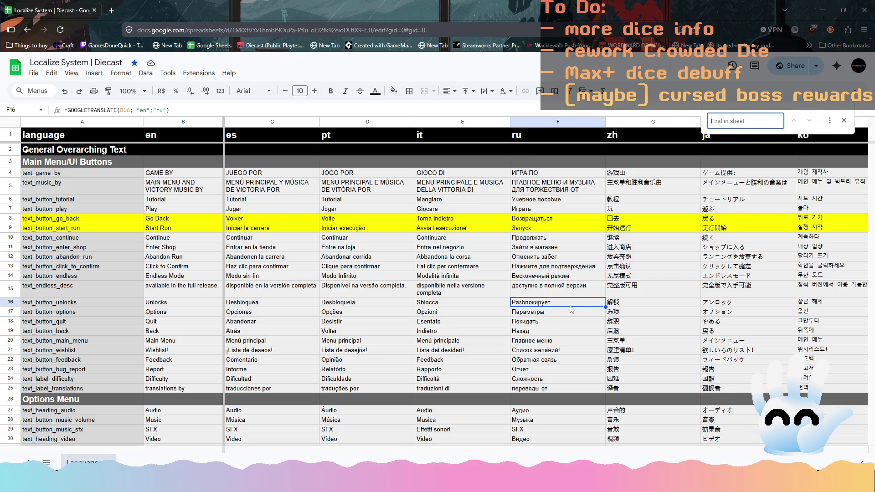
key(Escape)
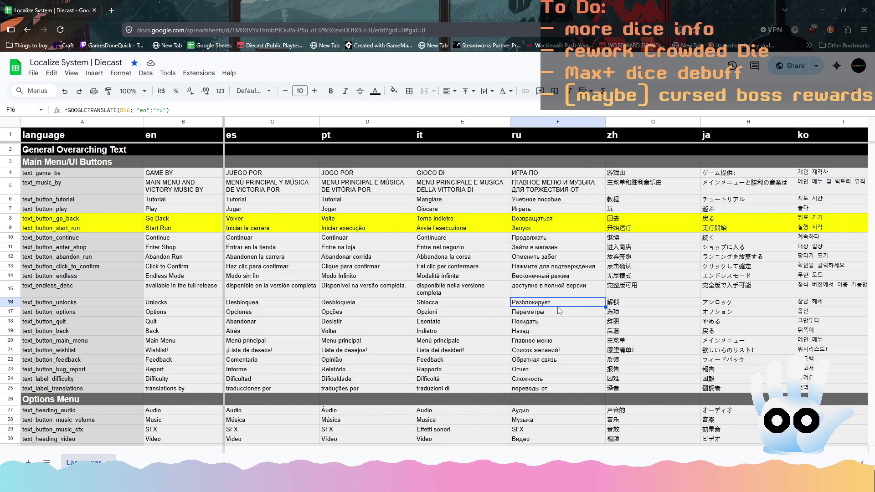
scroll(186, 360, down, 20)
scroll(186, 361, down, 3)
Step: Fill row 248 (when_scored_crowded) yellow and start editing cell B248
click(186, 360)
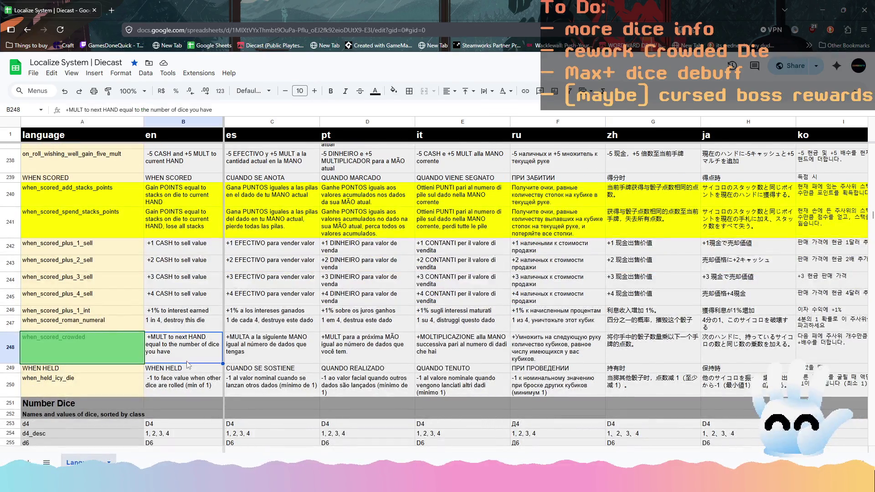
click(10, 347)
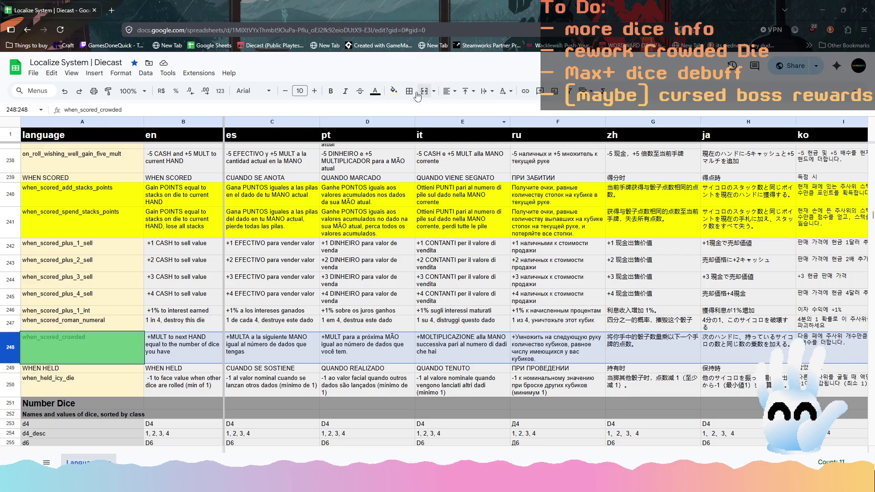
click(393, 91)
click(426, 137)
click(115, 353)
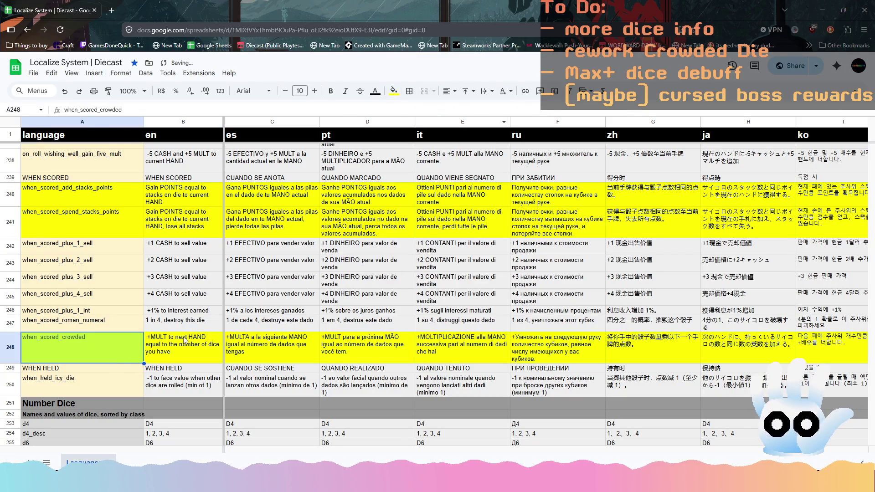
click(181, 342)
double_click(170, 337)
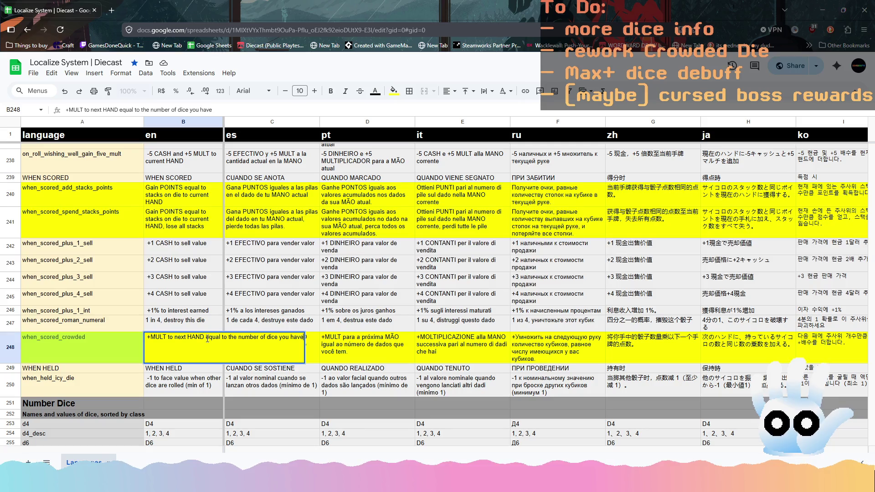
Step: Change B248 to '+5 MULT to current HAND for each dice over MAX' and return to GameMaker
click(153, 337)
text(5)
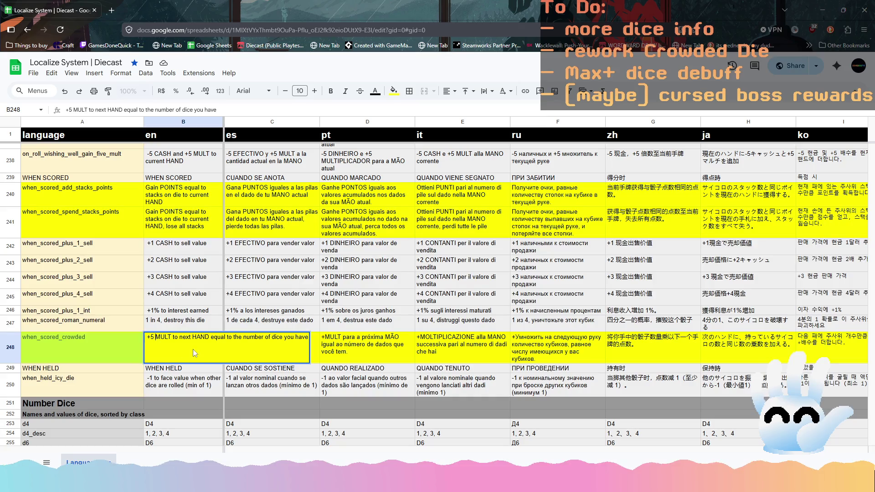
double_click(183, 338)
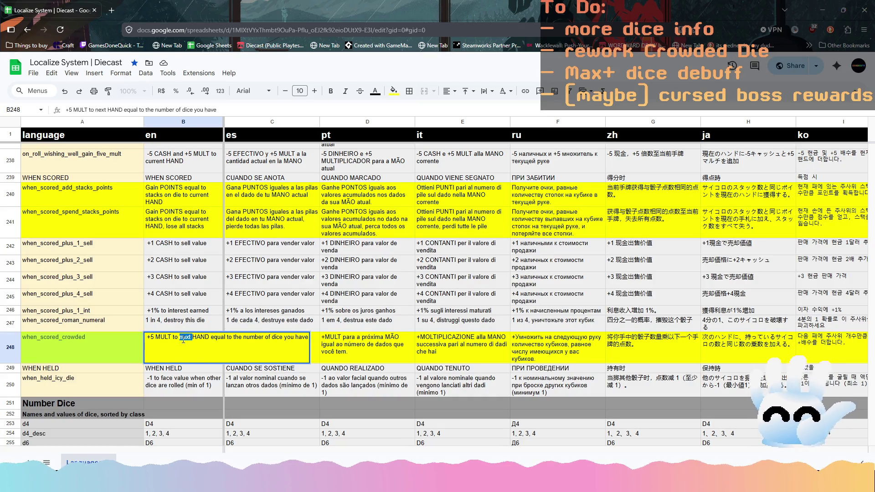
text(current)
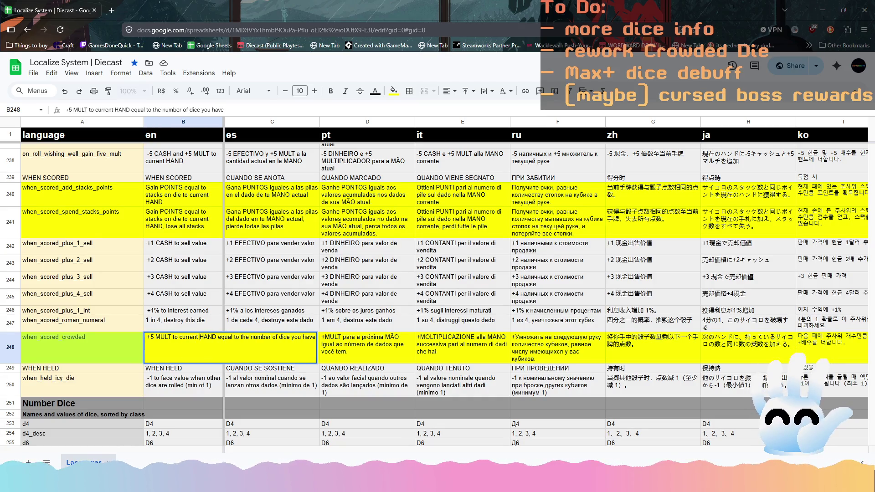
drag(217, 338, 315, 339)
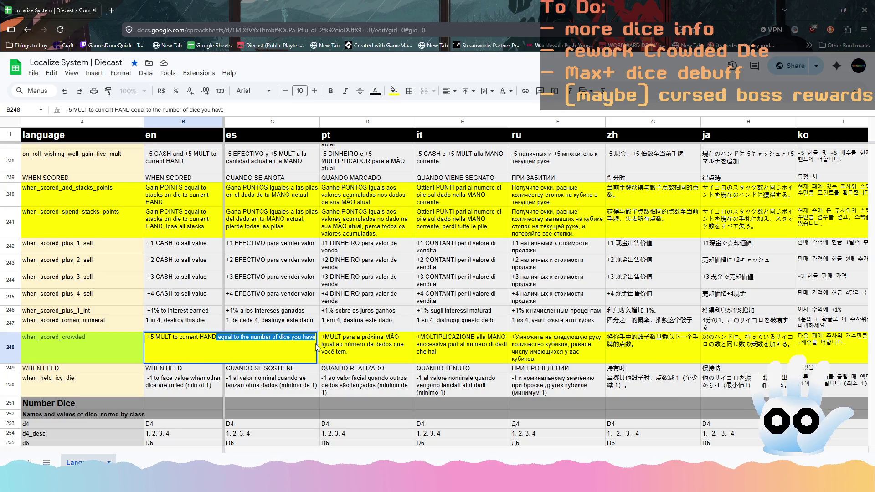
text(for each dic)
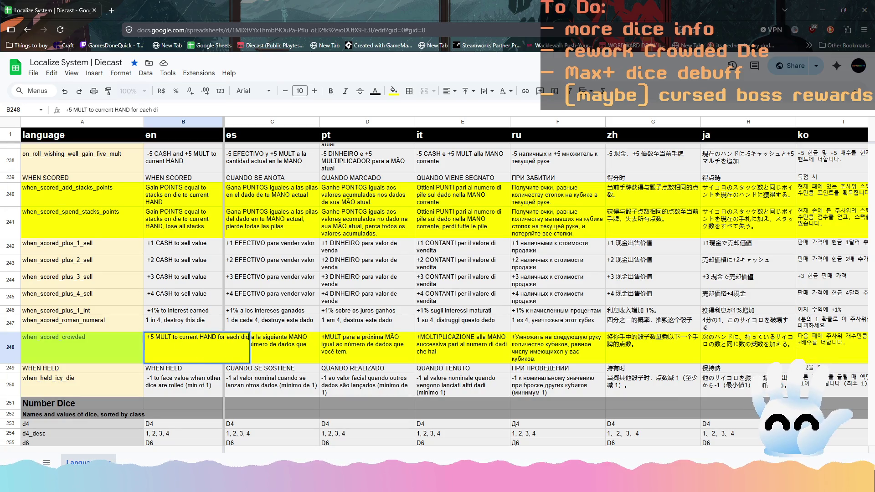
text(e over MAX)
key(Return)
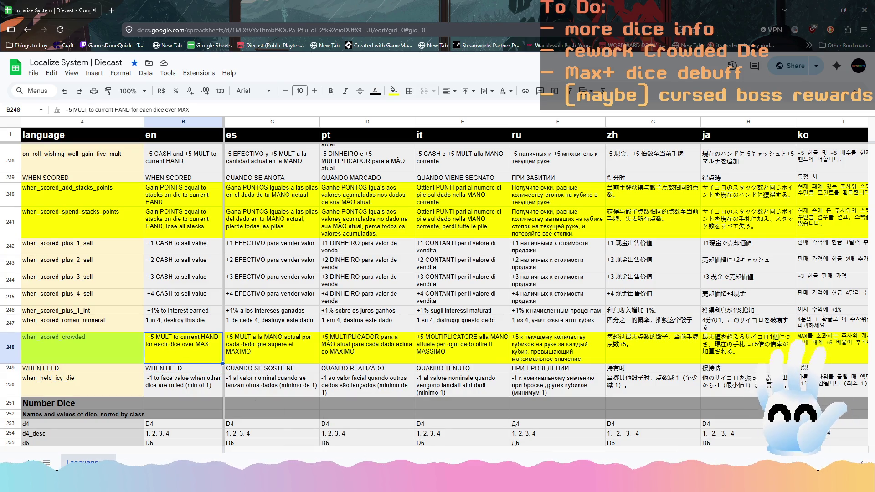
click(340, 483)
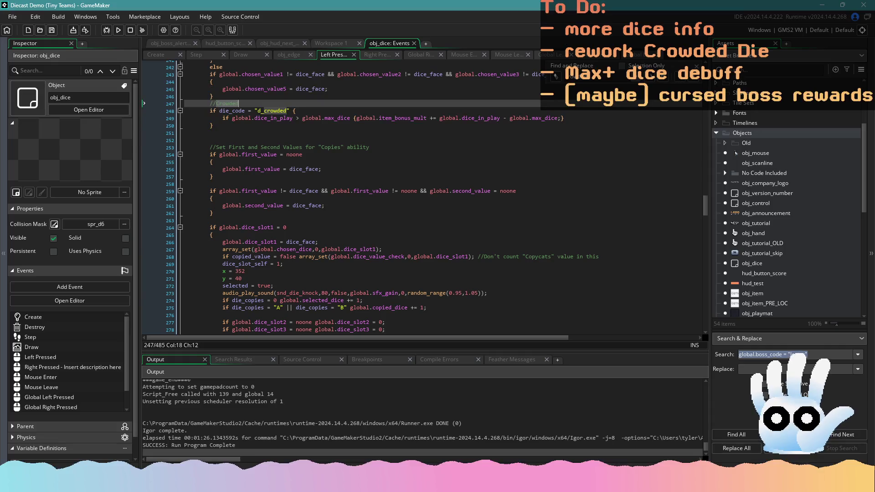
Step: Make the Crowded increment 5*(global.dice_in_play - global.max_dice) and save
click(381, 118)
click(433, 118)
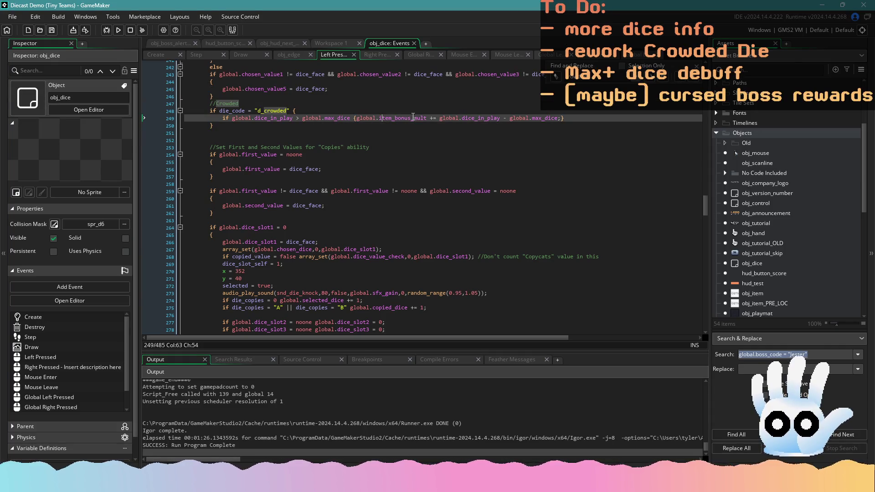
click(438, 118)
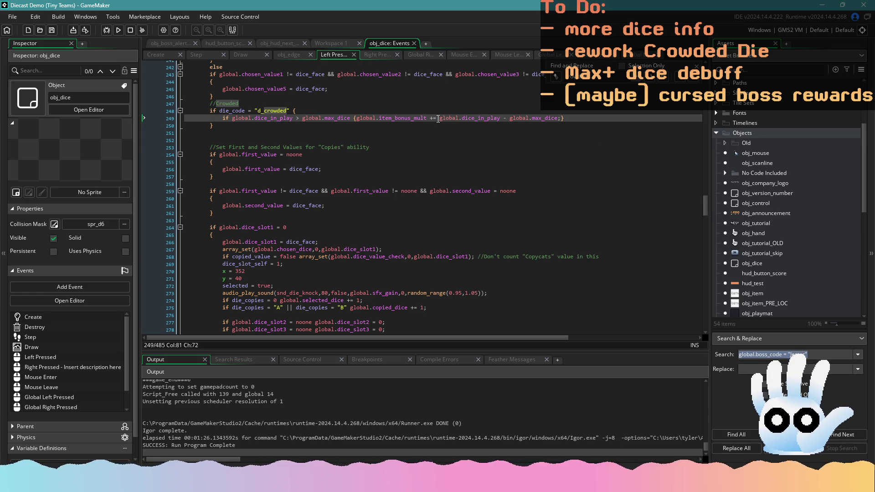
text(()
key(BackSpace)
text(*()
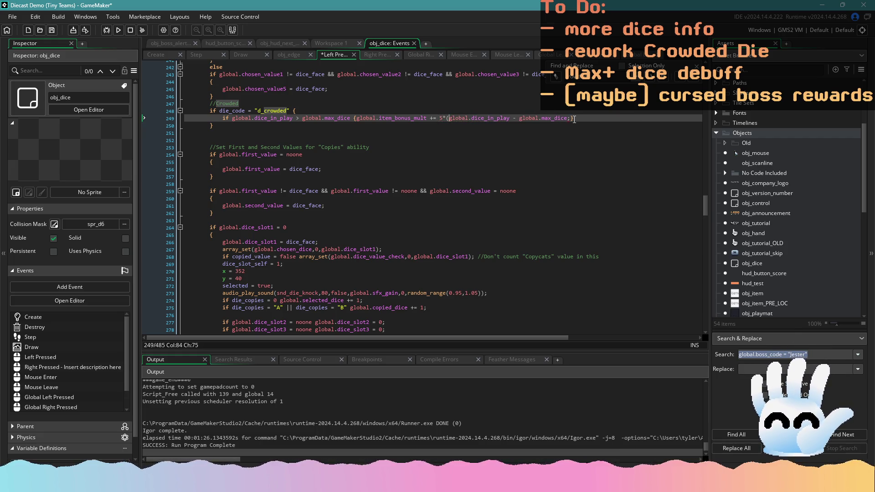
click(568, 118)
text())
key(ctrl+s)
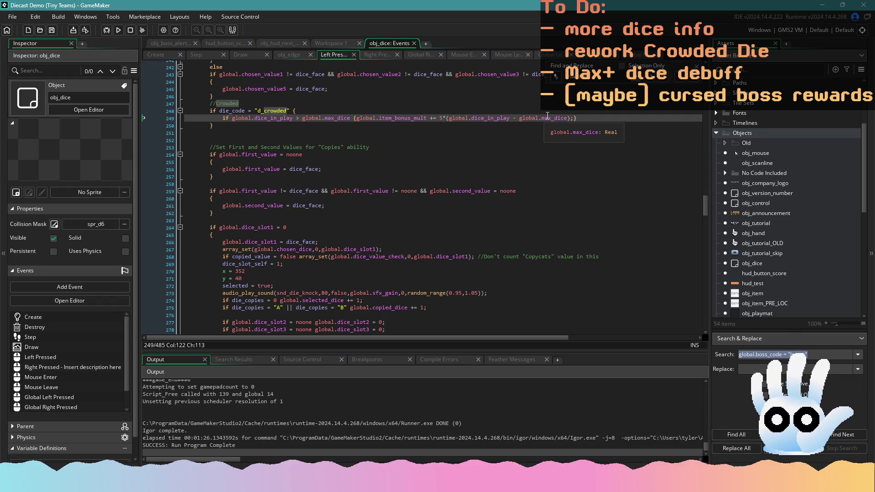
Step: Break the if line so the bonus statement sits on its own line
click(575, 118)
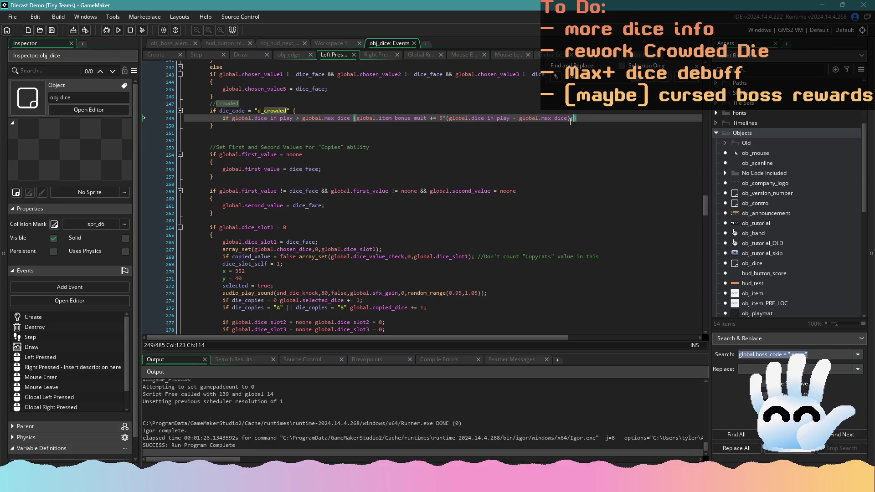
click(357, 119)
key(Return)
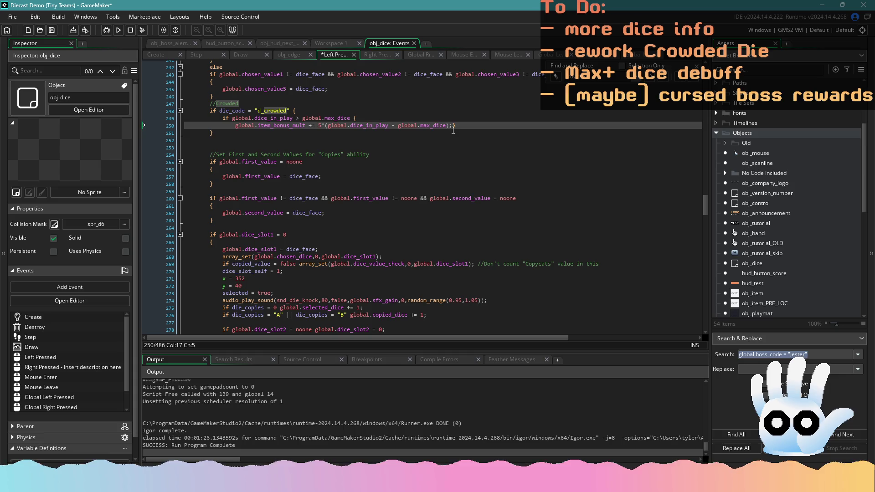
Step: Add the closing brace, indent the bonus statement, and begin a 'die_stacks +' line below it
click(453, 126)
key(Return)
key(ctrl+z)
click(457, 126)
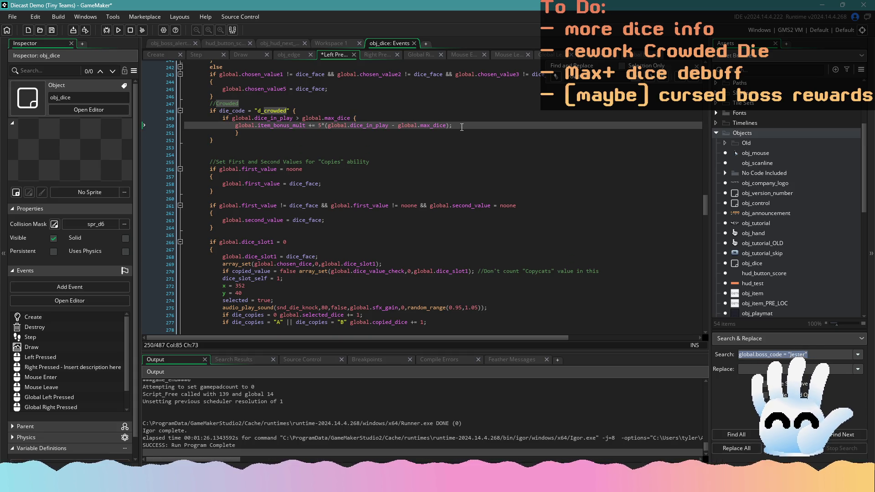
click(233, 128)
key(Tab)
click(482, 128)
key(Return)
text(die_stacks)
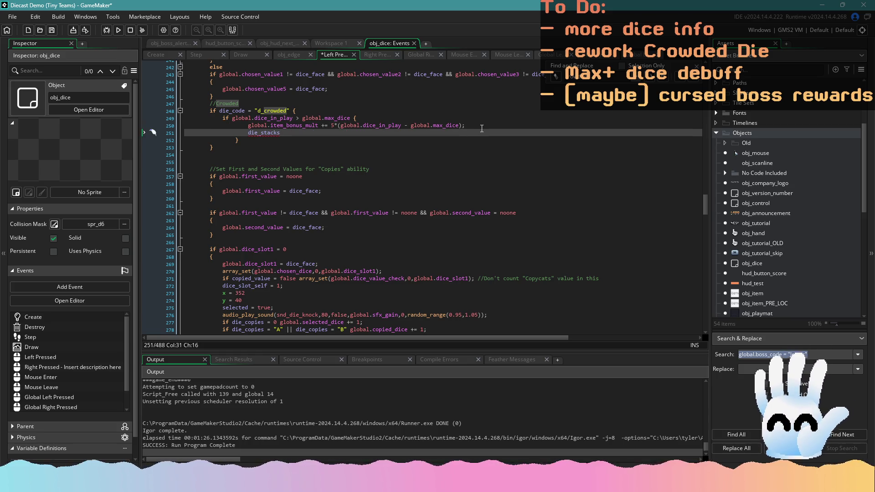
text( +)
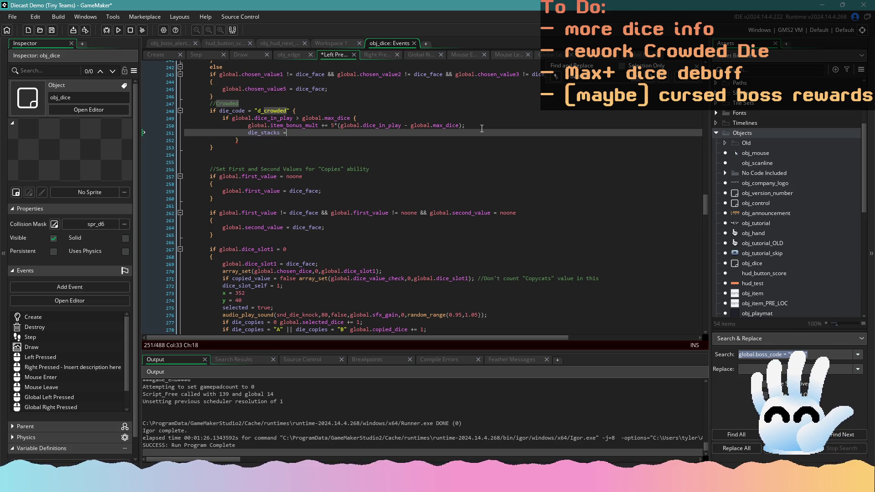
Step: Declare var _stacks = 5*(global.dice_in_play - global.max_dice); above the bonus and save
click(425, 118)
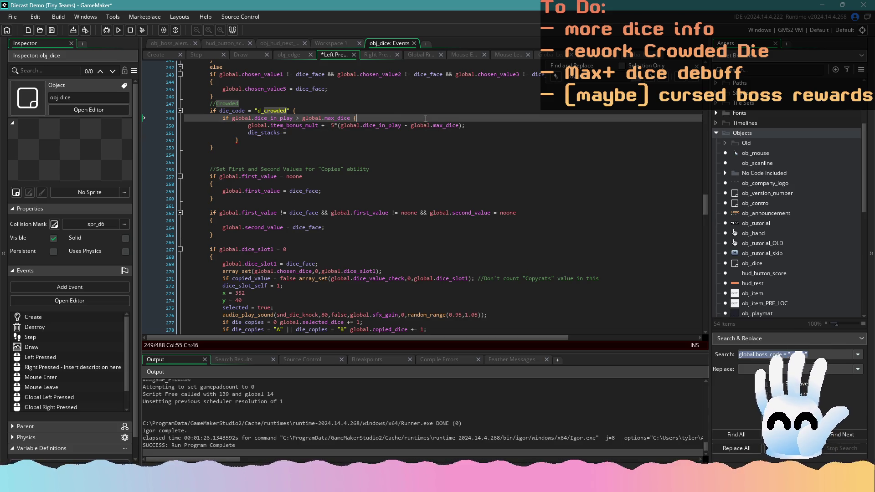
key(Return)
key(Return)
key(Up)
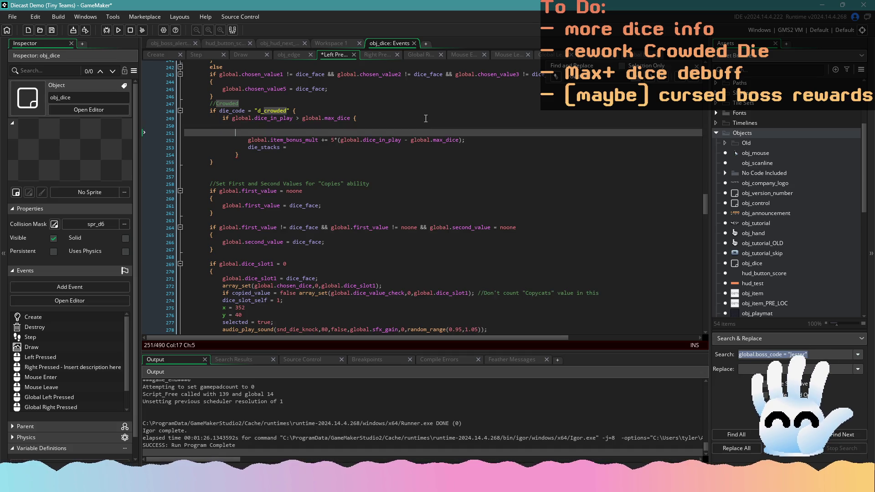
text(var a)
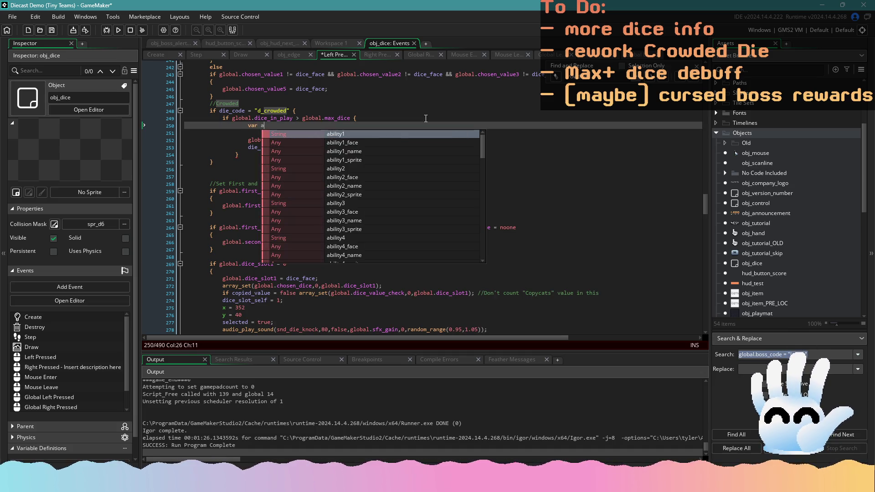
key(BackSpace)
text(amou)
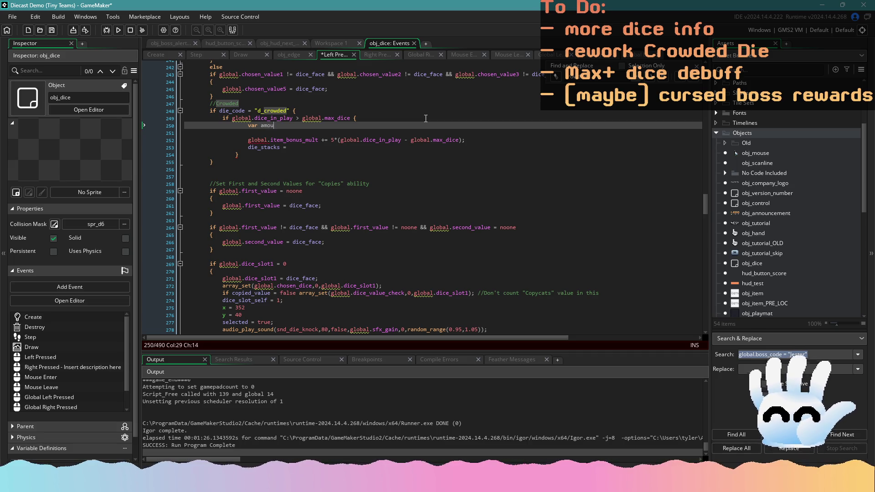
key(BackSpace)
key(BackSpace)
key(BackSpace)
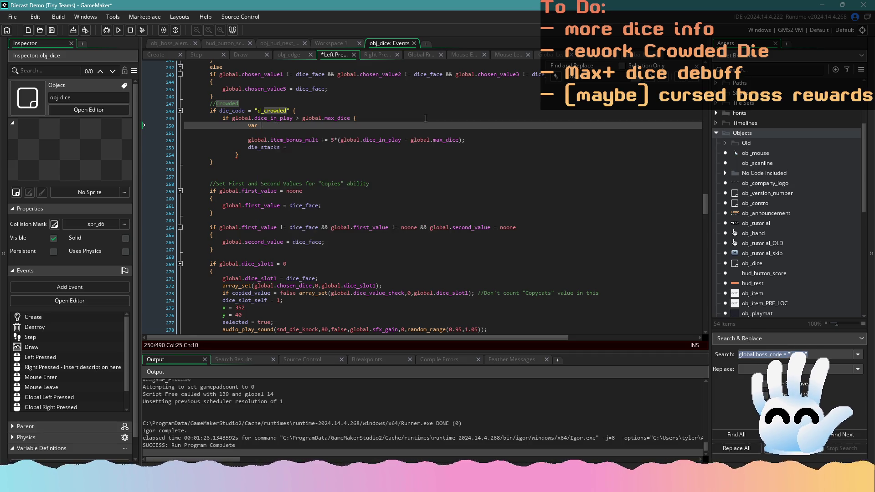
text(_)
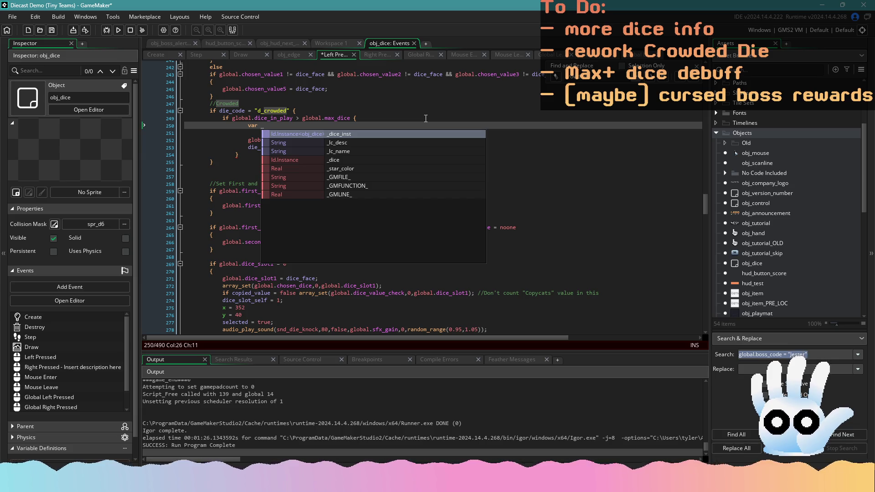
text(stacks =)
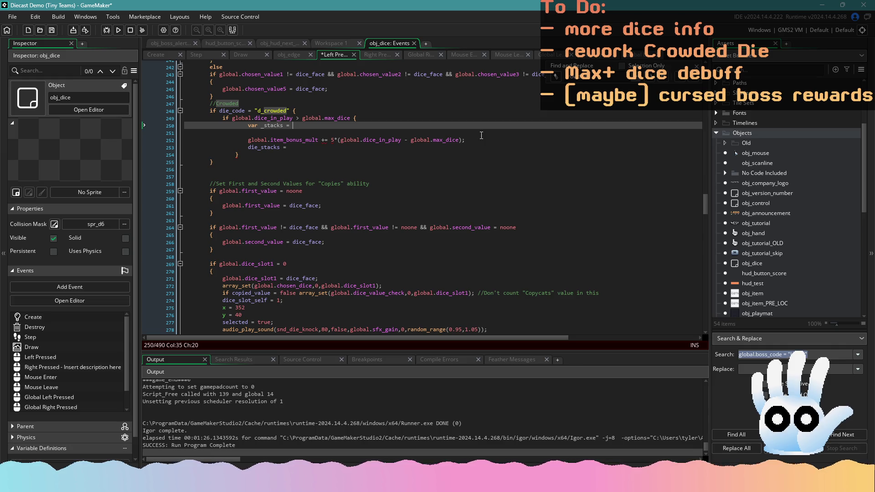
drag(466, 140, 332, 139)
key(ctrl+c)
click(317, 126)
key(ctrl+v)
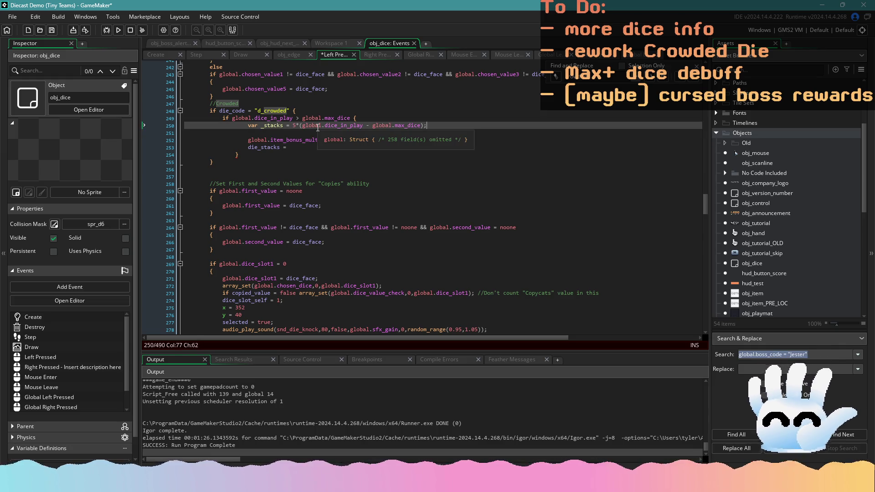
key(BackSpace)
key(ctrl+s)
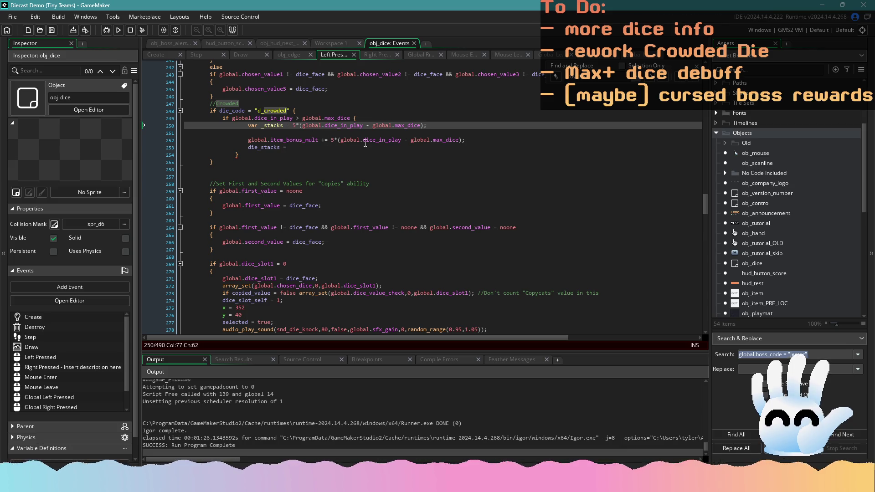
Step: Replace the bonus expression with _stacks and assign _stacks to die_stacks
drag(466, 139, 333, 139)
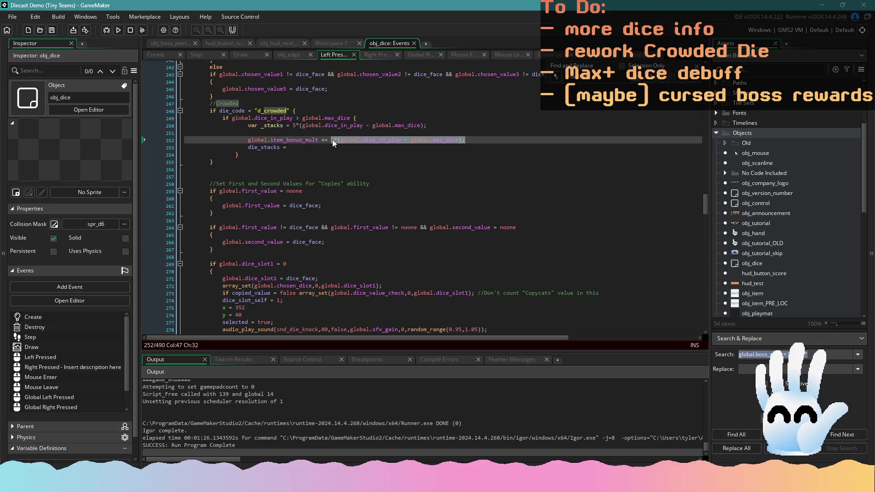
text(_stacks;)
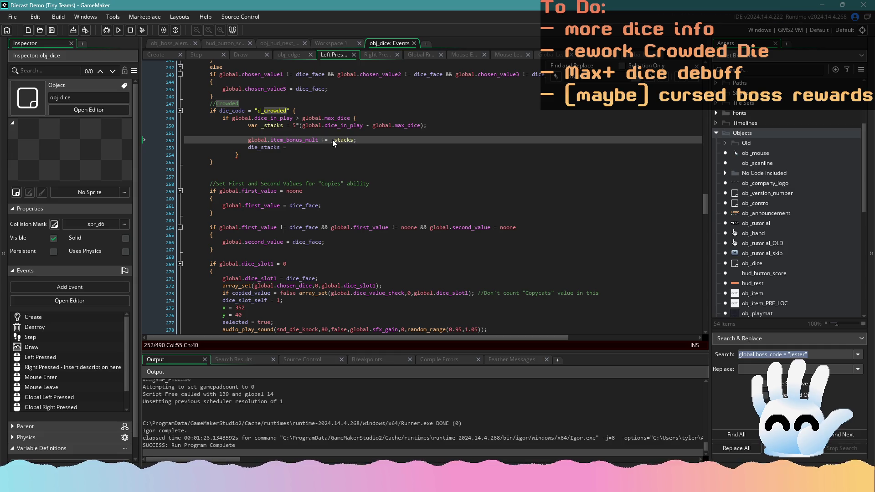
click(329, 147)
text(_stacks;)
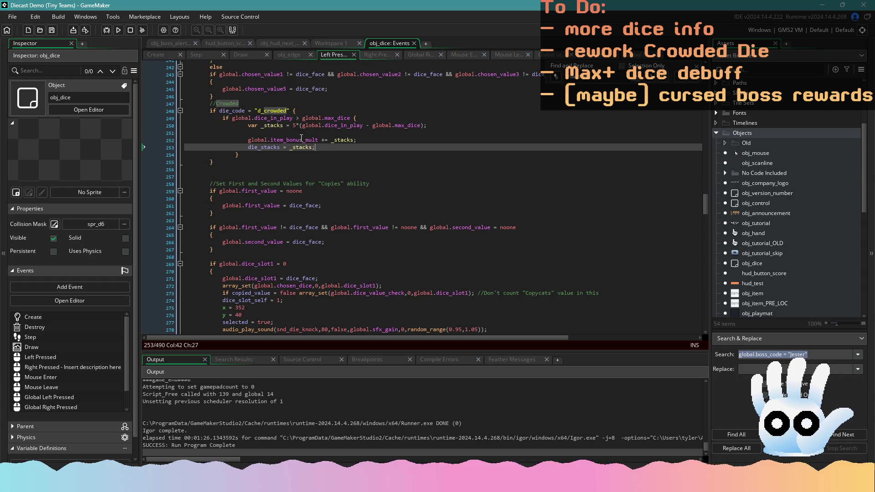
key(Up)
key(Up)
click(317, 140)
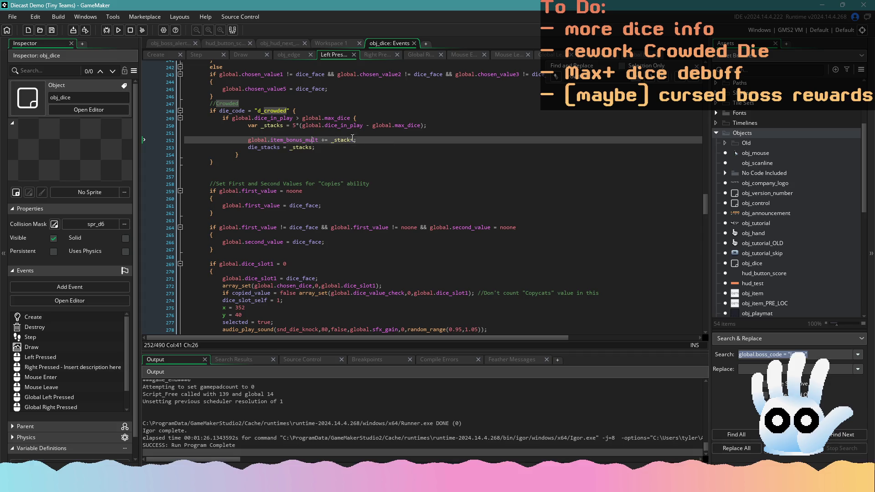
mouse_move(324, 146)
mouse_down()
mouse_move(251, 150)
mouse_move(317, 150)
mouse_up()
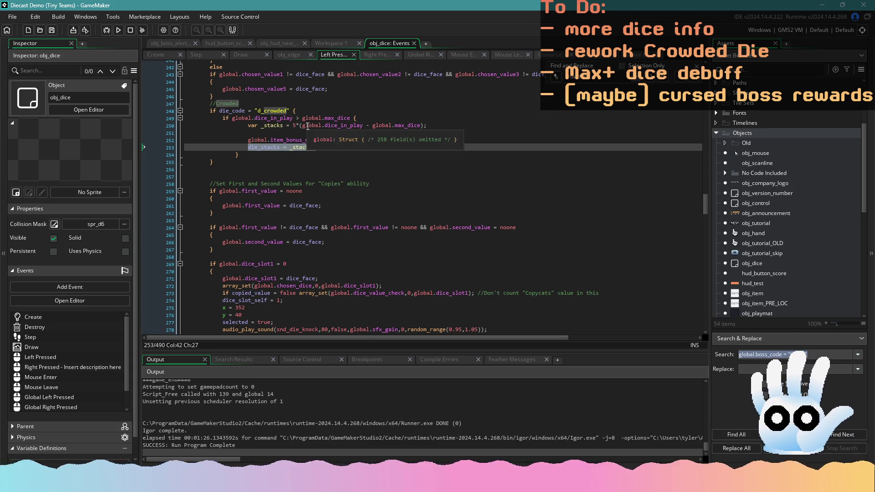
Step: Step through the 'crowded' matches in the dice Step code, back to array_d_crowded
click(215, 55)
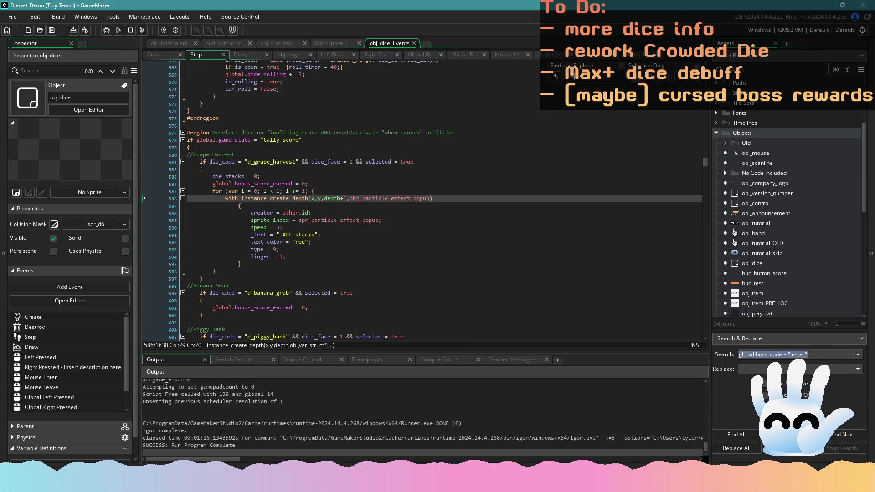
key(Return)
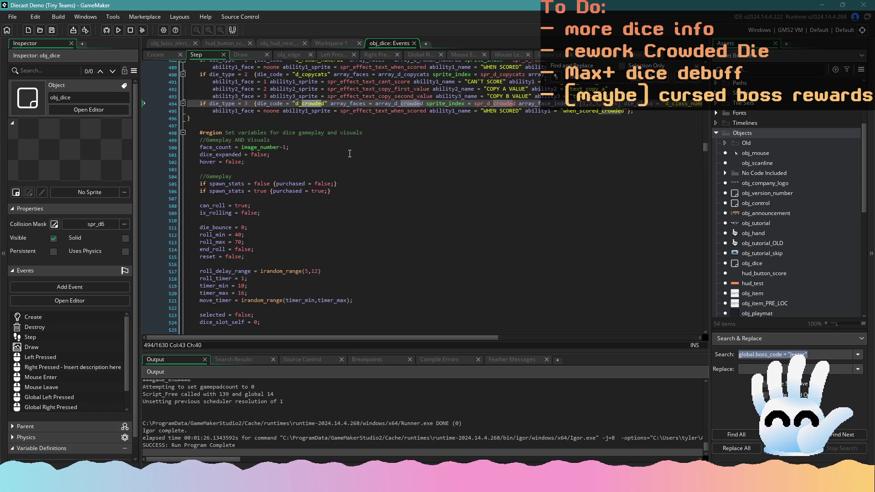
click(696, 80)
click(696, 80)
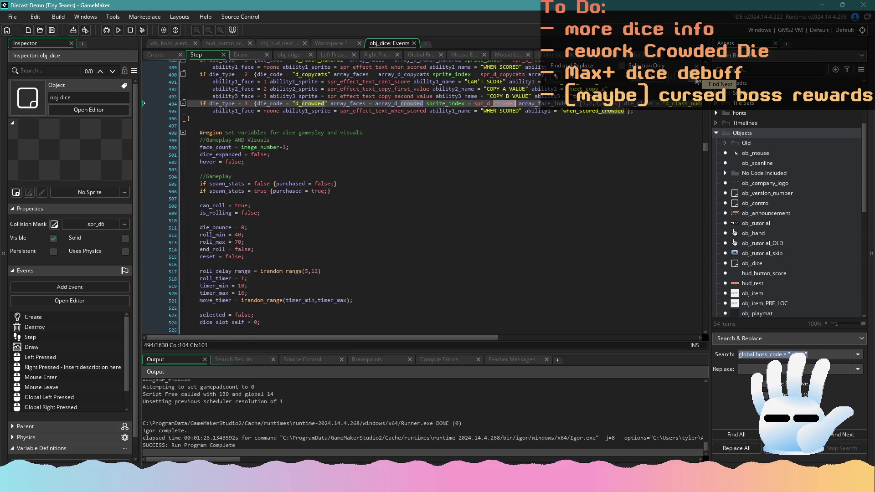
click(697, 80)
click(696, 80)
click(696, 81)
click(696, 81)
click(696, 80)
click(696, 80)
click(696, 80)
click(696, 80)
click(451, 265)
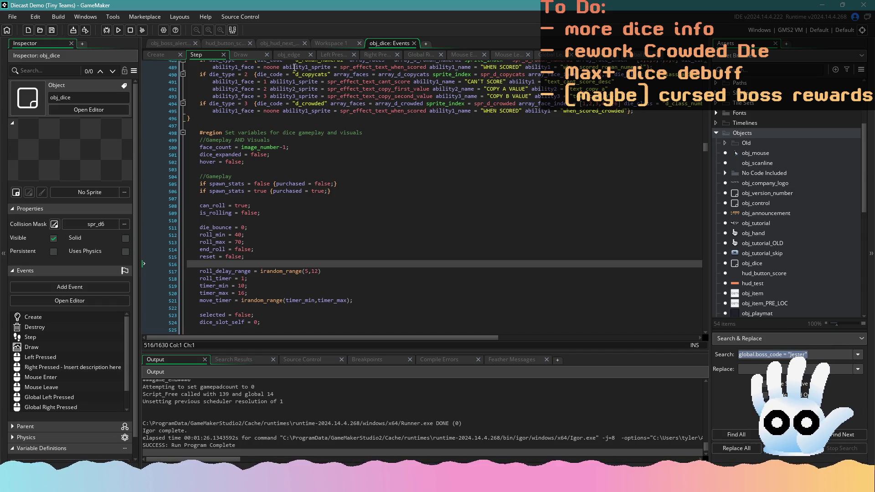
Step: In the Left Pressed code, locate the Crowded deselect block at line 382
click(334, 55)
key(ctrl+f)
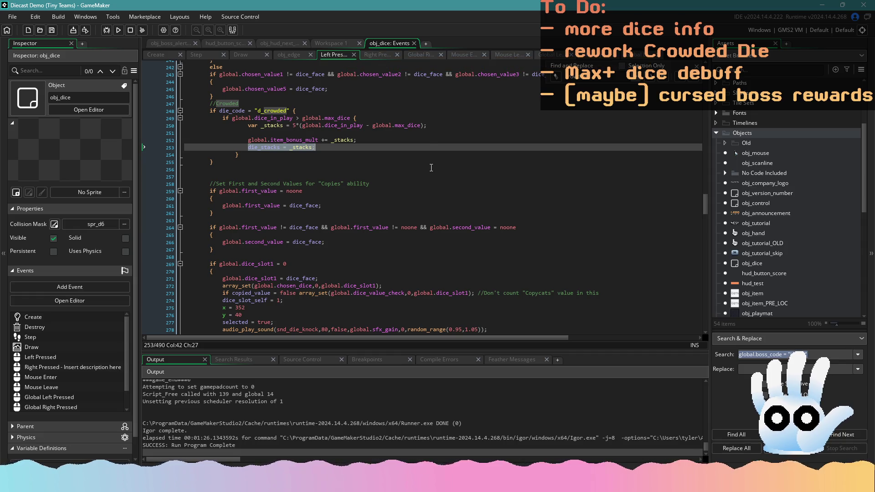
click(510, 156)
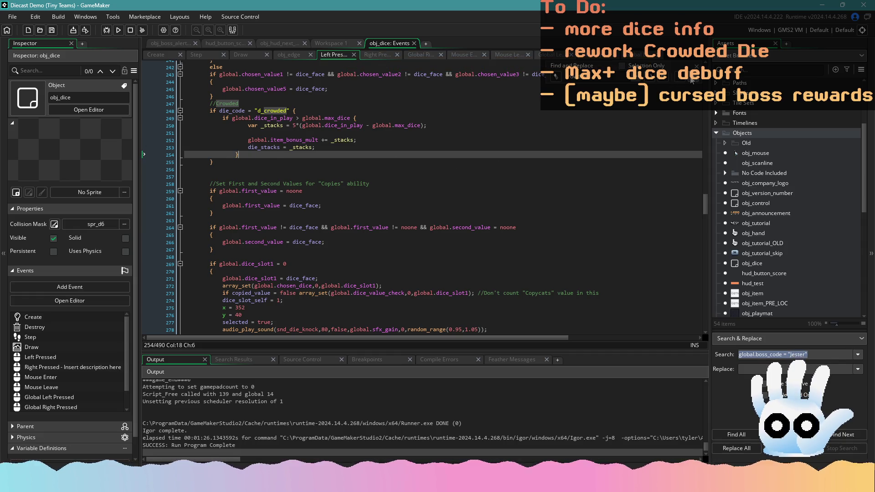
click(685, 81)
click(685, 81)
click(685, 81)
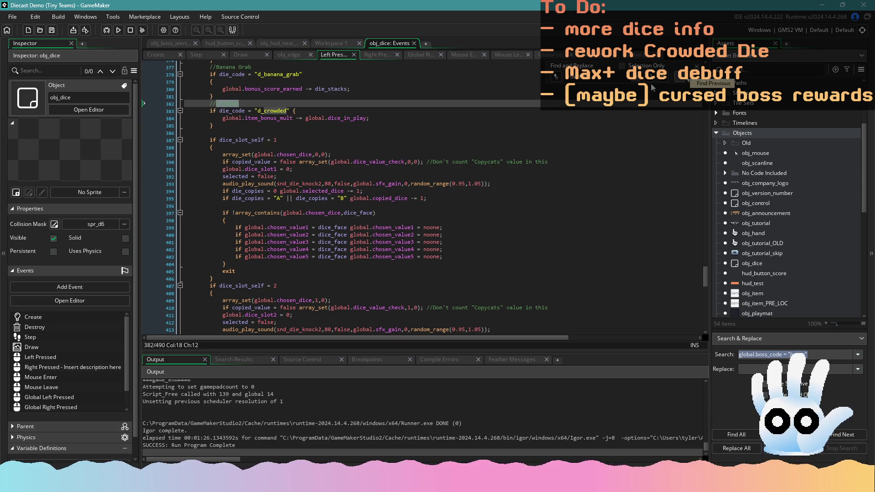
scroll(389, 149, up, 4)
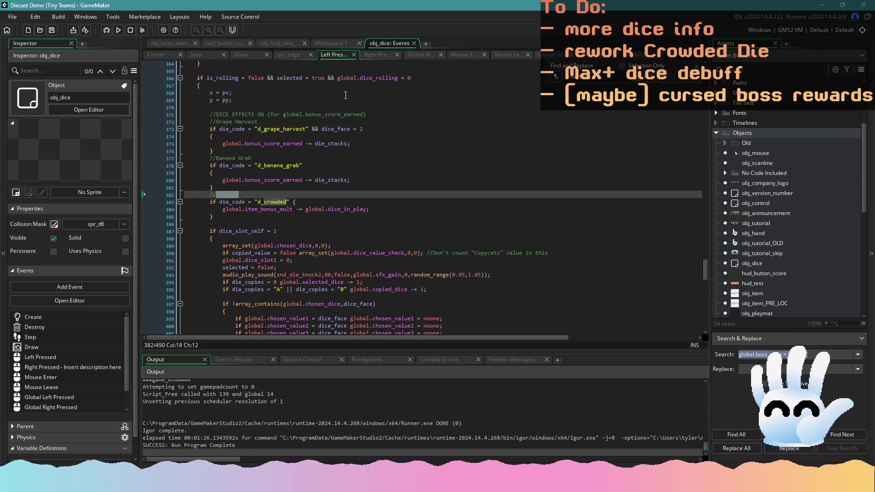
click(300, 224)
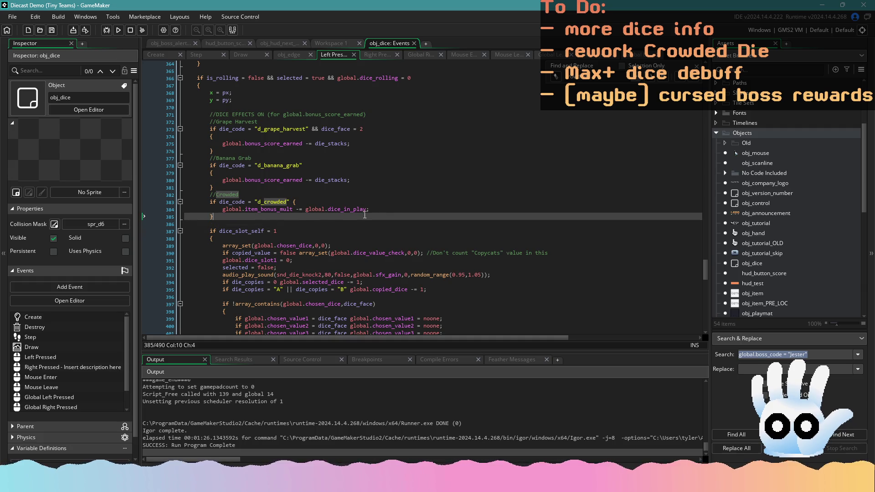
click(388, 210)
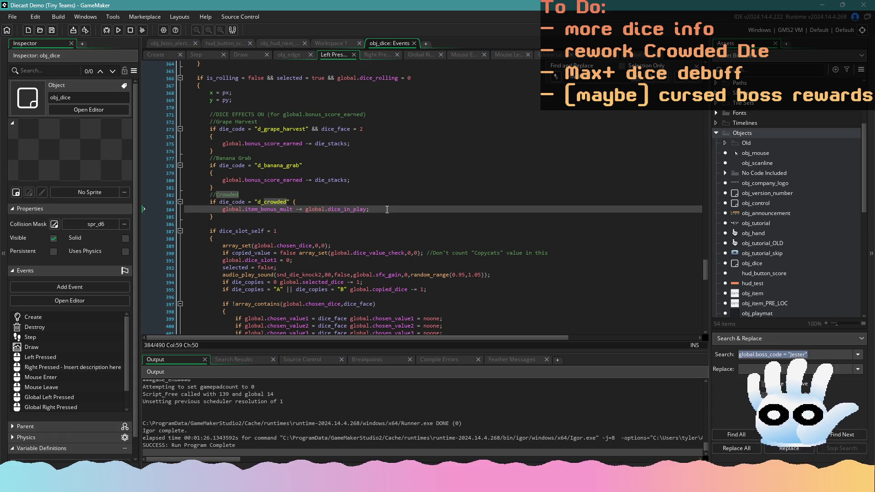
Step: Put breakpoints on lines 383–385, then return to the Crowded block at line 248
click(162, 209)
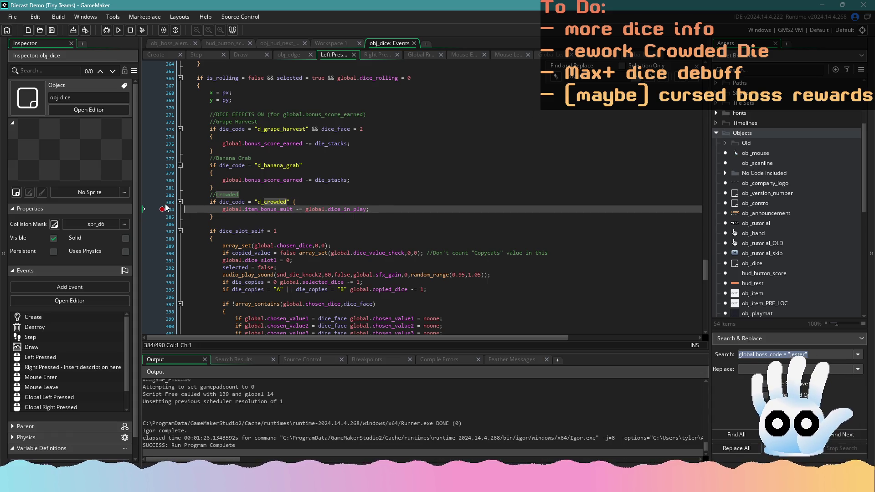
click(162, 202)
click(162, 217)
click(676, 81)
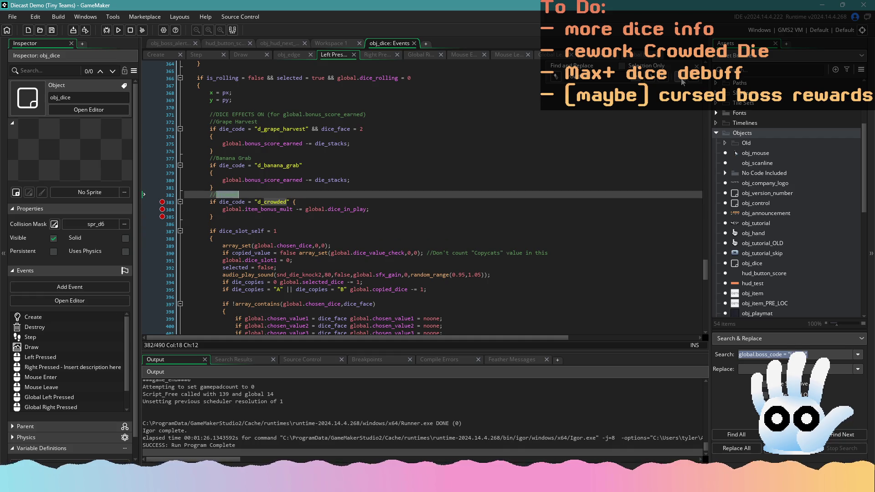
click(676, 81)
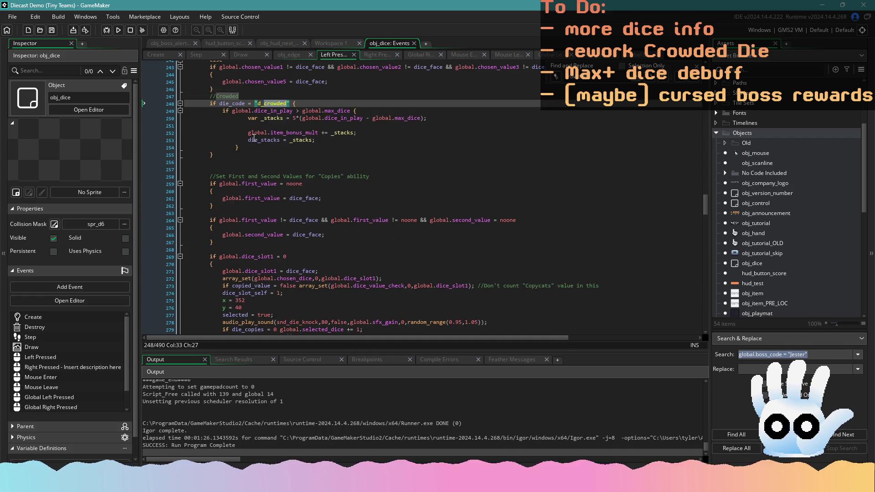
Step: Copy the over-max stacks block (lines 249–254) and paste it over line 384
drag(352, 143, 173, 122)
key(F3)
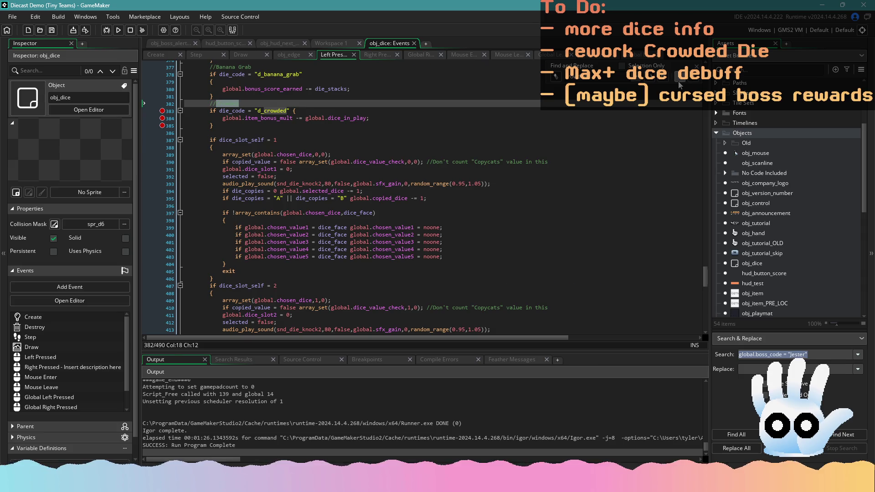
key(F3)
drag(253, 150, 160, 110)
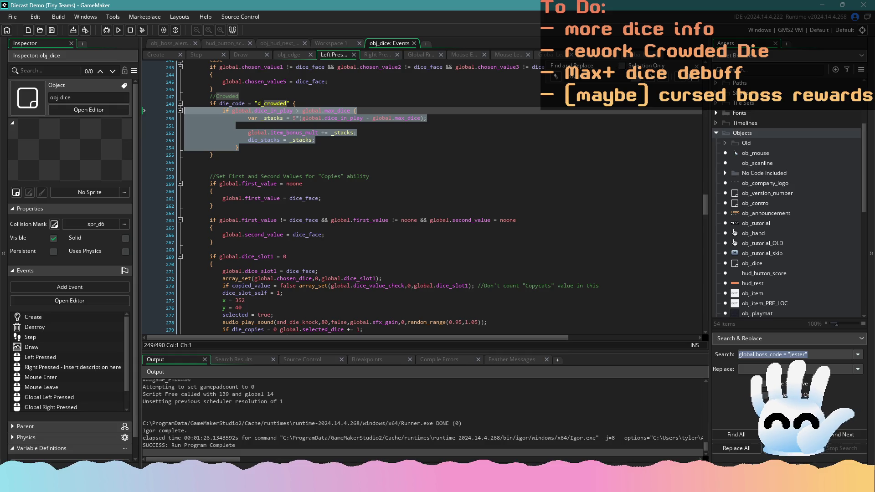
key(F3)
triple_click(259, 118)
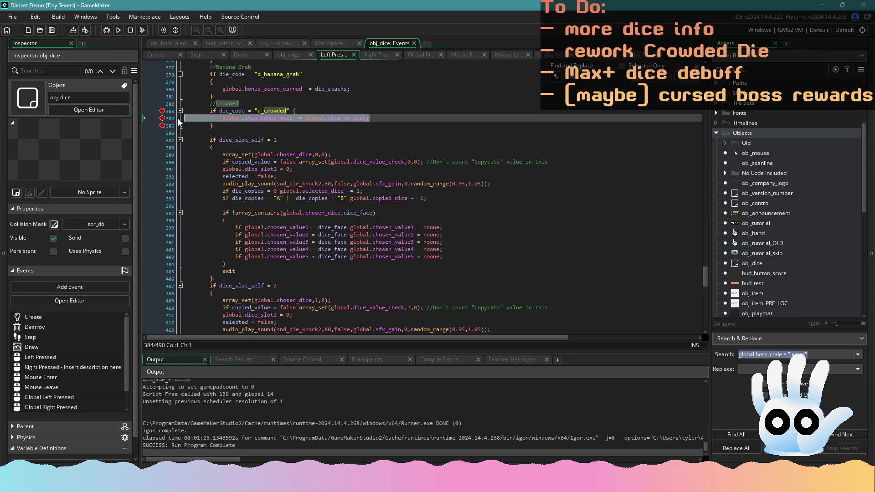
key(ctrl+v)
Step: Change the pasted += to -= on item_bonus_mult, save, and set die_stacks to 0
click(259, 126)
click(292, 118)
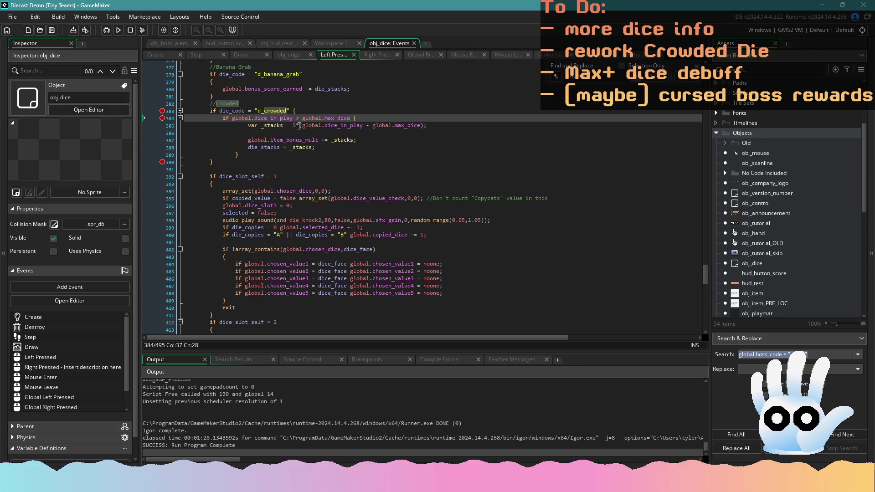
click(325, 140)
text(-)
key(BackSpace)
key(BackSpace)
text(-)
key(ctrl+s)
click(332, 154)
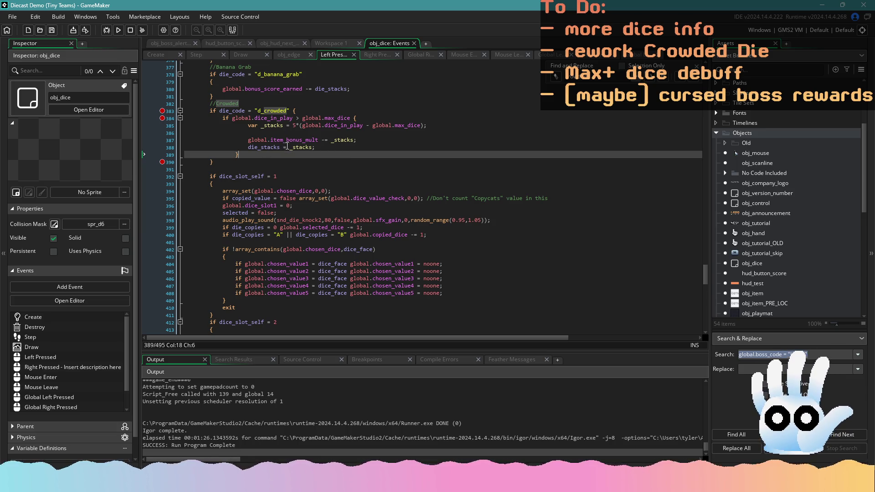
drag(287, 147, 340, 146)
text(0;)
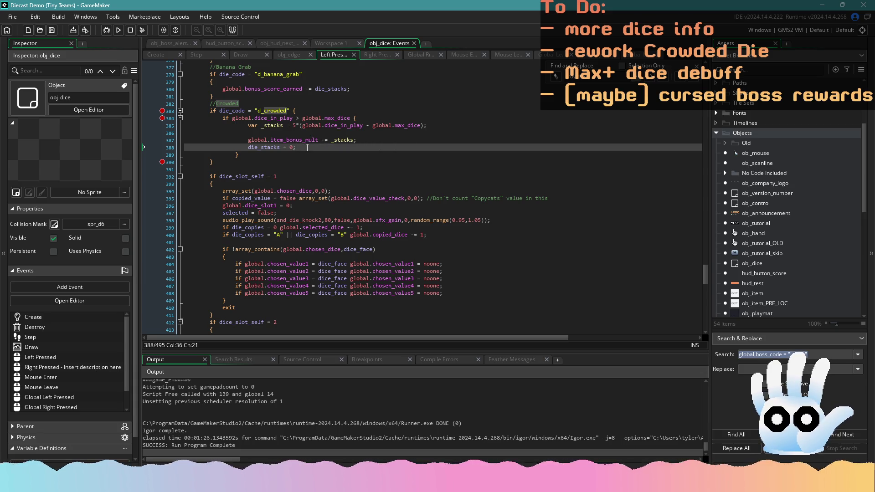
Step: Select the die_code = "d_crowded" condition as the search term
click(697, 77)
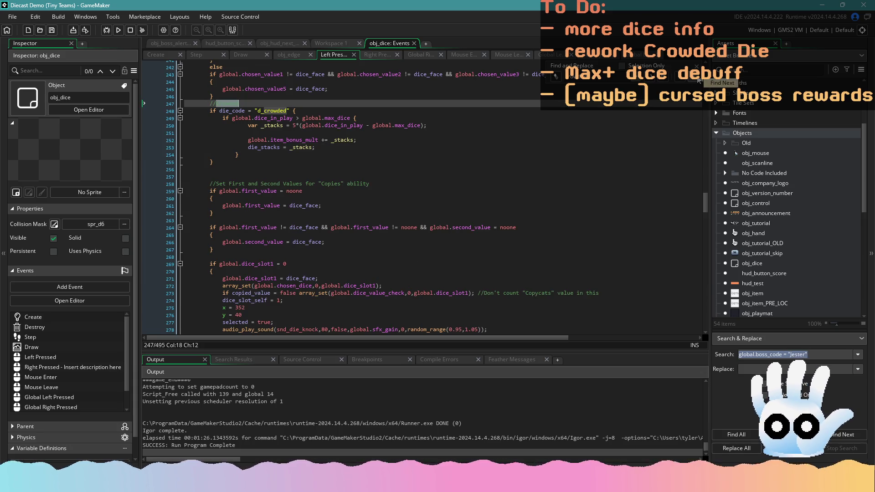
click(550, 163)
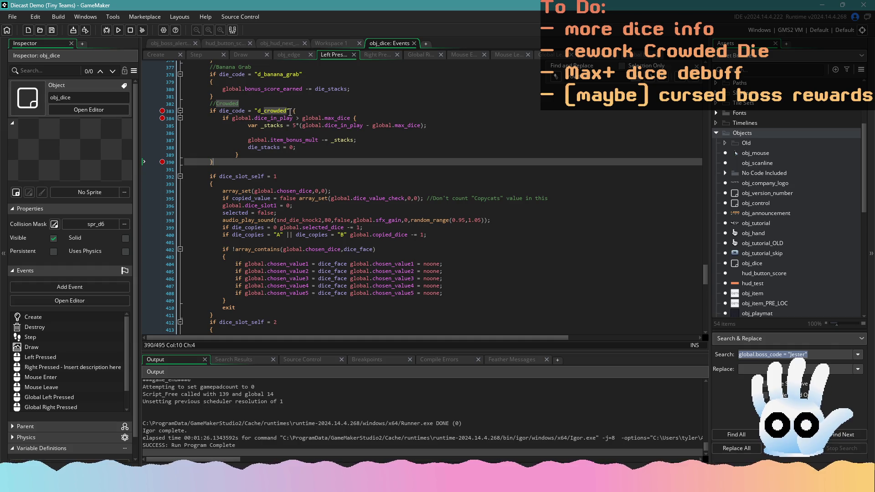
click(222, 111)
drag(221, 111, 219, 110)
key(ctrl+f)
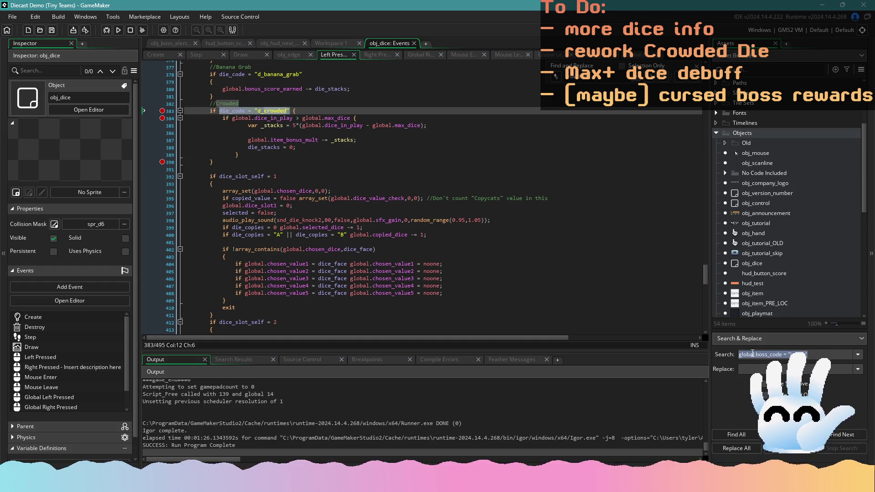
Step: List every die_code = "d_crowded" match with Find All, review them, and land on the Step event
click(729, 434)
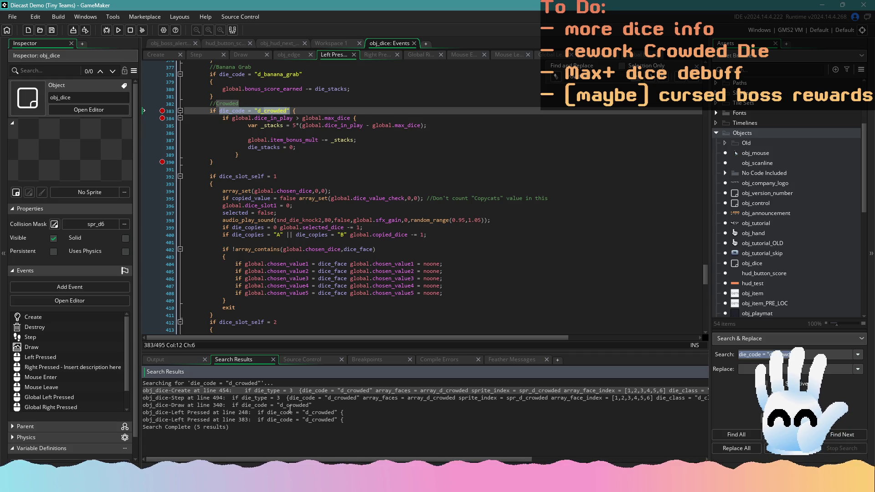
double_click(225, 398)
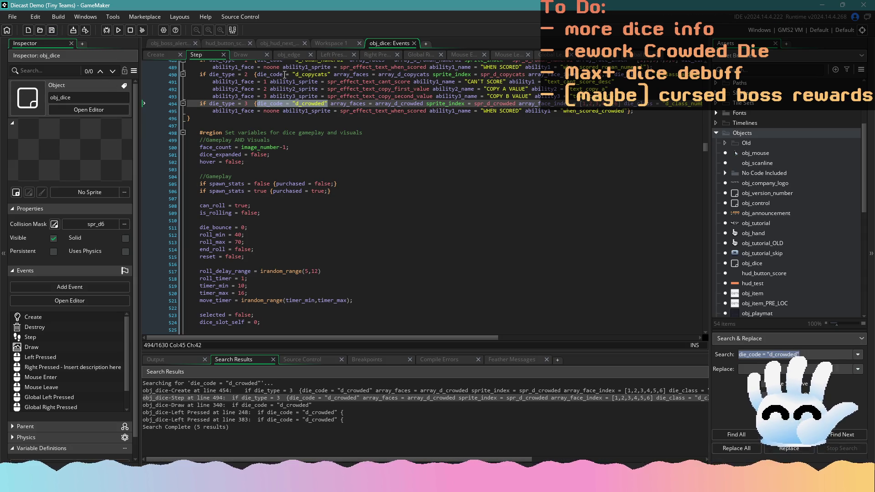
click(326, 56)
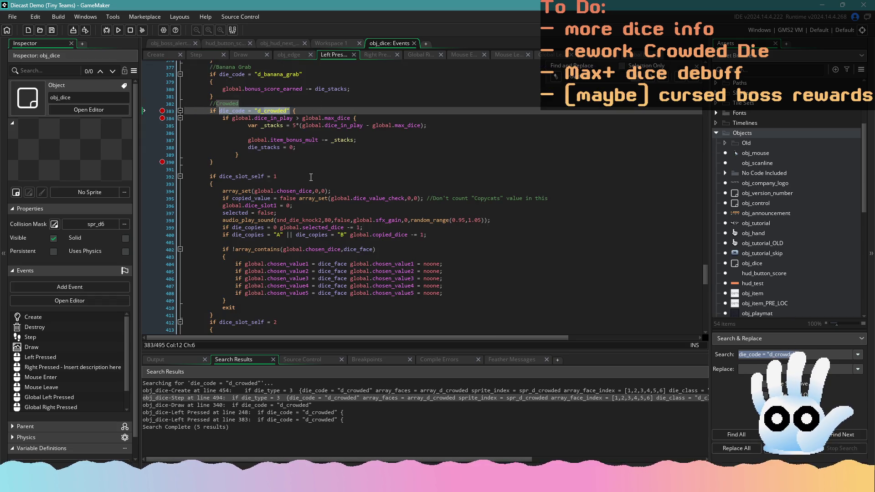
mouse_move(704, 280)
mouse_down()
mouse_move(711, 127)
mouse_move(723, 283)
mouse_up()
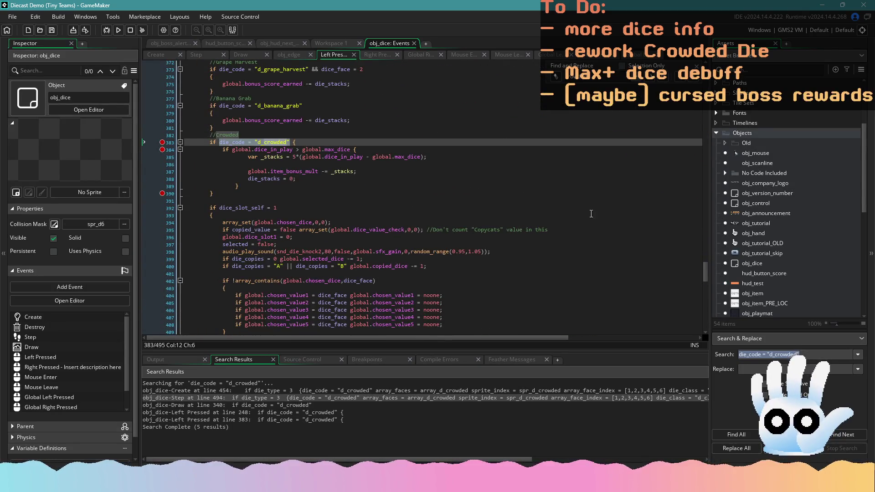
scroll(386, 201, up, 3)
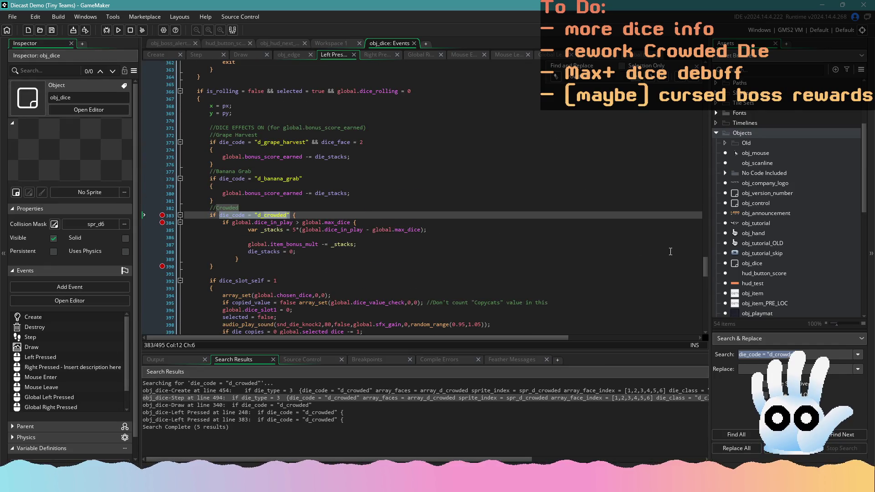
drag(706, 261, 706, 261)
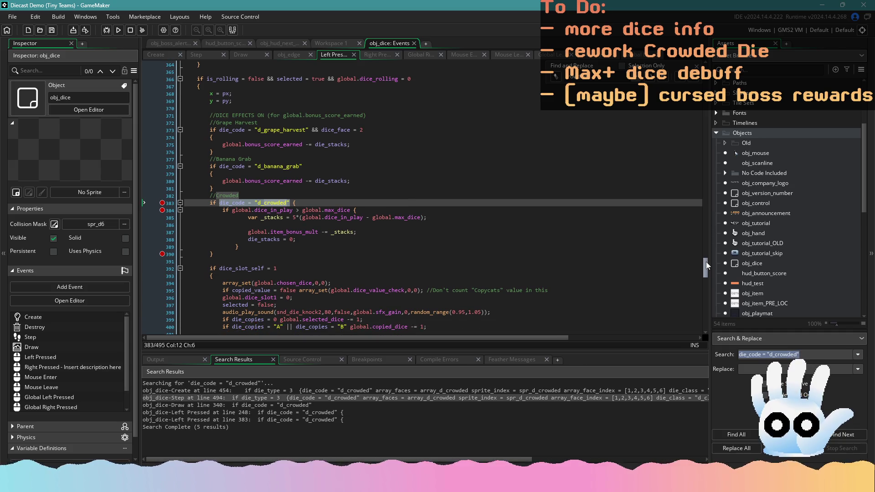
click(332, 144)
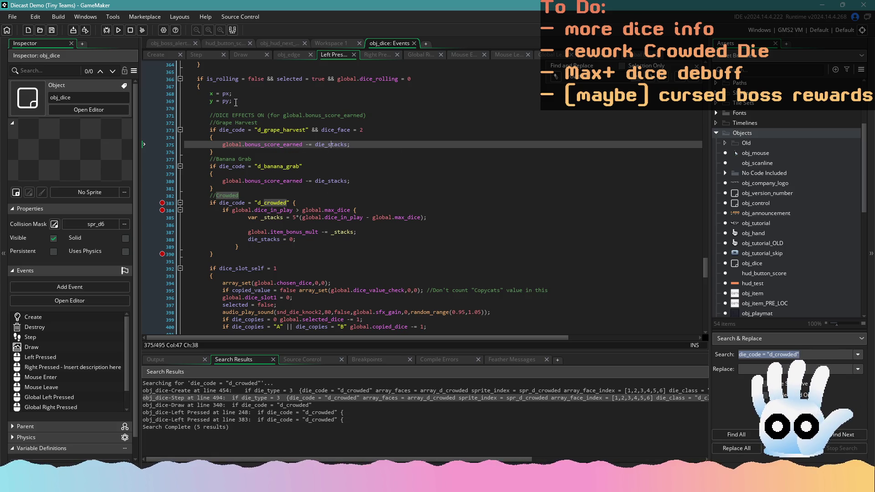
click(340, 108)
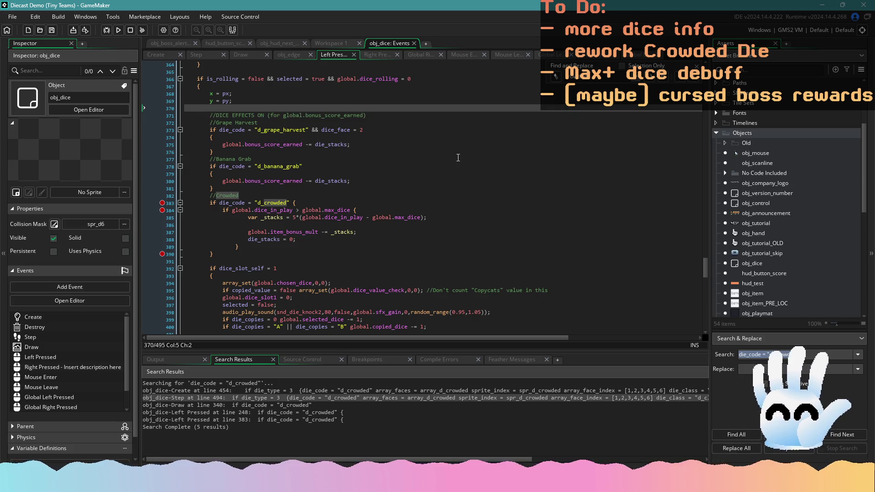
mouse_move(707, 273)
mouse_down()
mouse_move(709, 303)
mouse_move(709, 269)
mouse_up()
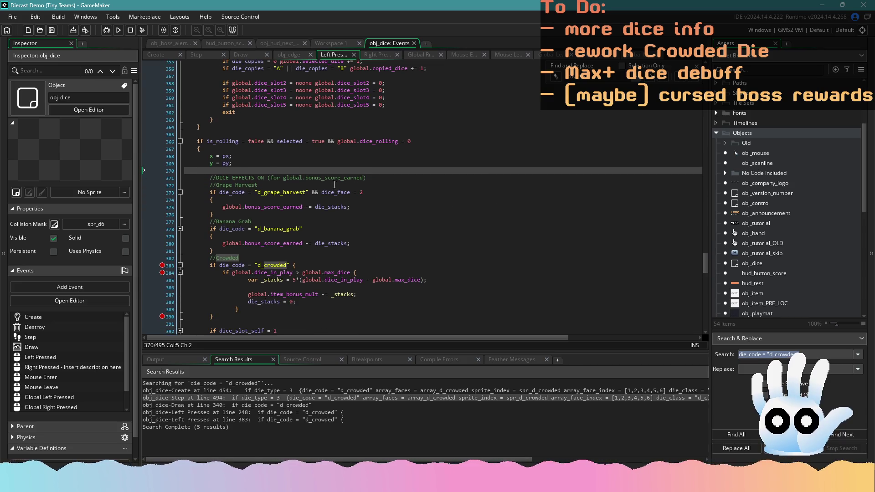
click(212, 54)
click(307, 198)
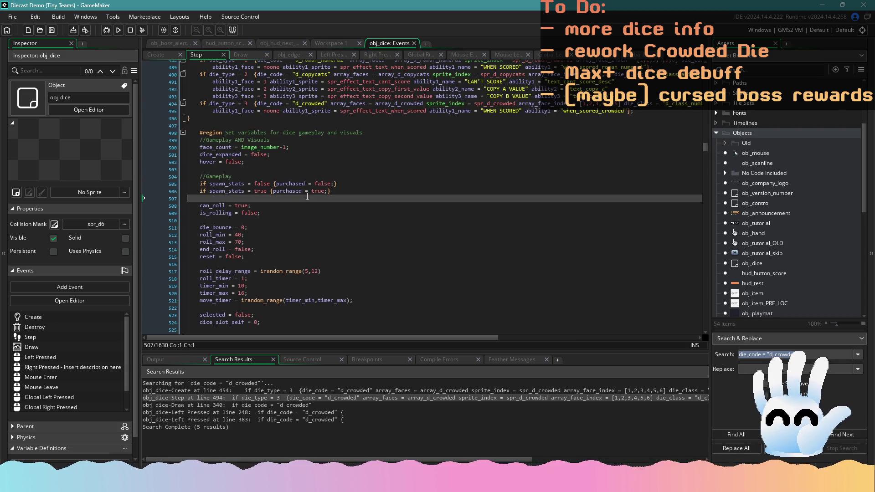
Step: Search the Step code for grape_harves and review the tally_score and Grape Harvest scoring code
key(ctrl+f)
text(grape_)
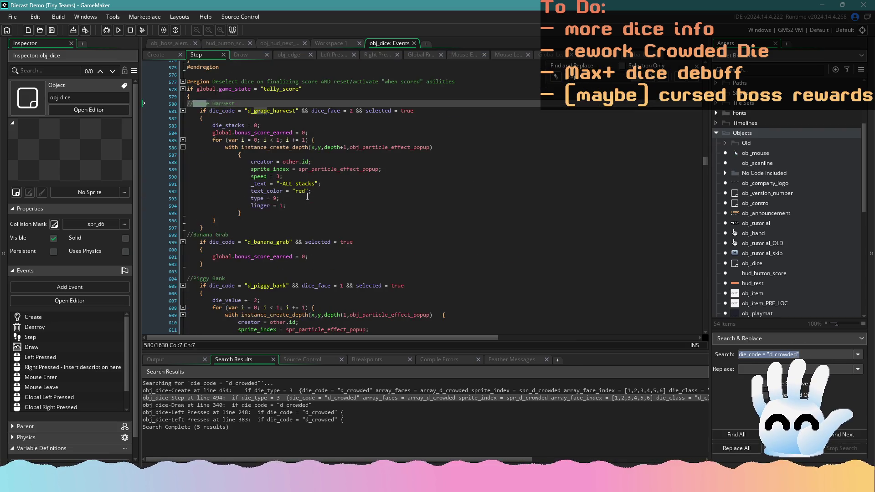
text(harves)
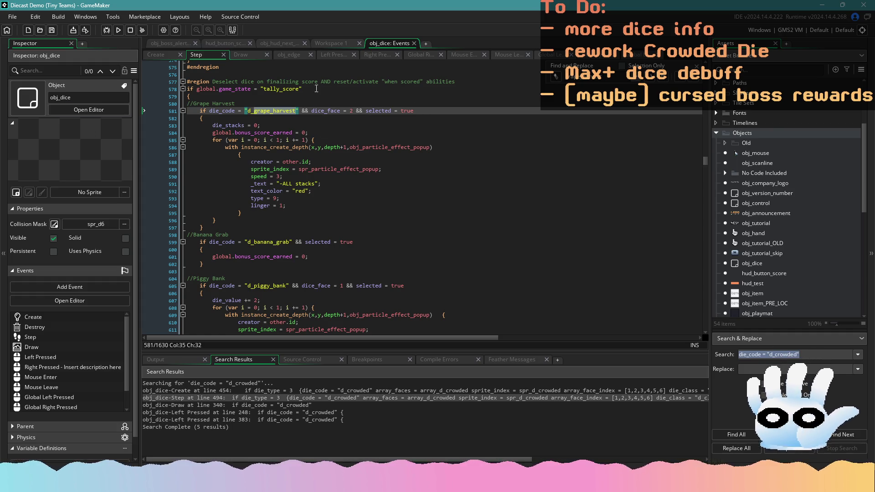
click(385, 81)
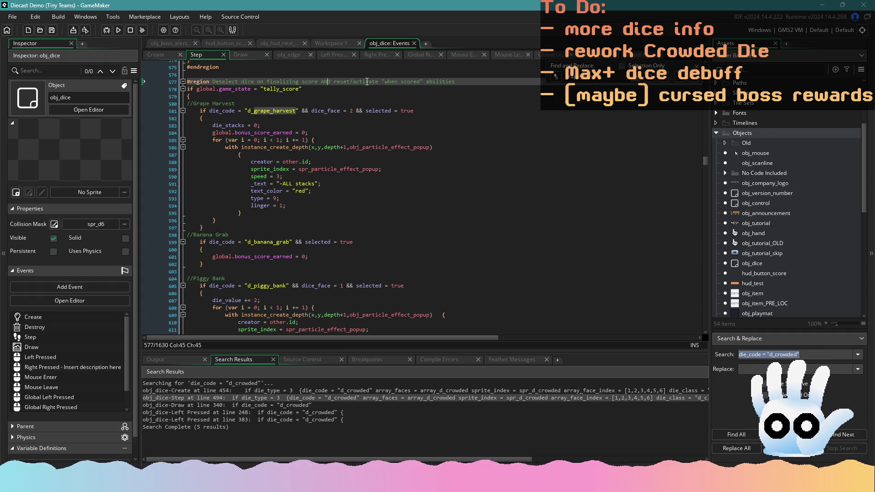
click(205, 95)
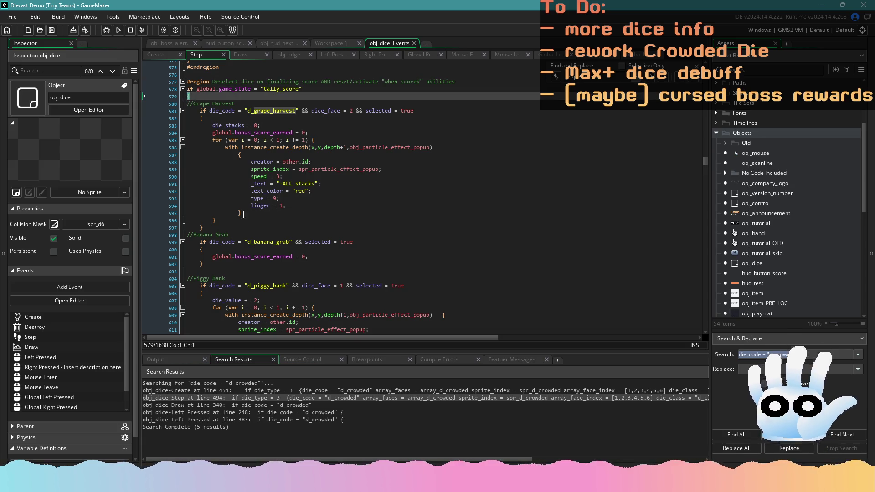
scroll(234, 235, down, 15)
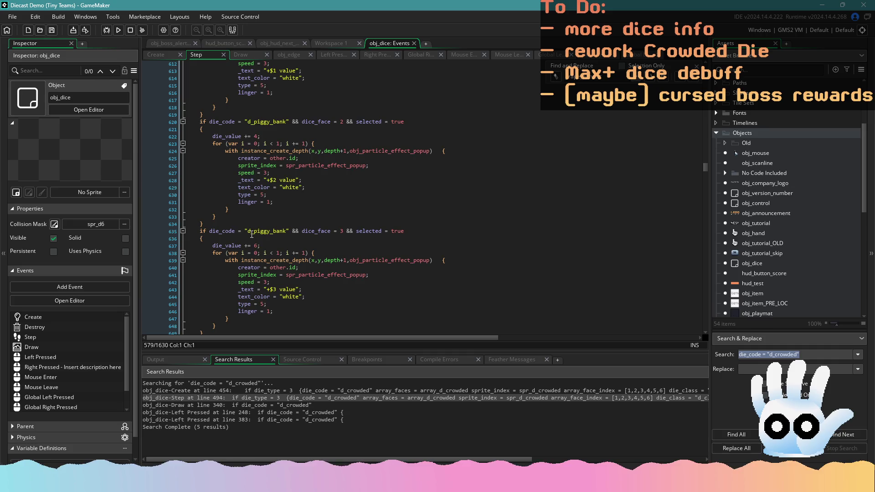
scroll(252, 234, down, 7)
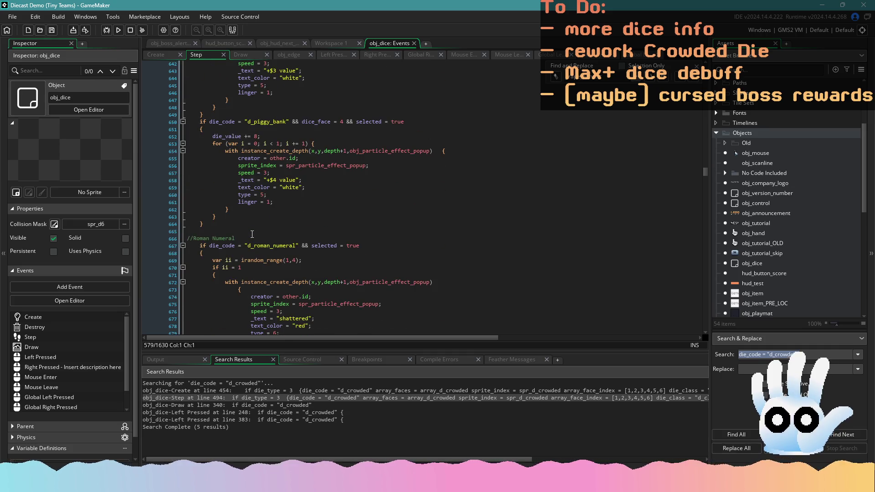
scroll(252, 234, down, 15)
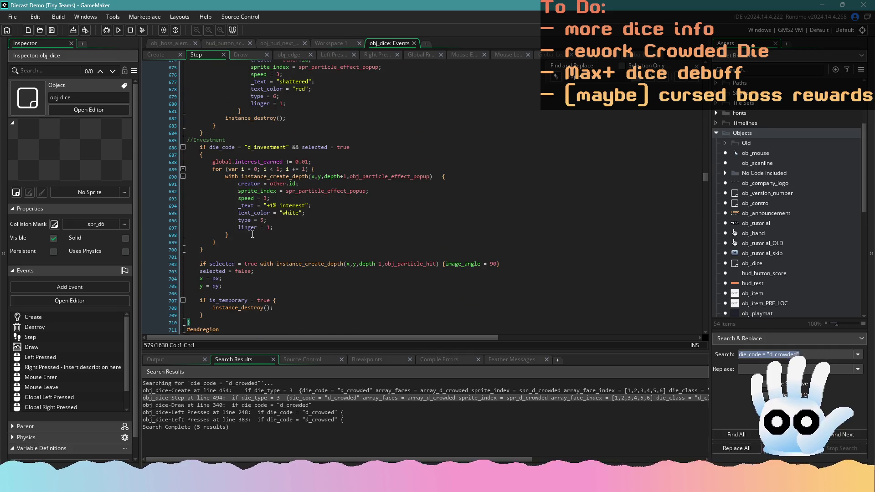
scroll(253, 234, up, 20)
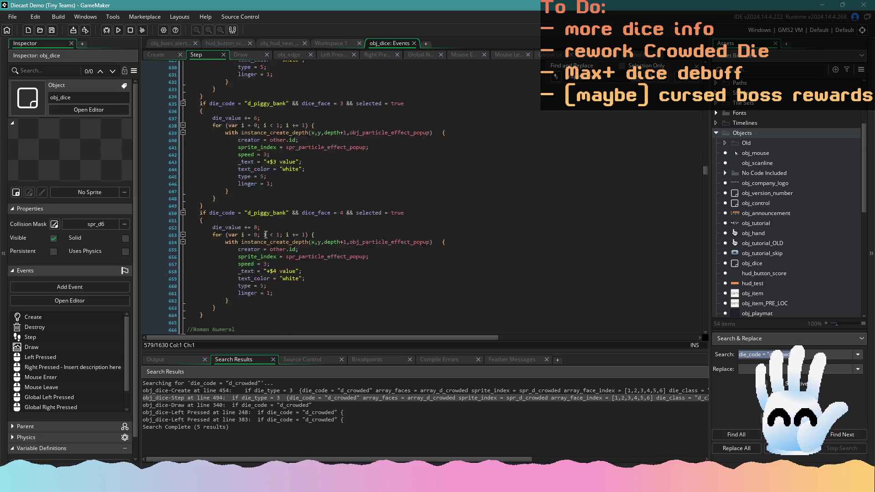
scroll(268, 233, up, 12)
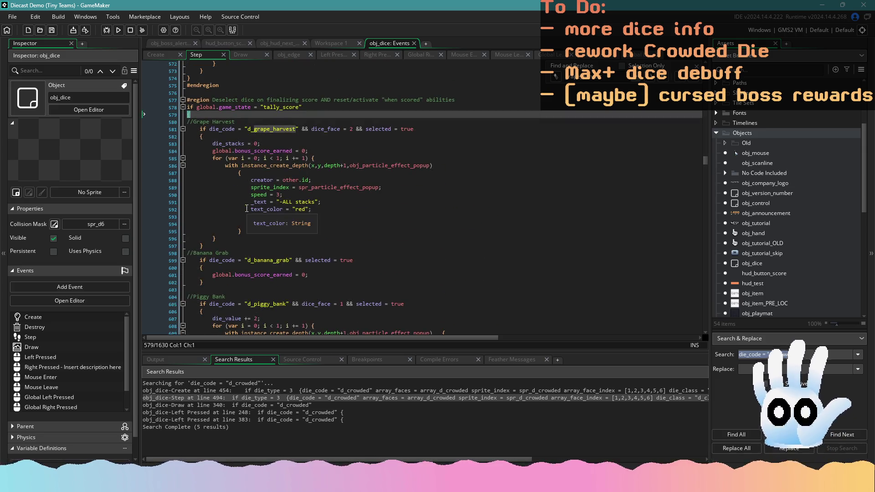
click(360, 129)
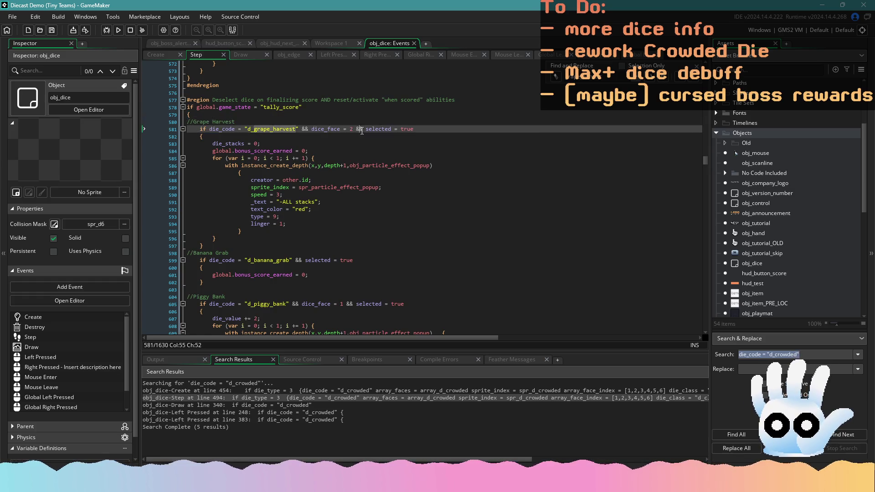
scroll(278, 243, down, 3)
Step: Copy the Banana Grab block and paste it after Investment under a new //Crowded comment
click(238, 212)
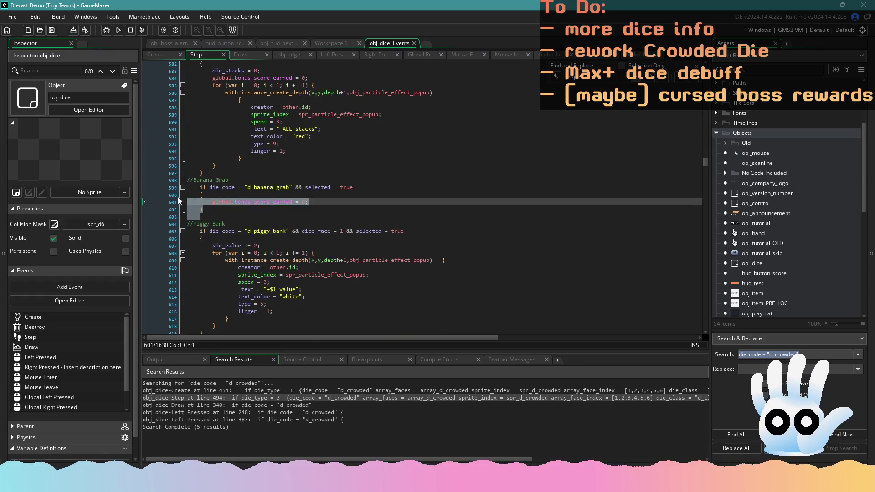
drag(223, 209, 187, 180)
key(ctrl+c)
scroll(295, 266, down, 12)
scroll(296, 267, down, 12)
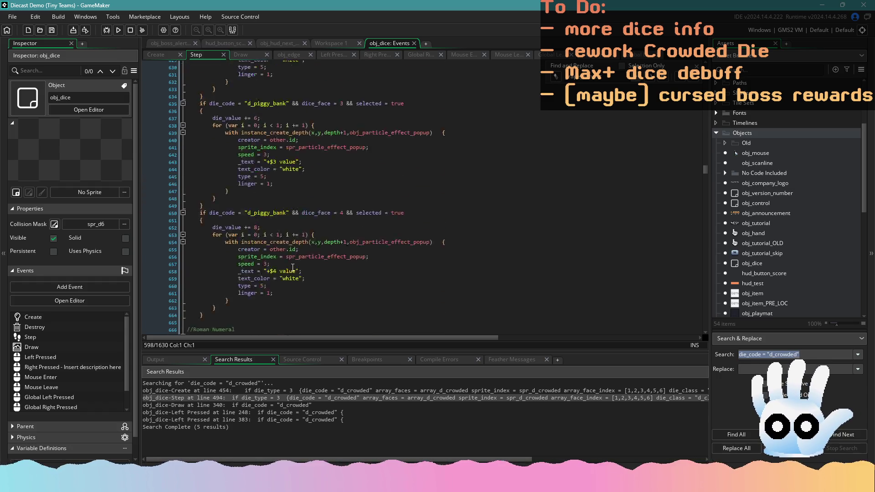
scroll(231, 263, down, 7)
click(202, 232)
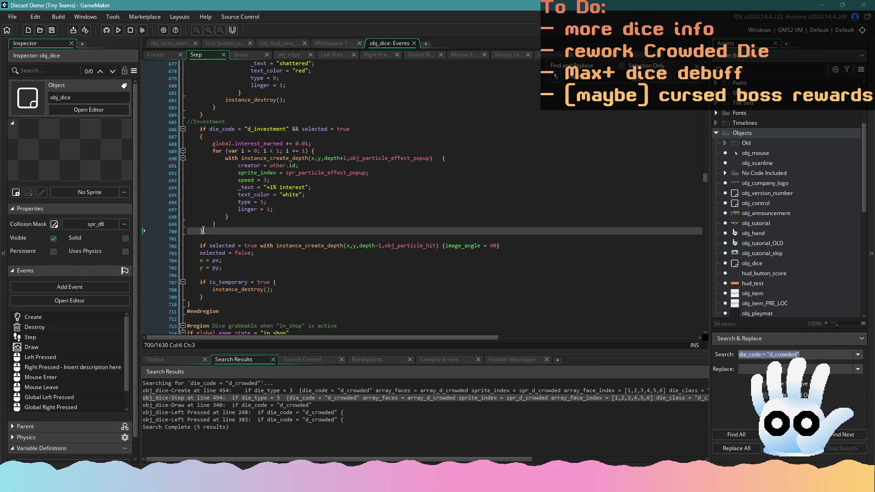
key(Return)
key(Return)
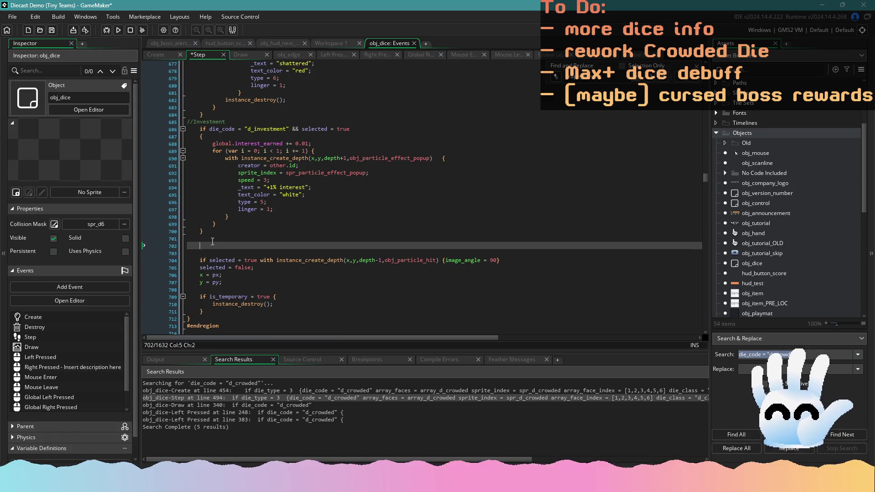
drag(210, 239, 177, 240)
text(//Crowded)
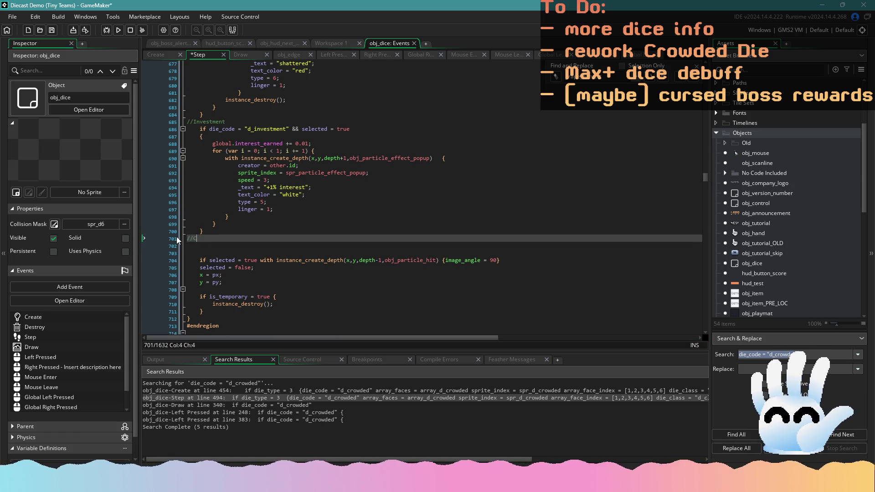
key(Return)
key(ctrl+v)
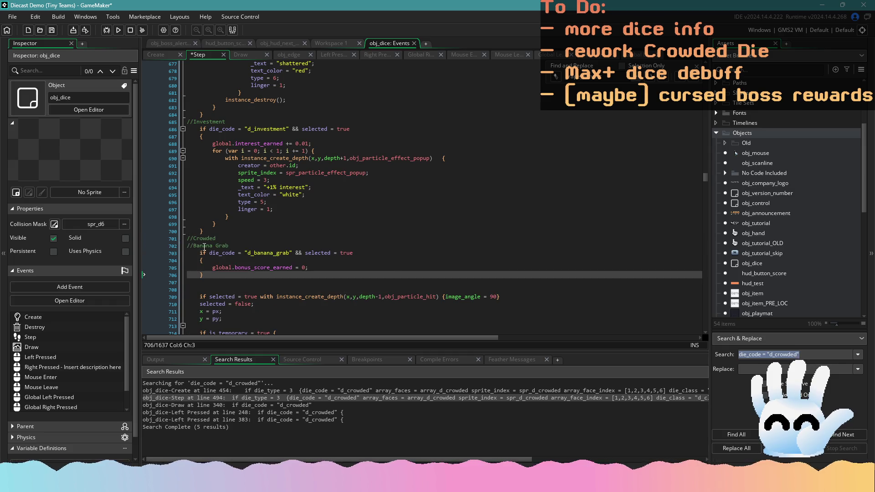
Step: Remove the leftover Banana Grab comment and change the die code to d_crowded
click(235, 245)
key(shift+Home)
key(BackSpace)
key(BackSpace)
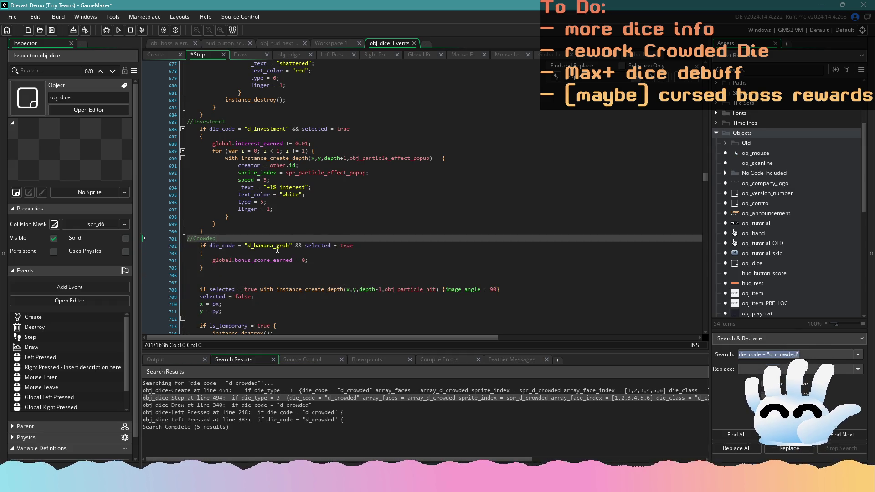
double_click(277, 246)
text(c_cr)
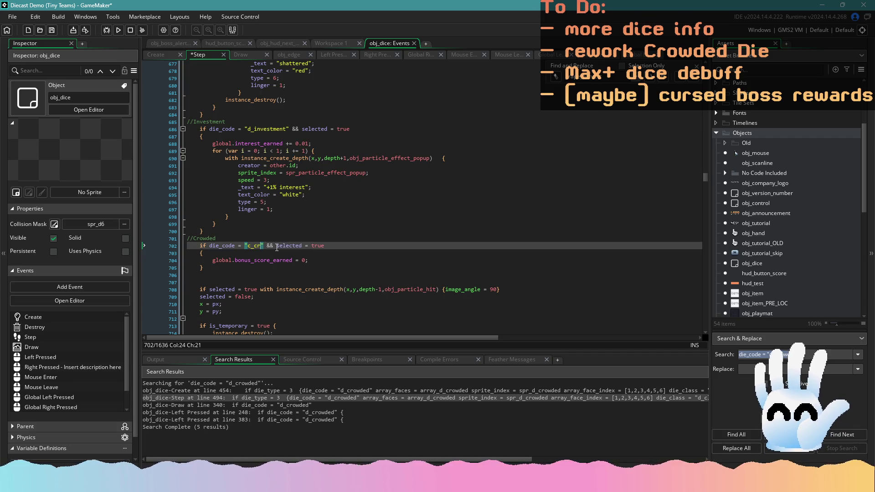
key(BackSpace)
key(BackSpace)
key(BackSpace)
text(d_crowd)
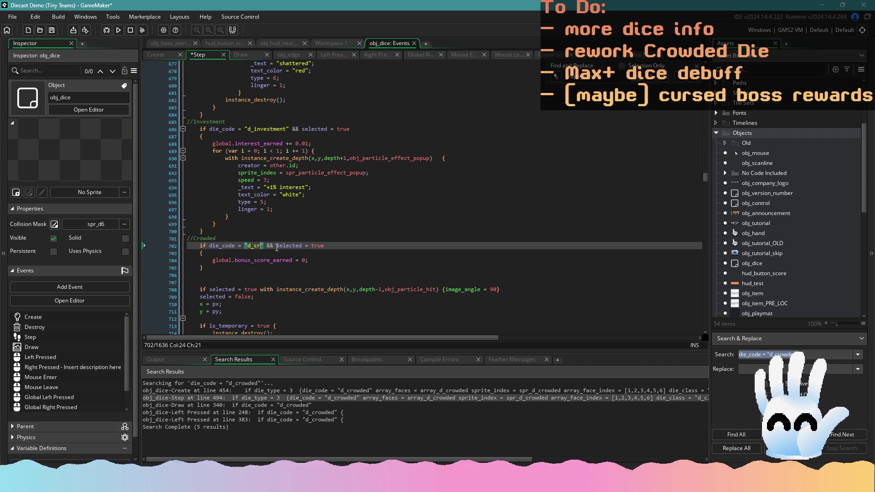
text(ed)
Step: Search the dice Create code for crowded, then return to the Step code
click(152, 56)
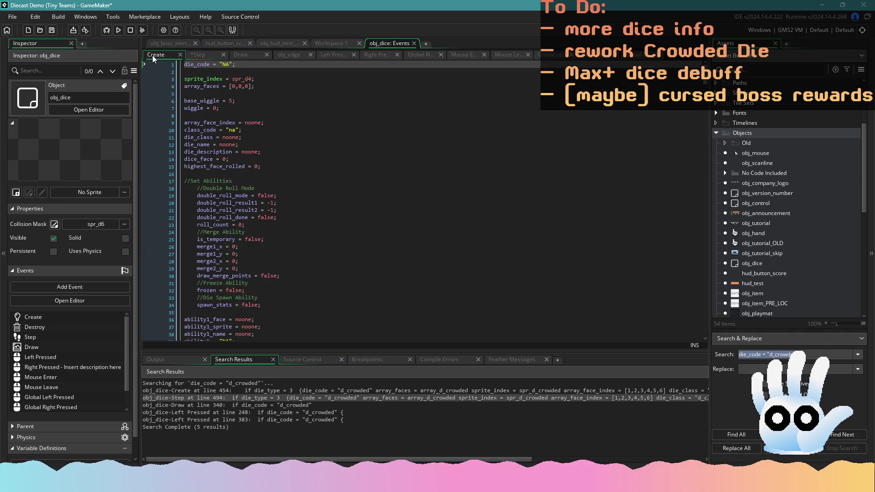
key(ctrl+f)
text(crowded)
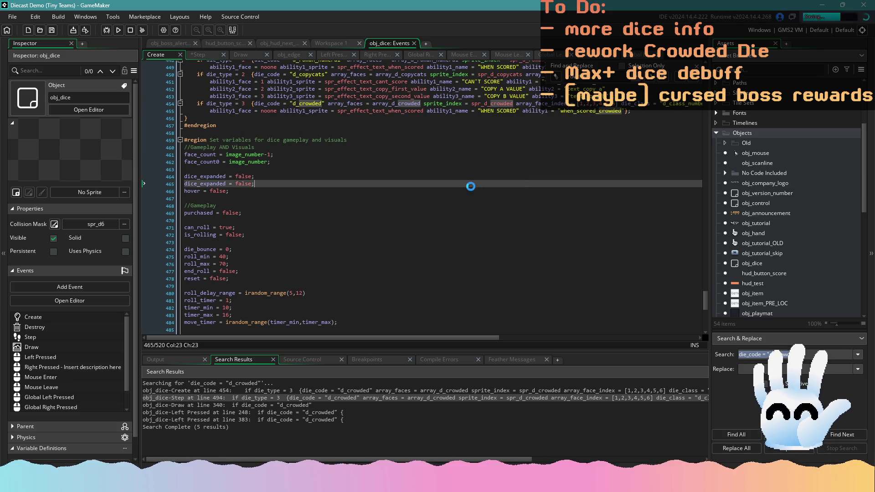
click(196, 55)
Step: Add breakpoints on the three Crowded block lines and check its bonus score reset line
click(162, 238)
click(163, 245)
click(164, 253)
click(290, 273)
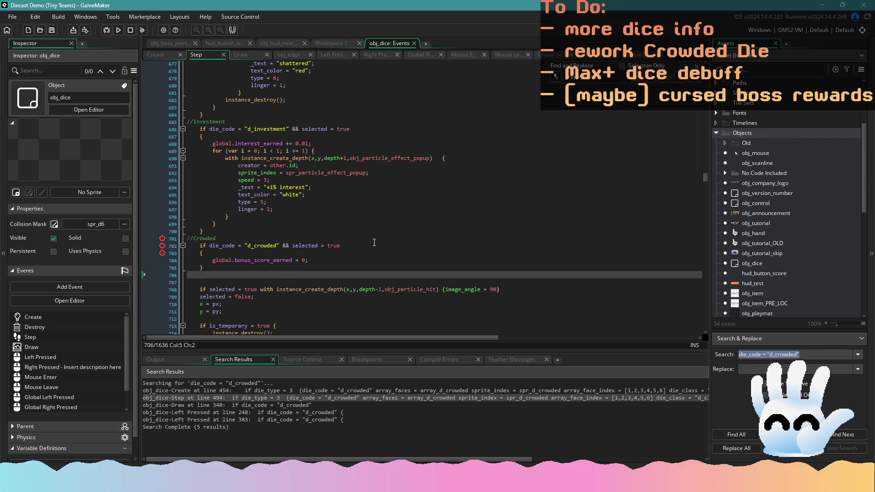
click(337, 238)
click(321, 261)
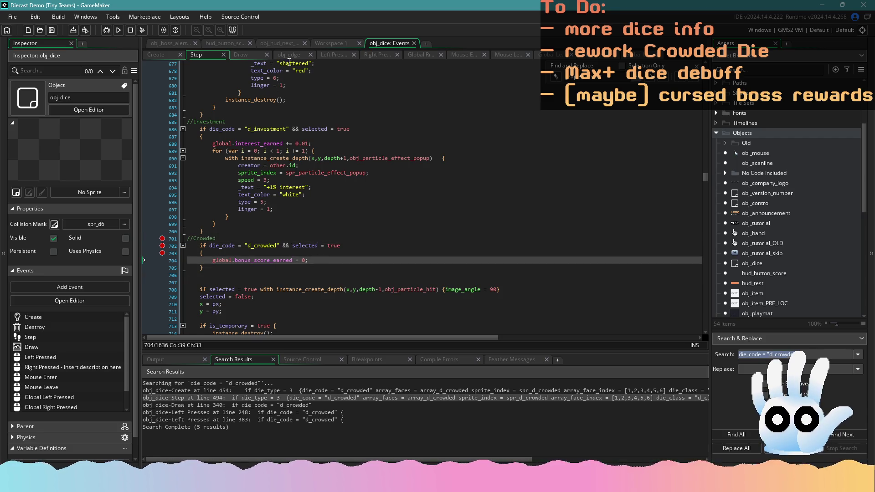
click(325, 56)
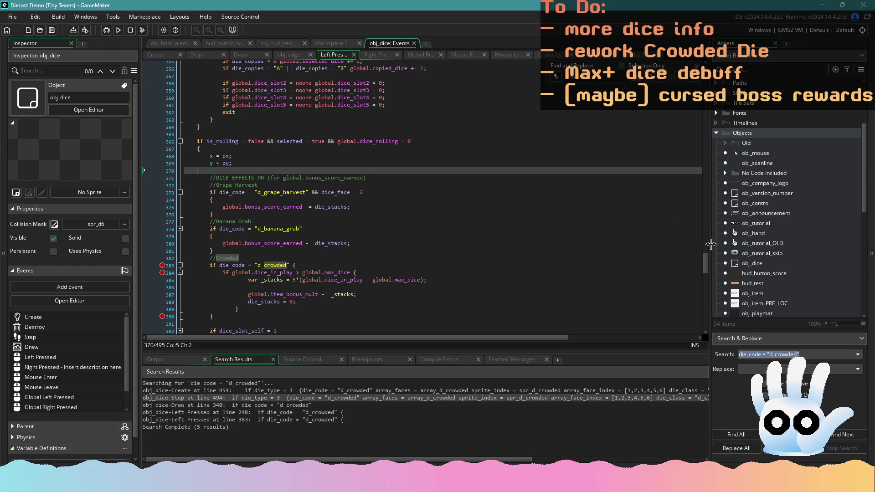
Step: Paste the Left Pressed over-max-dice stacks logic over the Step Crowded bonus score reset line
drag(706, 257, 708, 267)
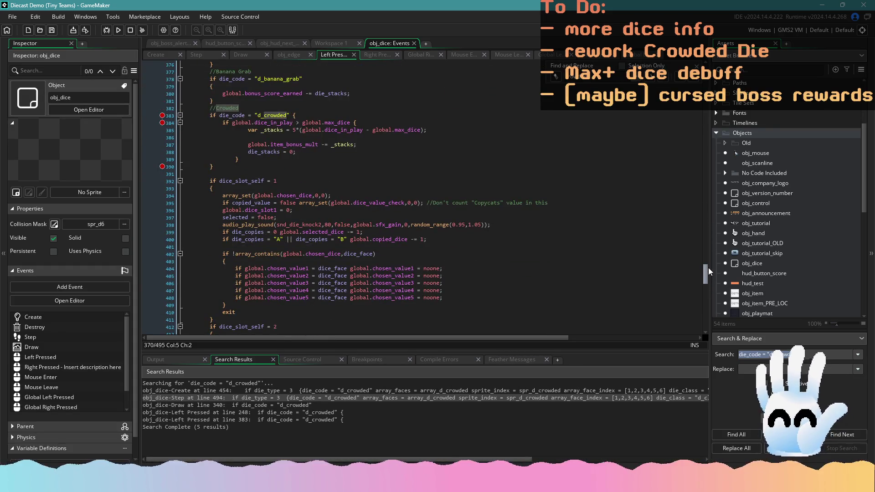
mouse_move(239, 159)
mouse_down()
mouse_move(191, 152)
mouse_move(163, 123)
mouse_up()
key(ctrl+c)
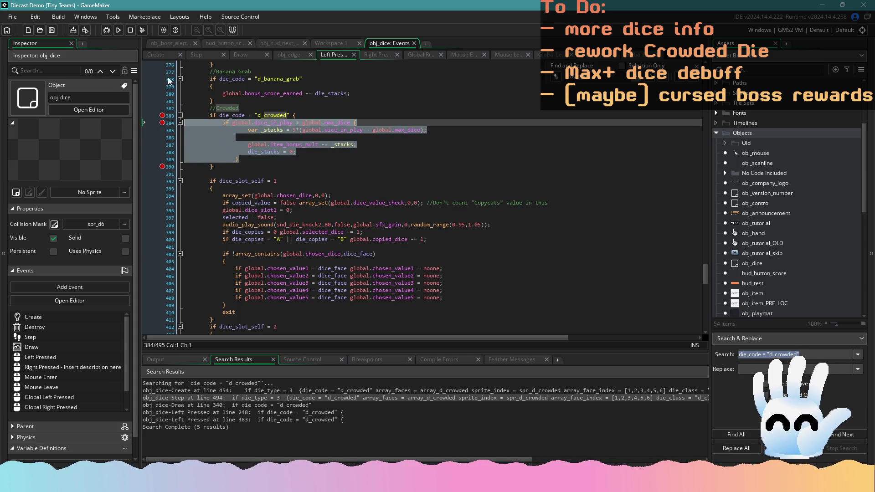
click(203, 54)
click(166, 258)
key(ctrl+v)
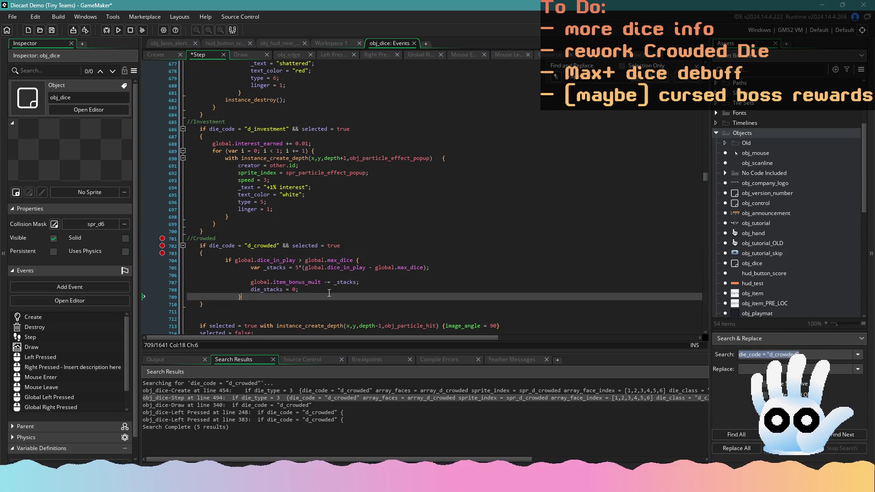
Step: Fix the indentation of the pasted if, _stacks, MULT and brace lines, then save
click(224, 262)
key(BackSpace)
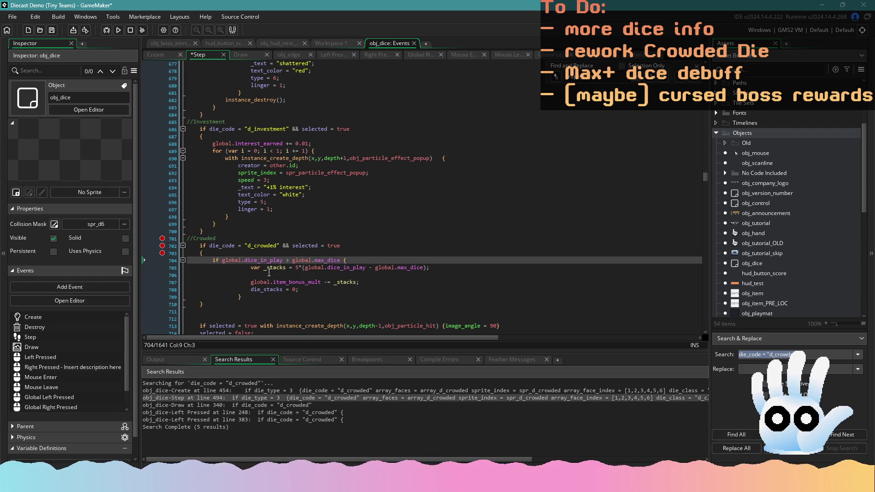
click(248, 268)
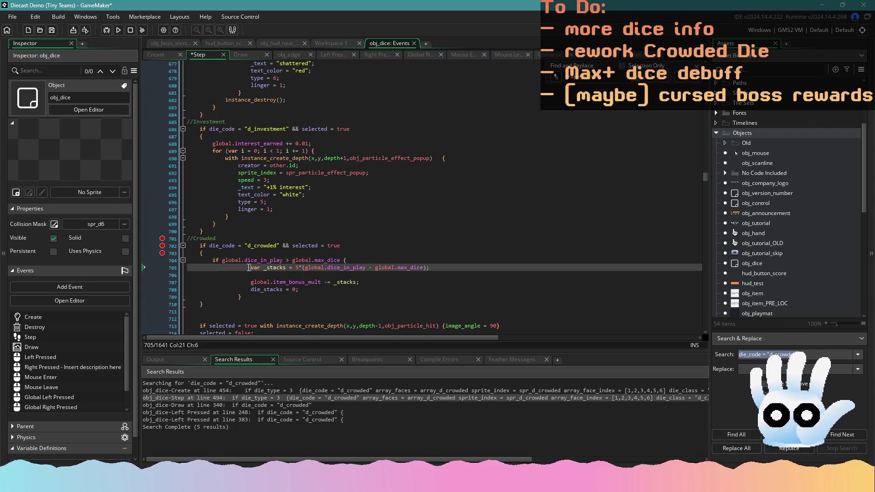
key(BackSpace)
key(BackSpace)
click(251, 282)
key(BackSpace)
key(BackSpace)
click(250, 290)
key(BackSpace)
key(BackSpace)
click(238, 297)
key(BackSpace)
key(BackSpace)
click(277, 302)
key(ctrl+s)
click(252, 254)
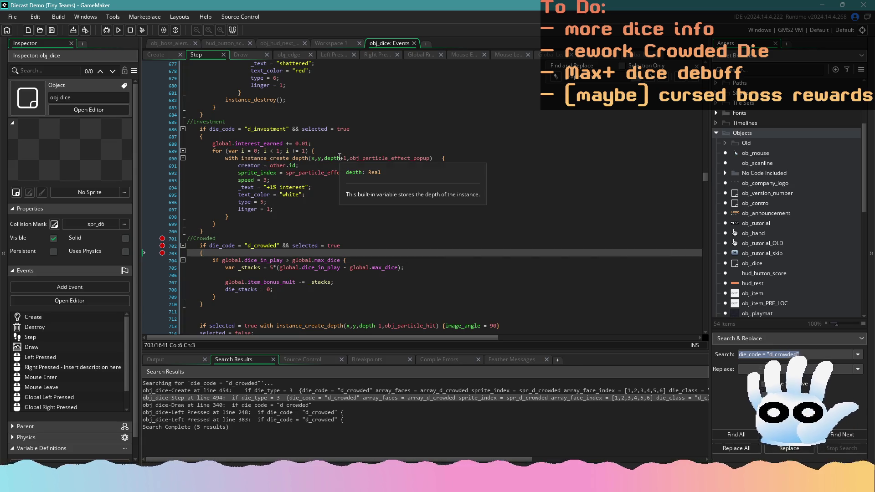
Step: Replace '-= _stacks' on line 707 so it reads global.item_bonus_mult = 0
scroll(320, 178, up, 5)
scroll(315, 191, down, 5)
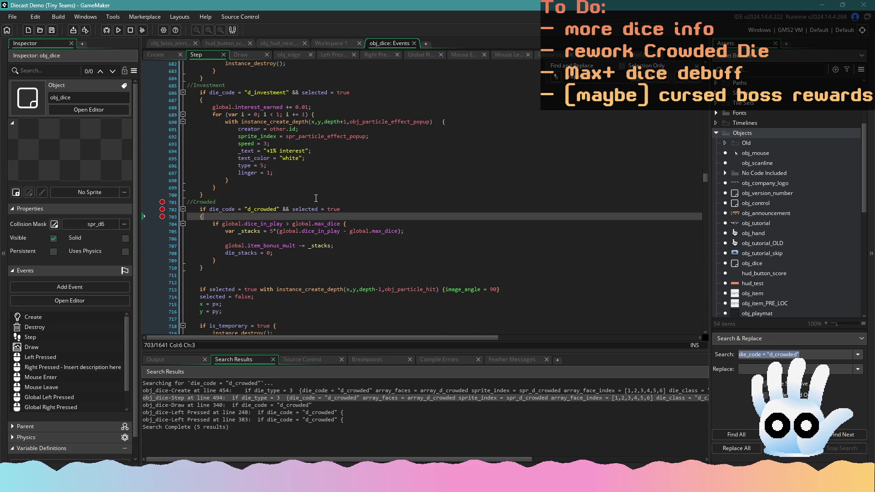
scroll(305, 283, up, 6)
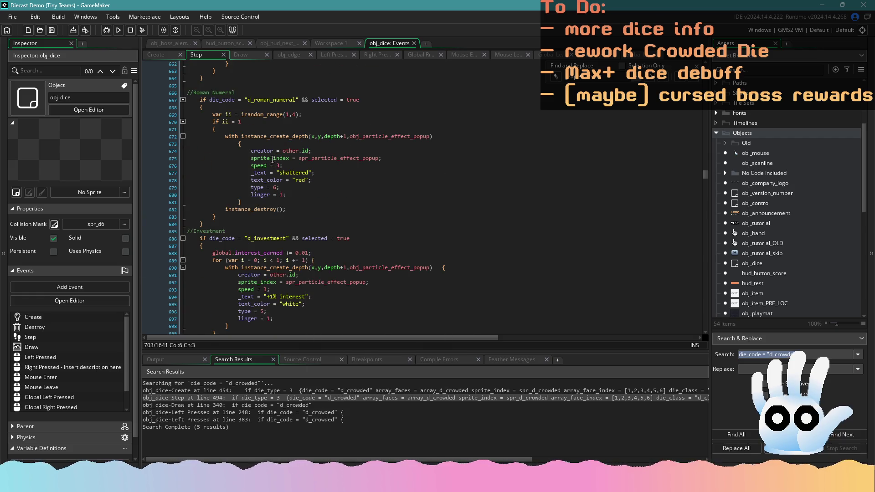
scroll(291, 193, down, 6)
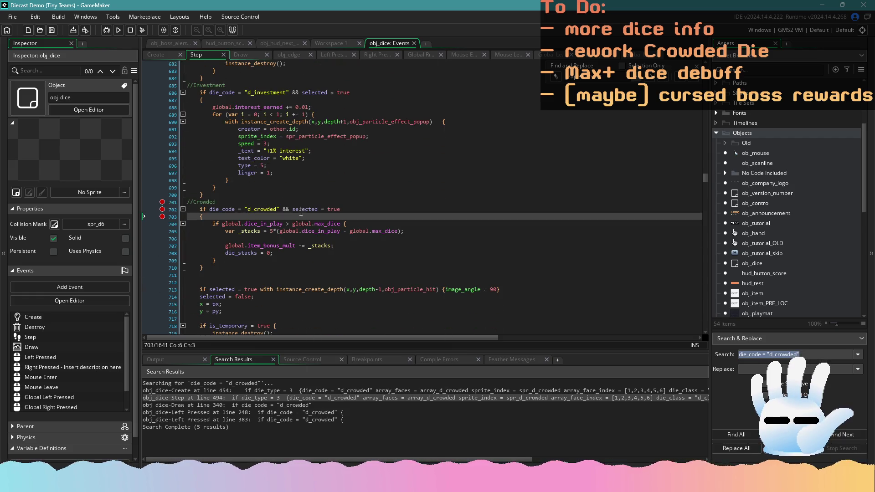
click(346, 252)
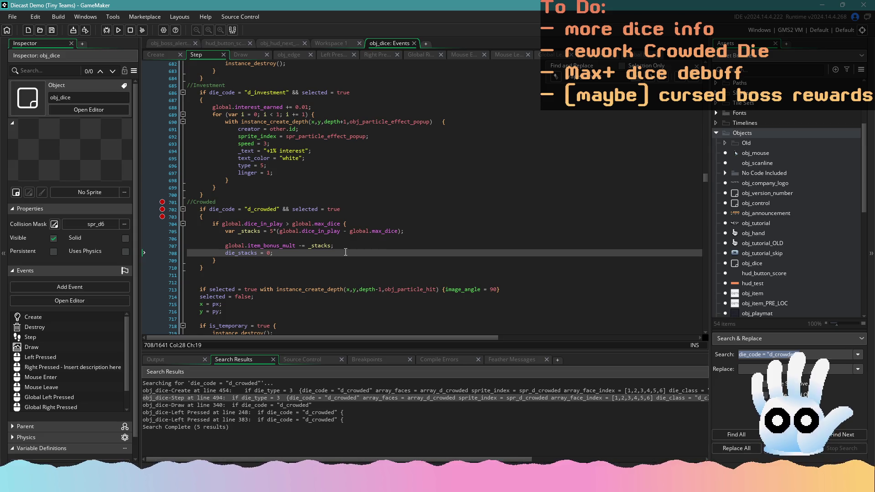
scroll(345, 252, up, 14)
scroll(342, 245, up, 14)
scroll(346, 236, up, 5)
scroll(294, 212, up, 2)
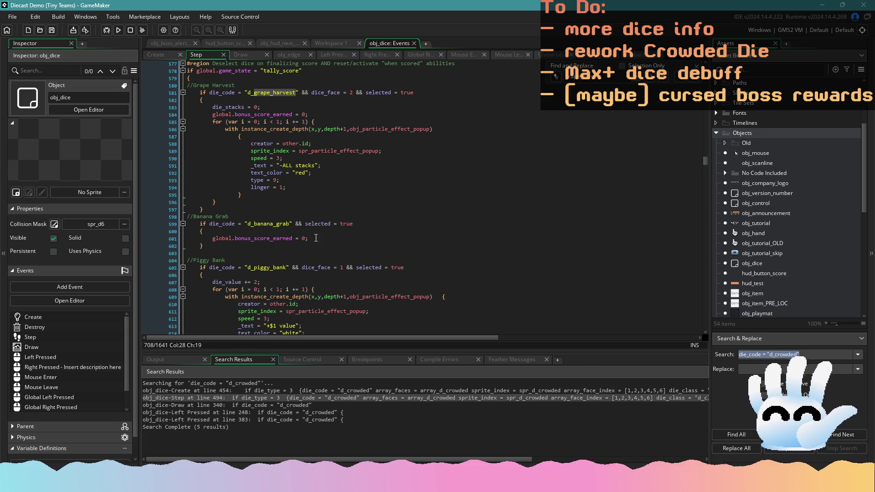
scroll(316, 238, down, 20)
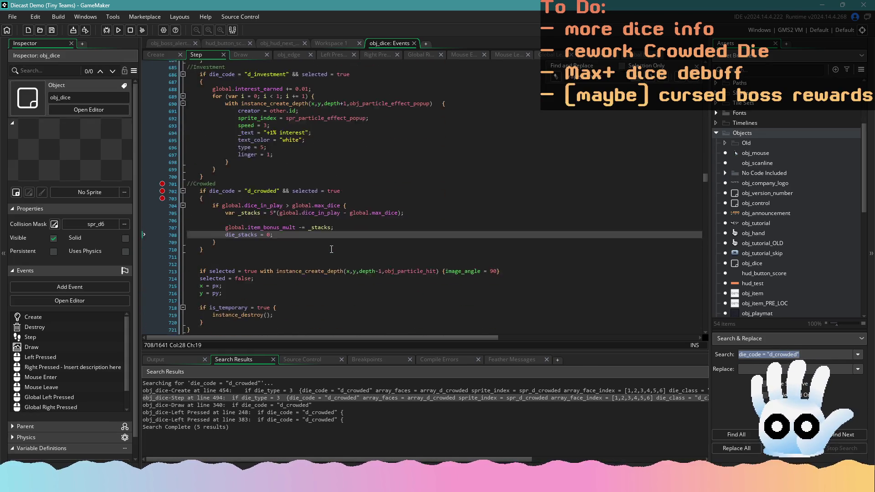
scroll(331, 249, down, 1)
mouse_move(334, 209)
mouse_down()
mouse_move(250, 209)
mouse_move(298, 209)
mouse_up()
text(=)
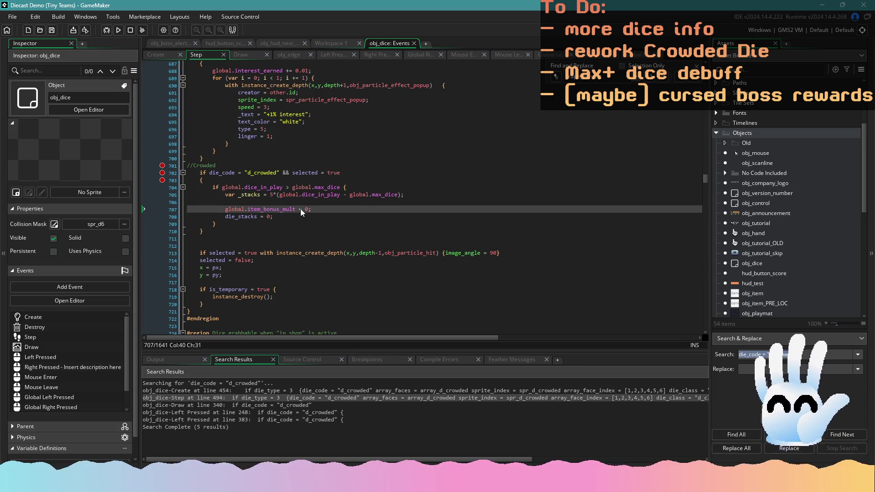
click(283, 217)
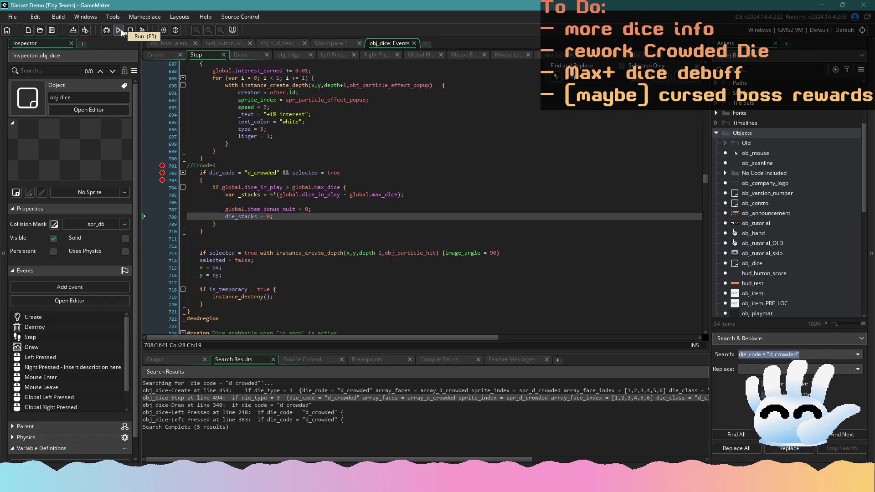
Step: In obj_dice's Draw event, copy Grape Harvest's die_stacks text block and paste it under d_crowded's face lines
click(254, 55)
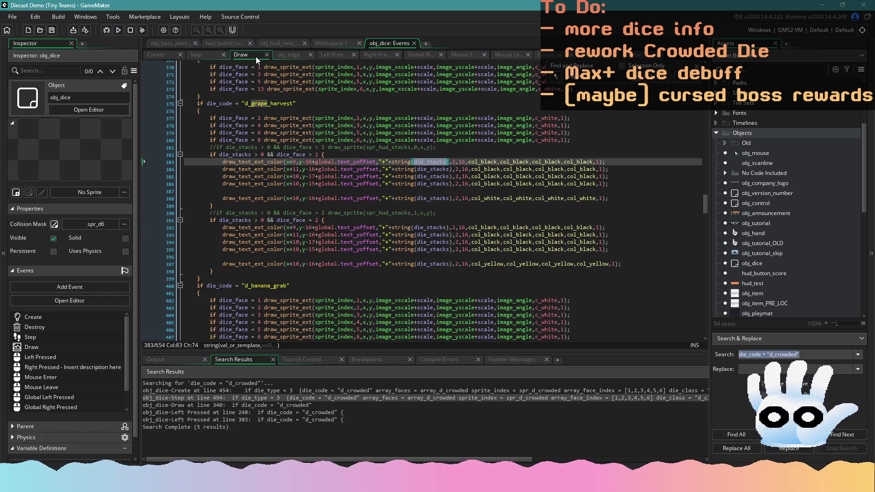
click(274, 184)
click(268, 154)
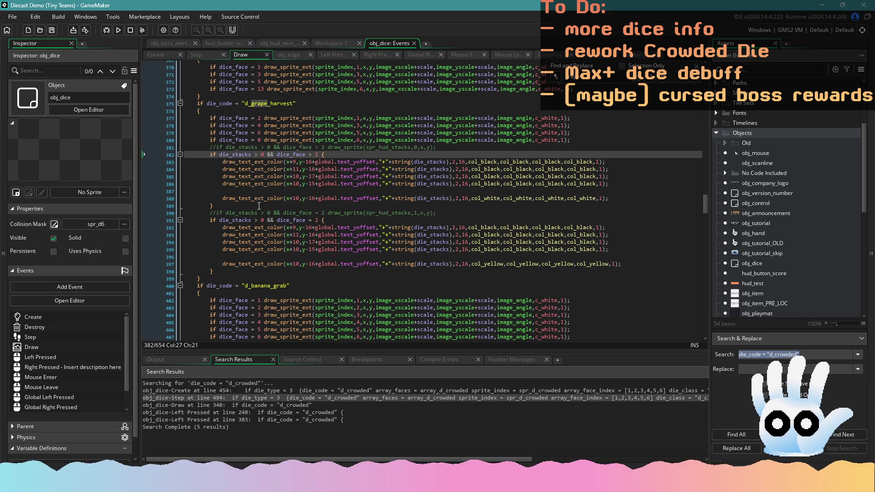
click(262, 227)
click(261, 213)
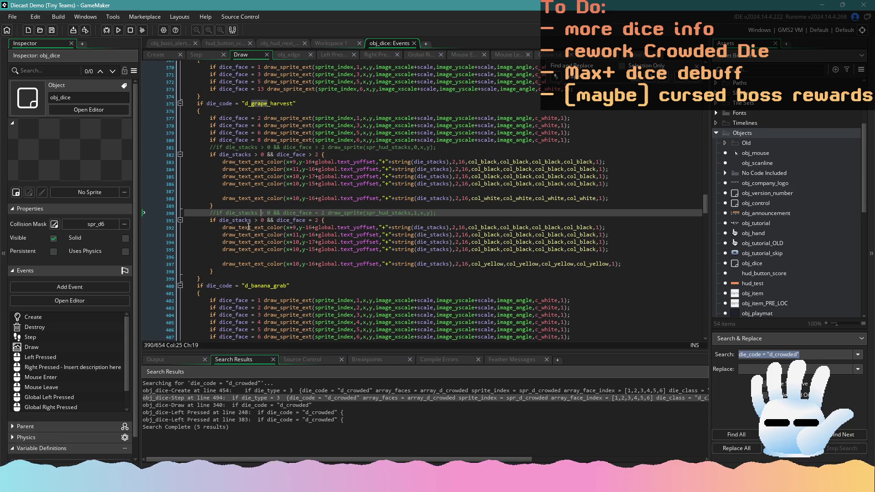
drag(227, 207, 173, 155)
key(ctrl+c)
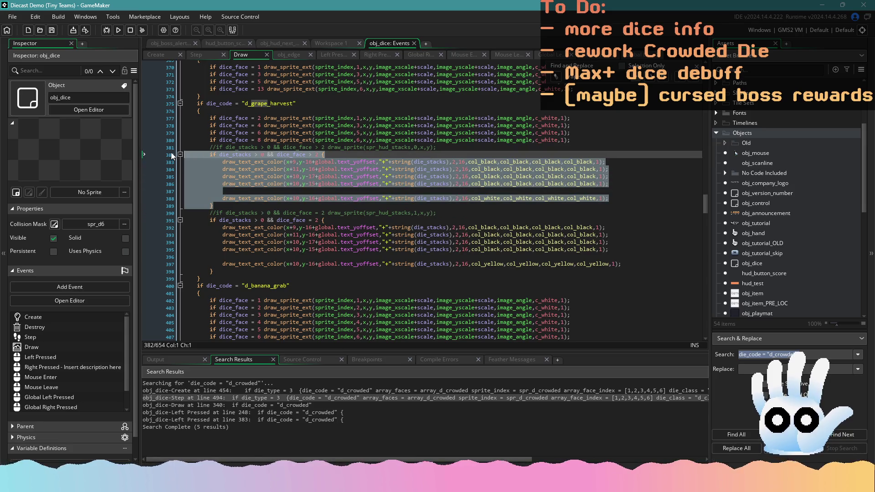
key(ctrl+z)
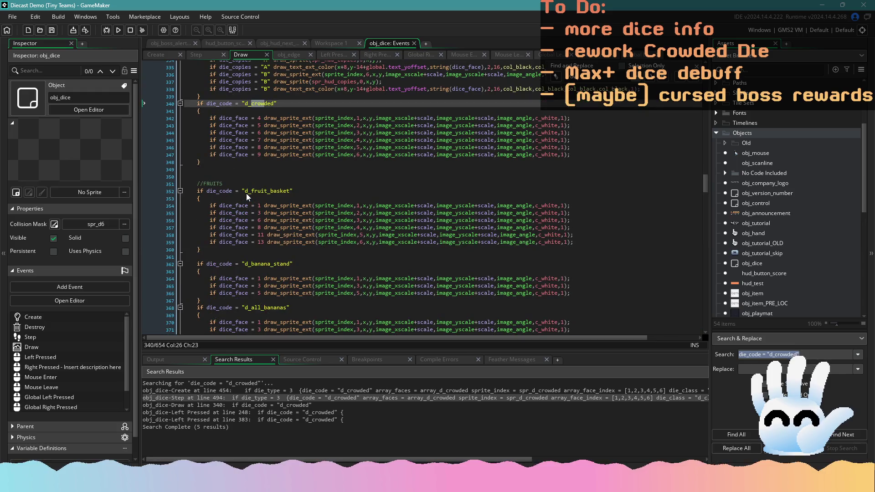
click(577, 154)
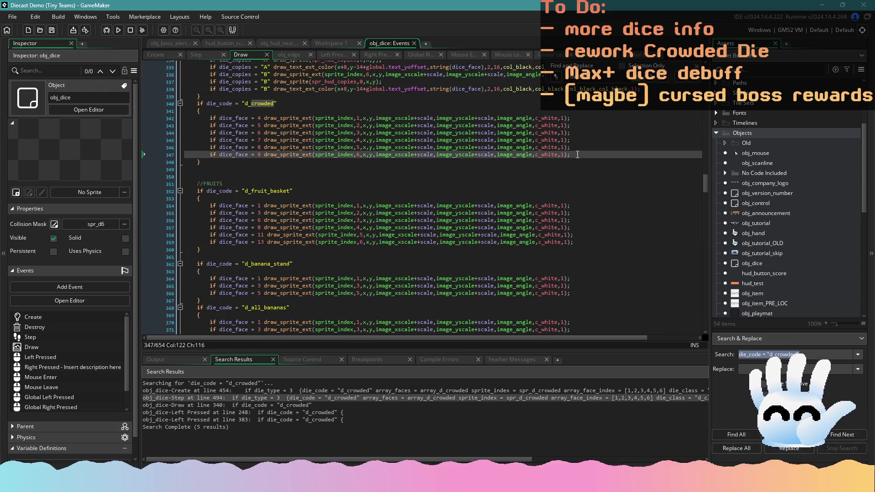
key(Return)
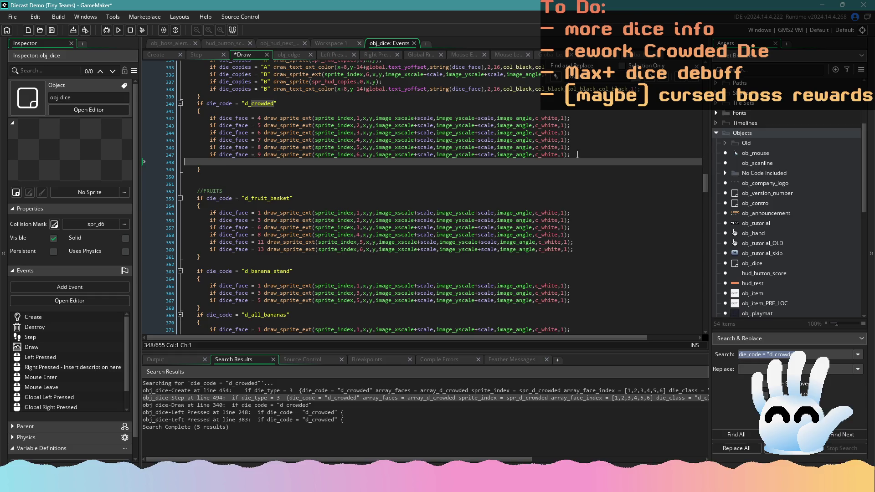
key(ctrl+v)
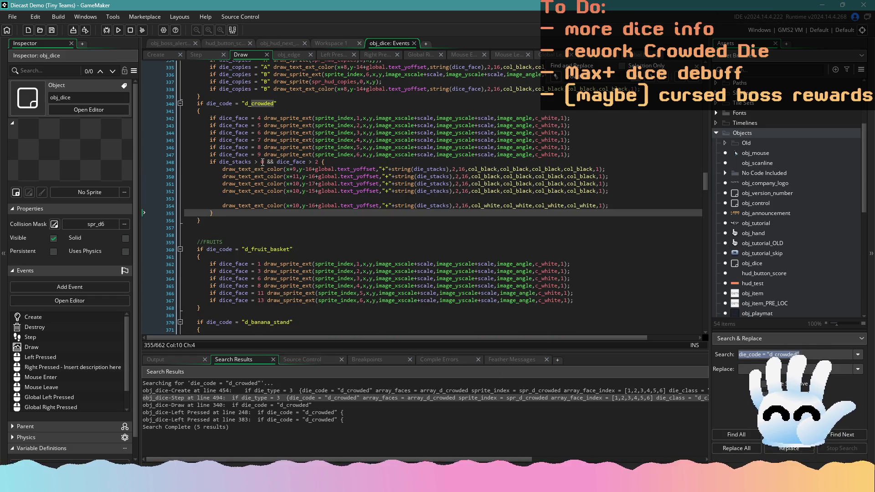
Step: Change the pasted condition to 'die_stacks > 0 && selected = true'
drag(267, 162, 312, 166)
key(BackSpace)
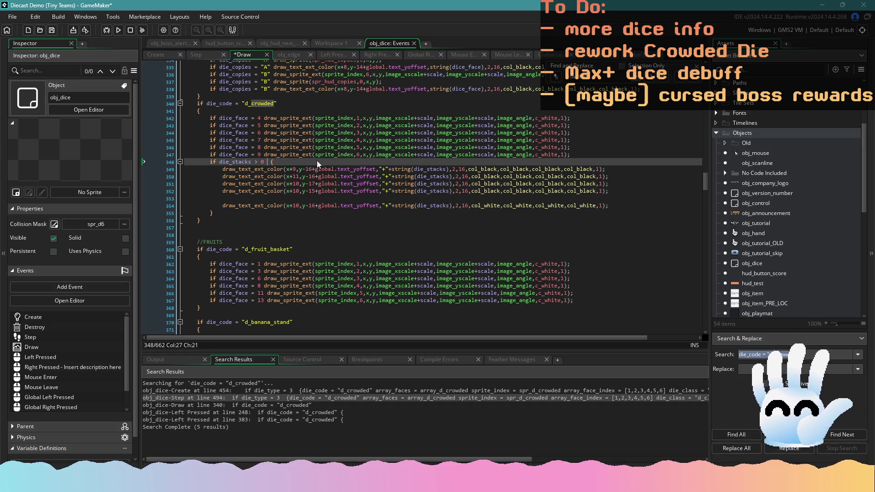
text(&& selecte)
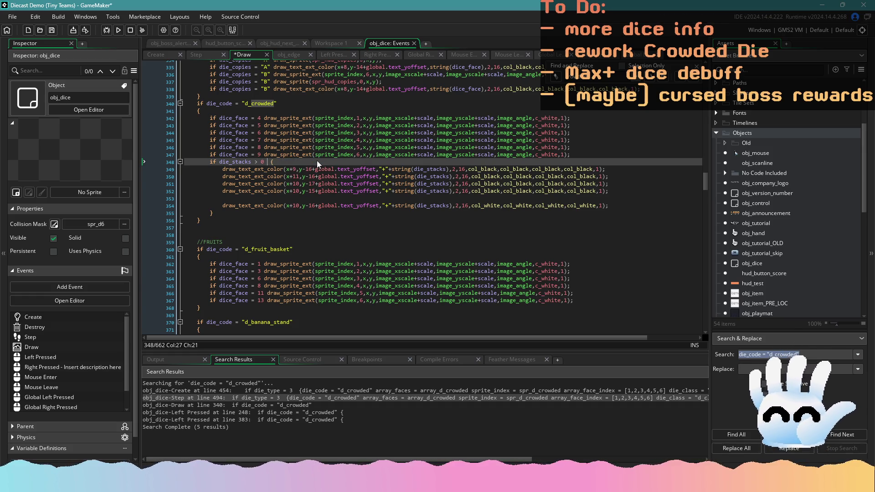
text(d = true)
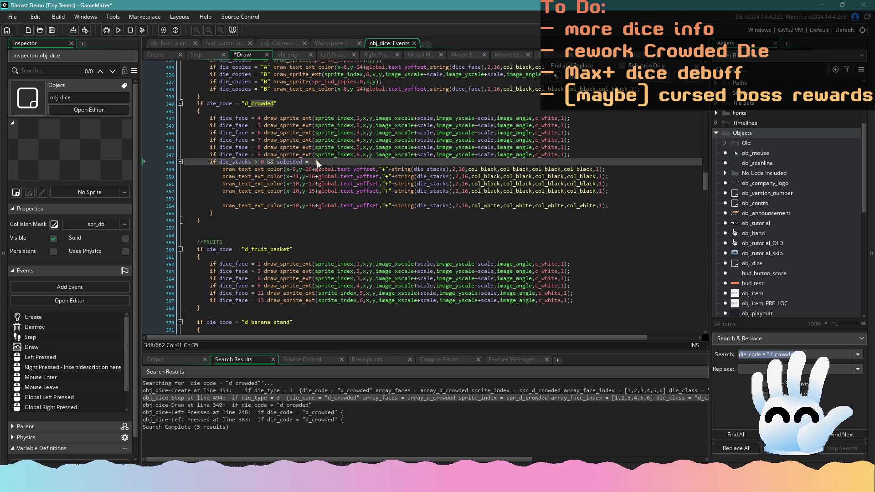
Step: Replace the '+' prefix with 'X' in the stack-count text strings
click(387, 169)
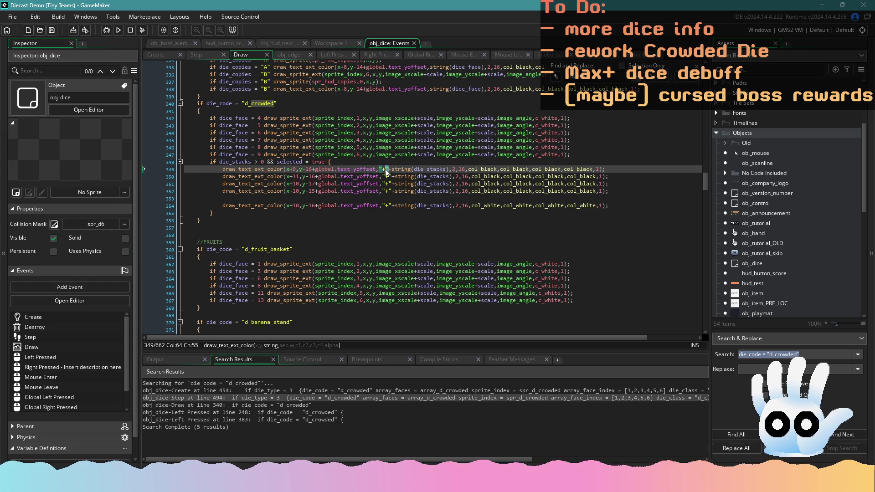
text(x)
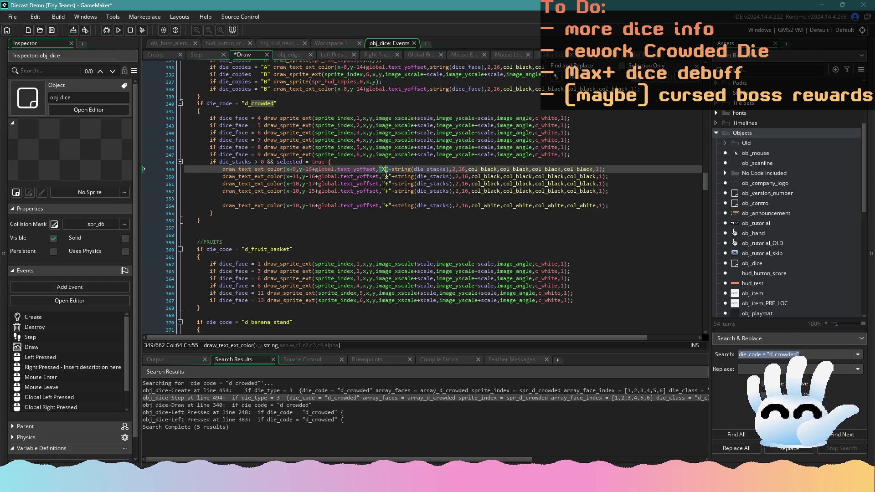
click(390, 176)
key(BackSpace)
text(X)
key(Down)
click(388, 191)
click(390, 205)
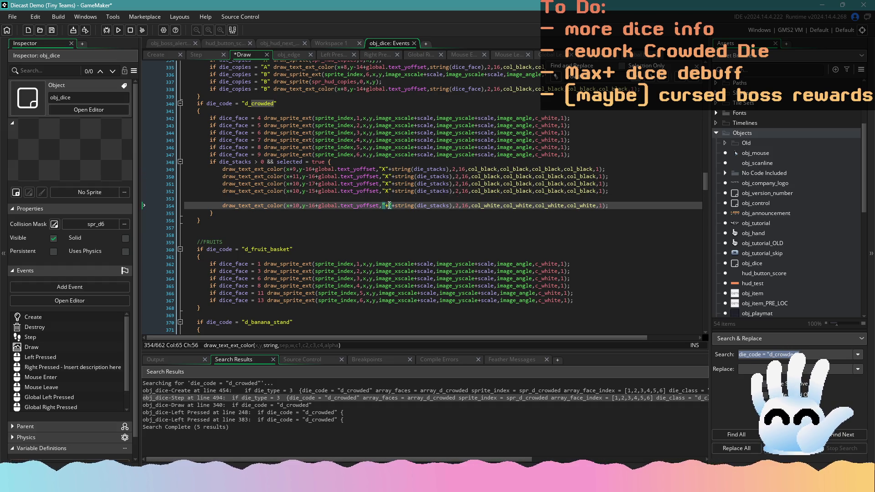
key(BackSpace)
text(X)
Step: Save the Draw event and run a test build of the game
key(ctrl+s)
click(118, 31)
click(398, 197)
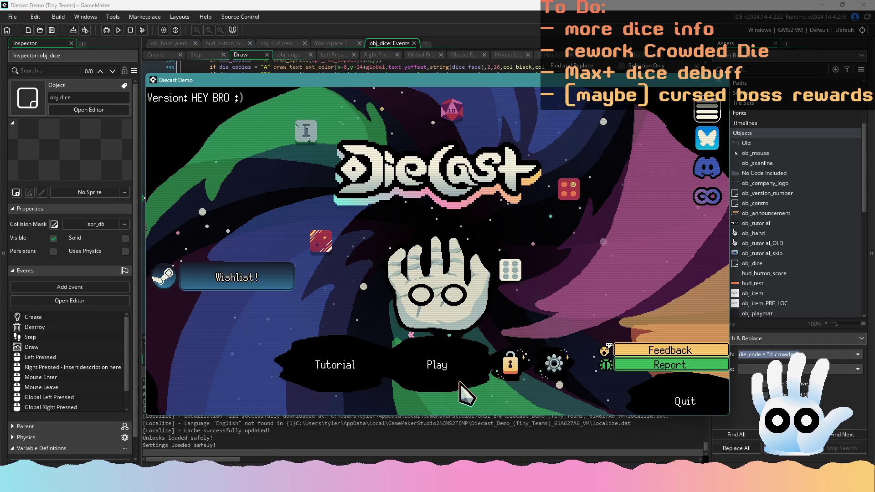
Step: Start a new run in the 100-roll game mode
click(458, 381)
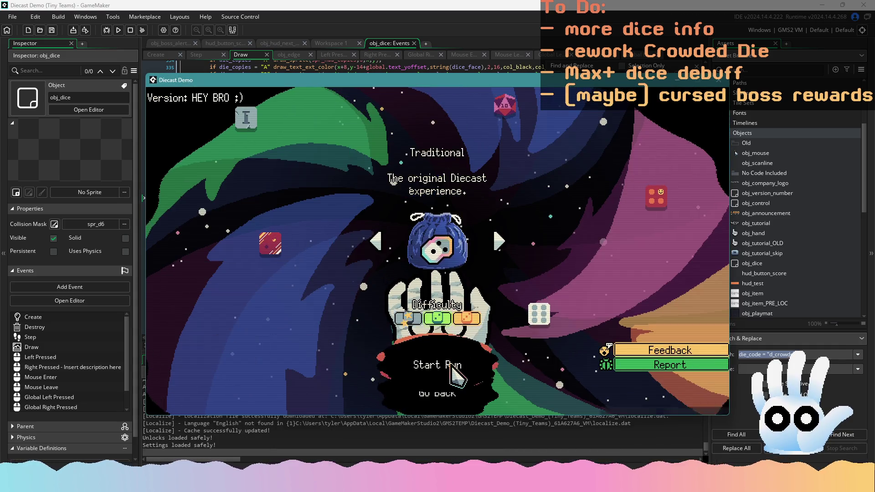
key(Right)
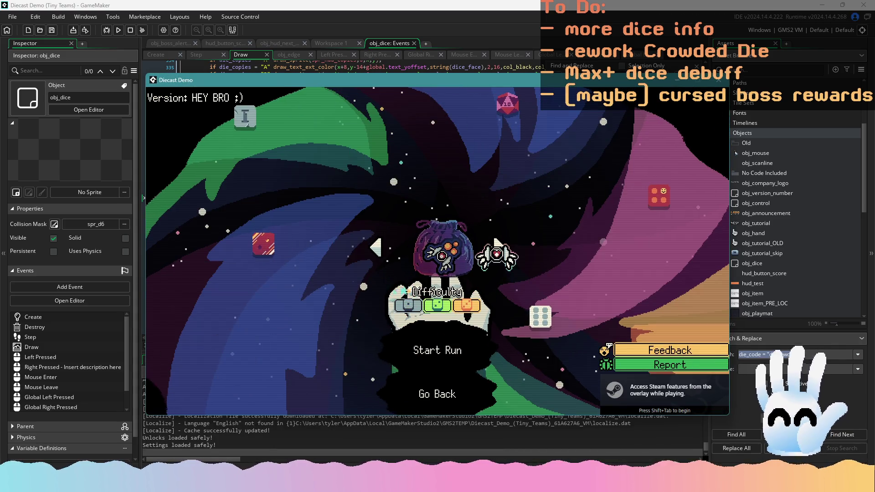
click(442, 335)
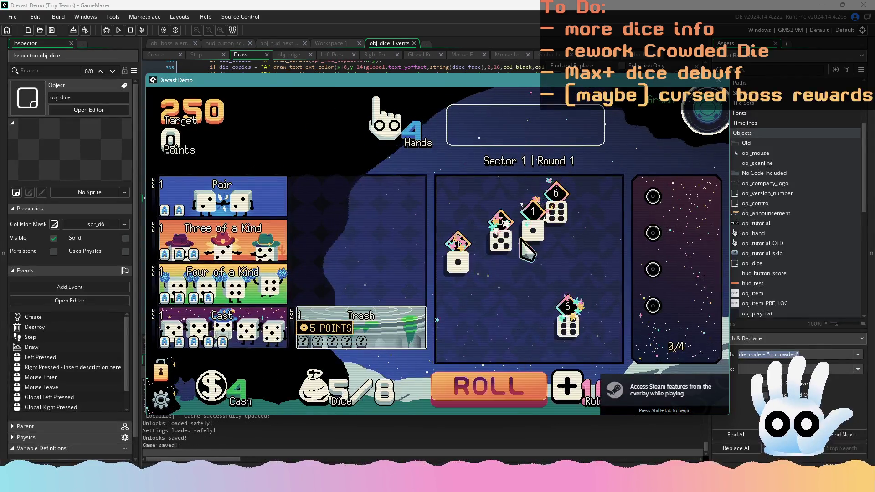
click(160, 399)
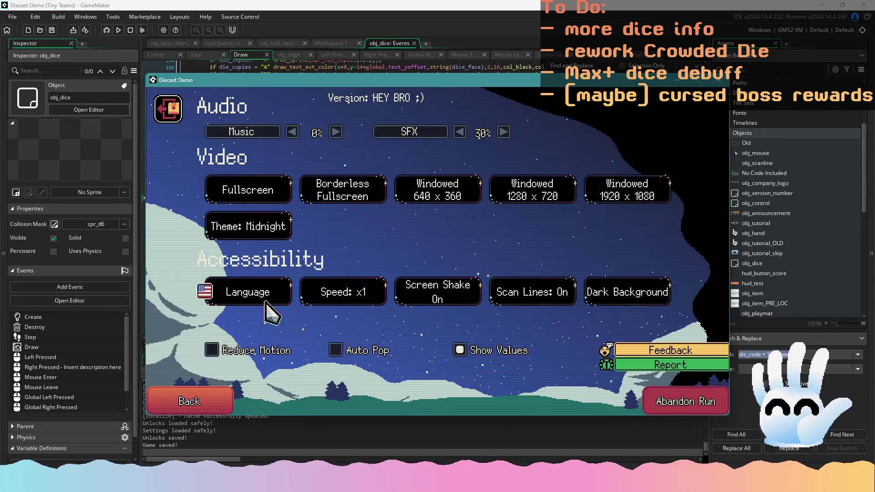
click(192, 401)
Step: Roll until five sixes come up and score them as a Cast
click(485, 396)
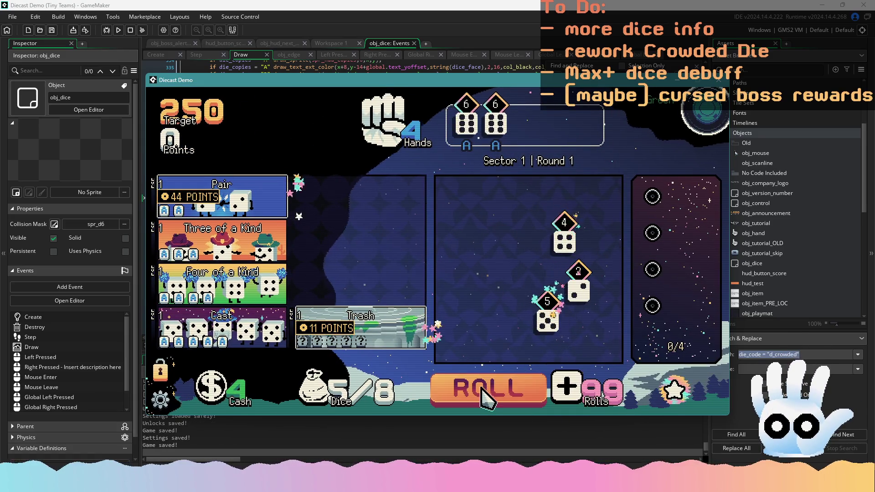
click(485, 399)
click(488, 396)
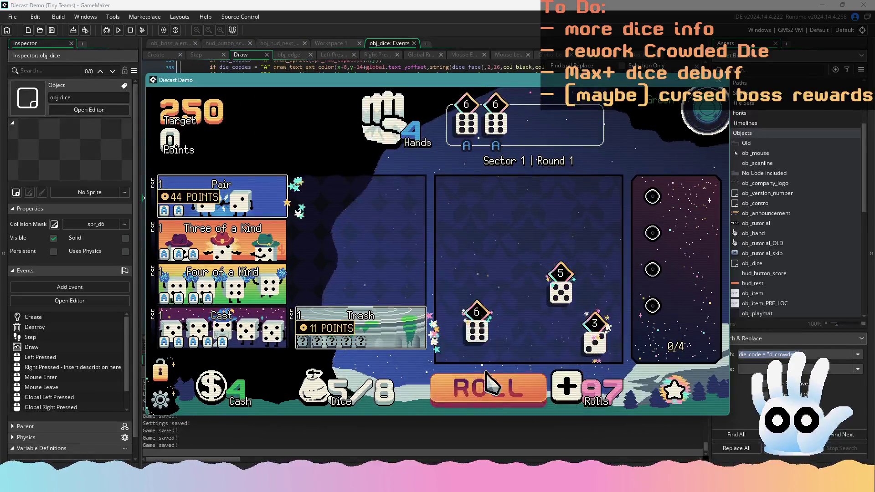
click(489, 391)
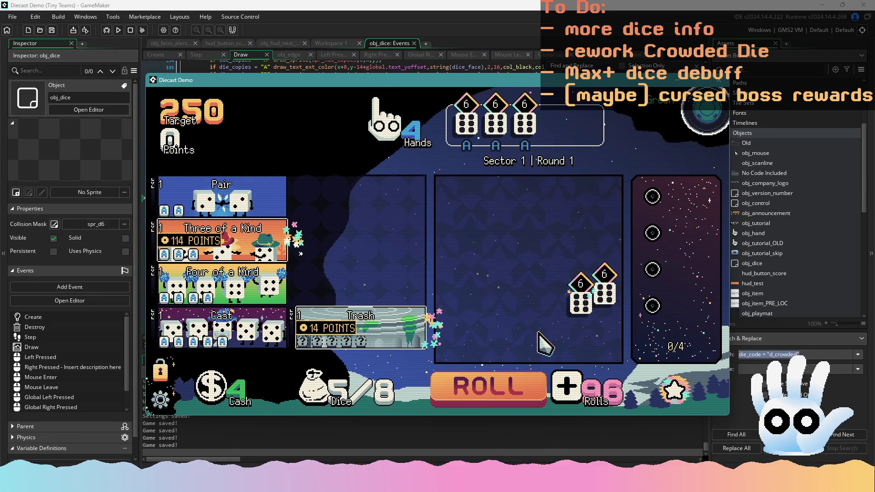
click(599, 303)
click(603, 294)
click(255, 325)
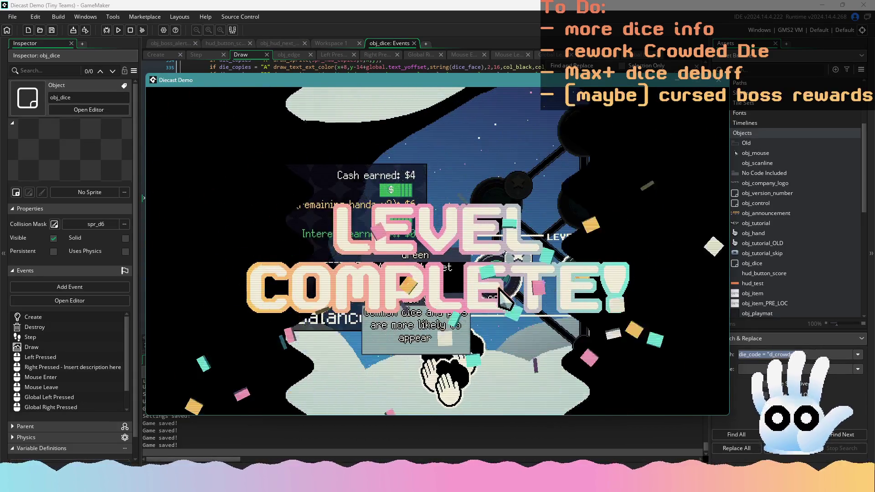
Step: Choose the red level node to enter the shop
mouse_move(579, 278)
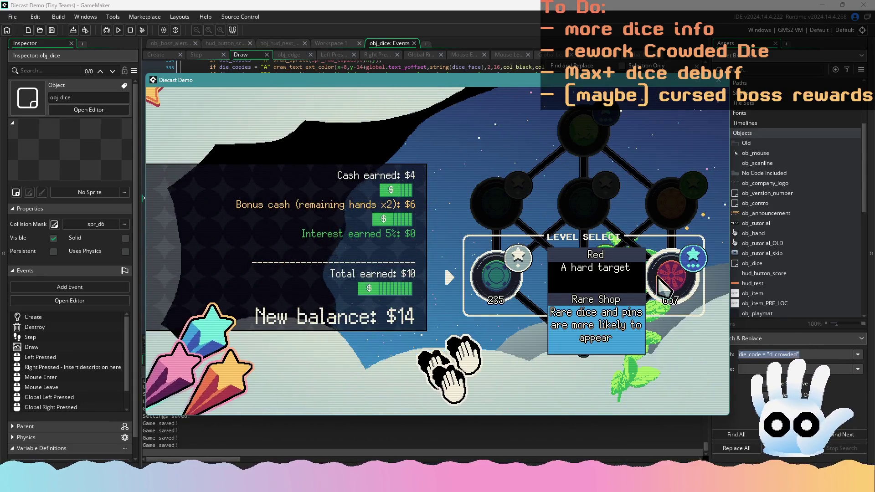
mouse_move(652, 281)
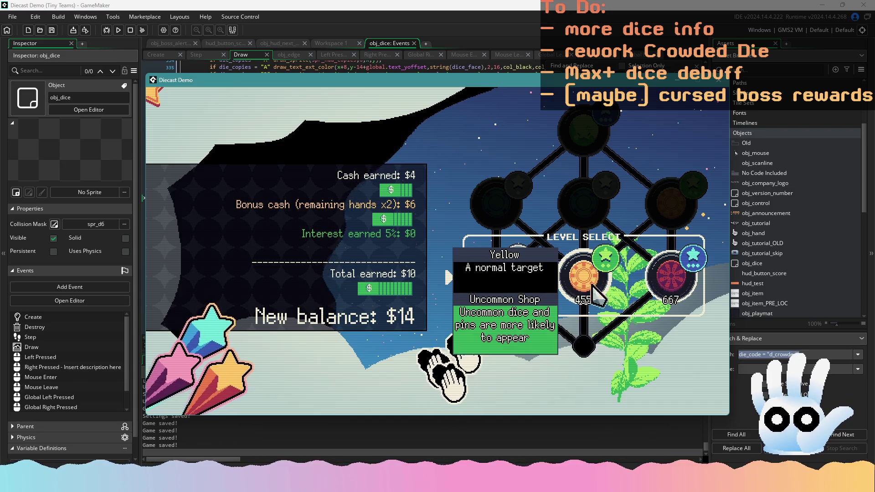
click(660, 284)
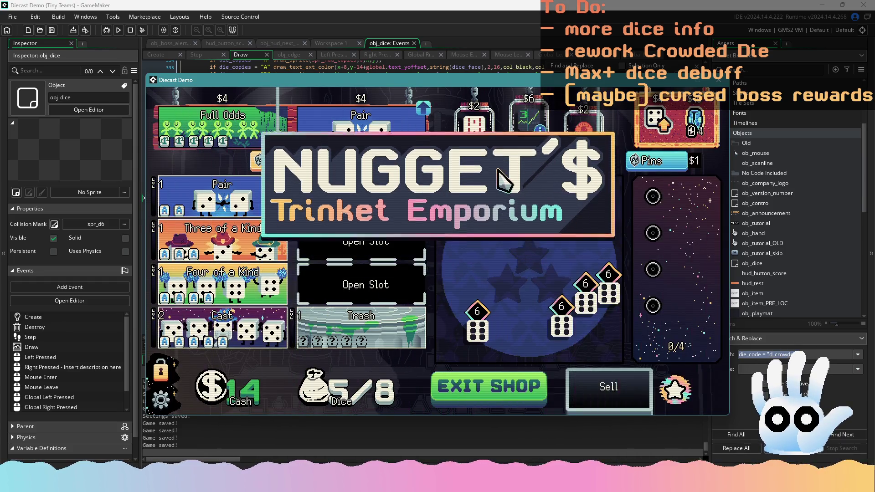
Step: Reroll the shop's dice once and add debug cash with F1
click(484, 157)
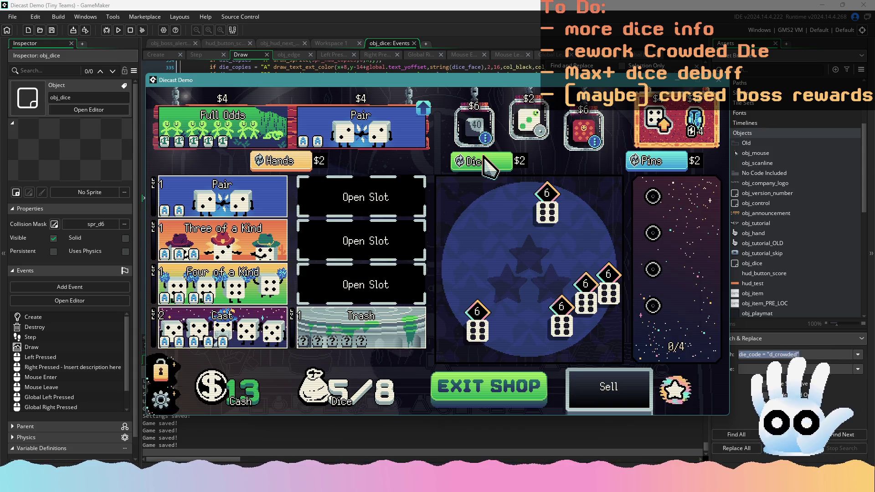
key(F1)
key(m)
key(F1)
Step: Reroll the shop's dice offers repeatedly until cash drops to $11, then show the debug overlay
click(484, 160)
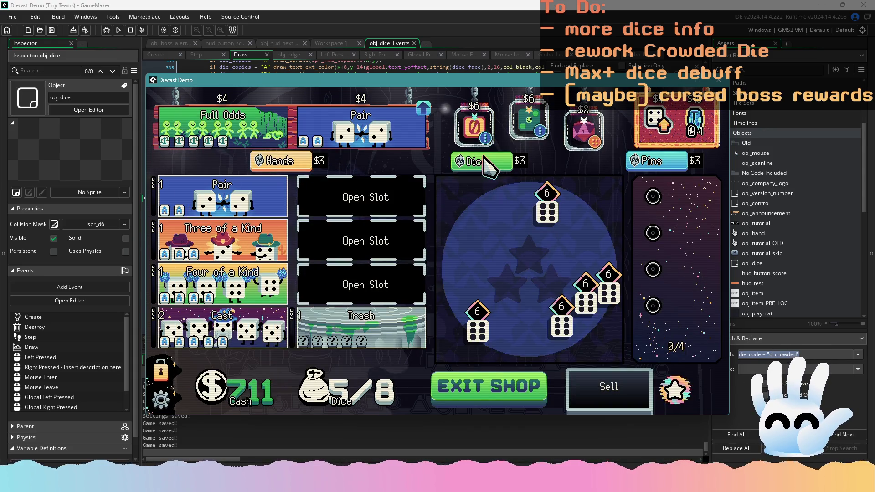
click(484, 159)
click(485, 159)
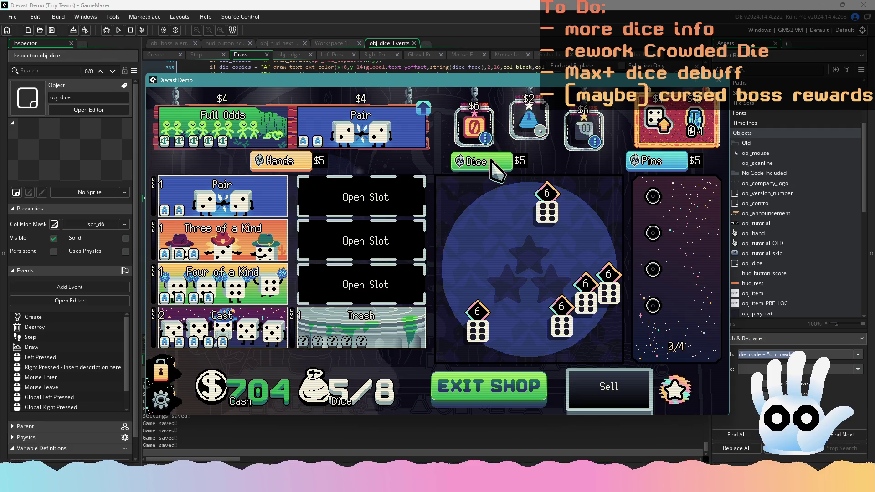
click(486, 160)
click(490, 160)
click(491, 160)
click(491, 159)
click(491, 160)
click(491, 160)
click(491, 161)
click(491, 161)
click(491, 161)
click(491, 161)
click(491, 160)
click(491, 161)
click(492, 160)
click(492, 160)
click(491, 160)
click(491, 160)
click(491, 160)
click(491, 160)
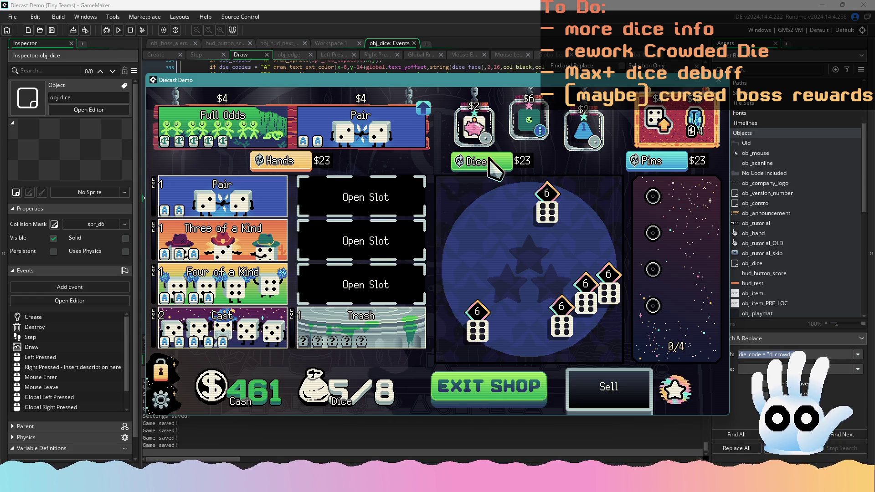
click(491, 161)
click(491, 161)
click(491, 160)
click(491, 160)
click(491, 161)
click(491, 161)
click(491, 161)
click(491, 161)
click(491, 160)
click(491, 160)
click(491, 160)
click(491, 161)
click(491, 161)
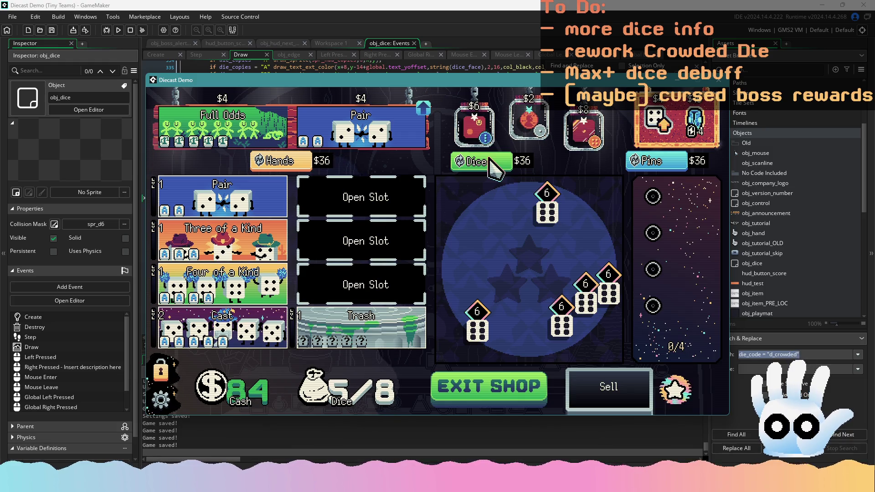
click(491, 160)
click(491, 161)
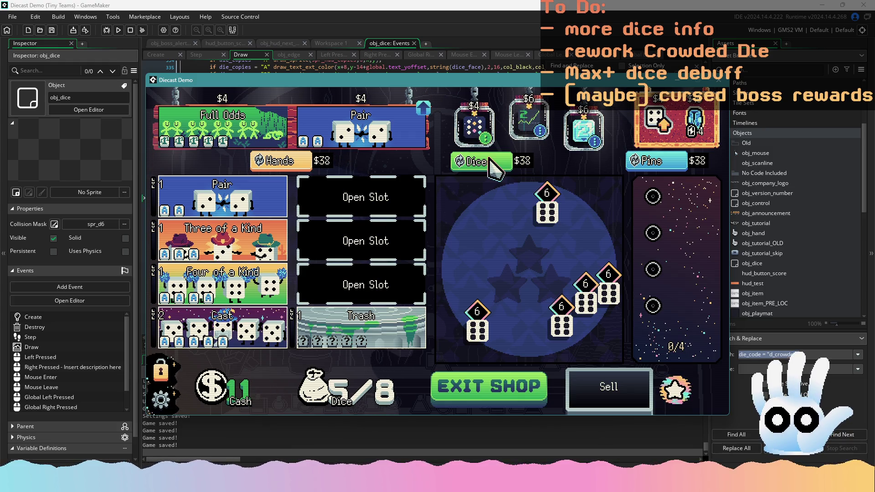
key(F1)
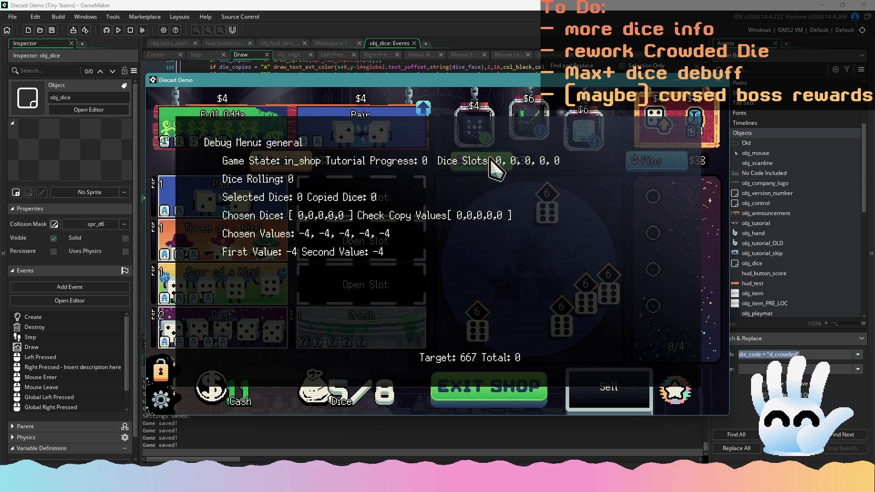
Step: Reroll the shop's dice offers about 36 more times, then exit the shop for the next round
click(492, 160)
click(492, 160)
click(492, 160)
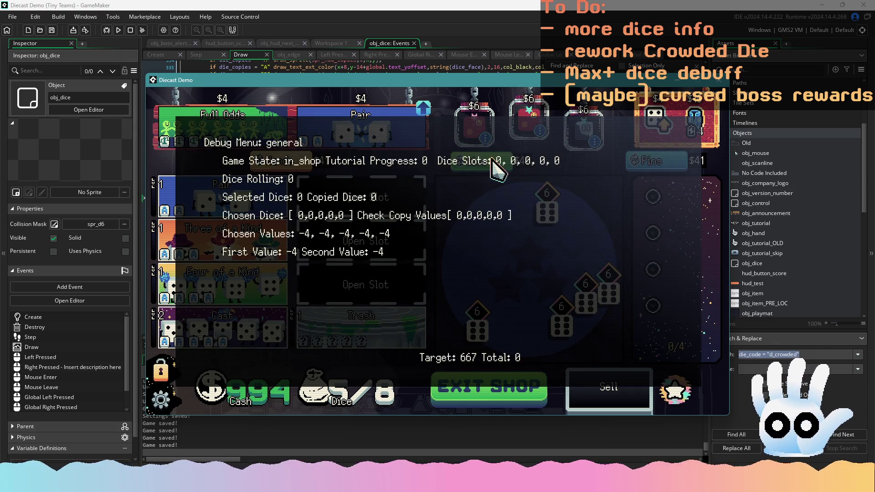
click(492, 160)
click(492, 161)
click(492, 160)
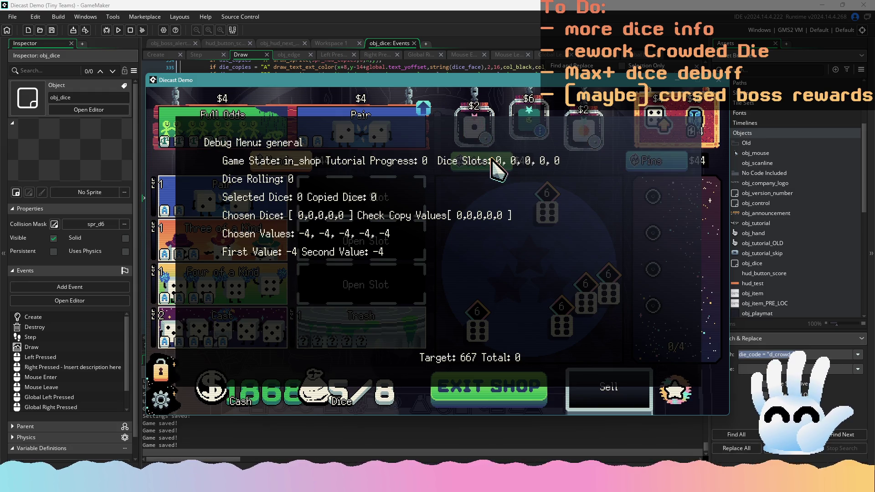
click(492, 160)
click(492, 160)
click(492, 161)
click(493, 161)
click(492, 160)
click(494, 162)
click(495, 163)
click(494, 163)
click(494, 163)
click(495, 163)
click(495, 163)
click(495, 163)
click(495, 163)
click(501, 163)
click(505, 164)
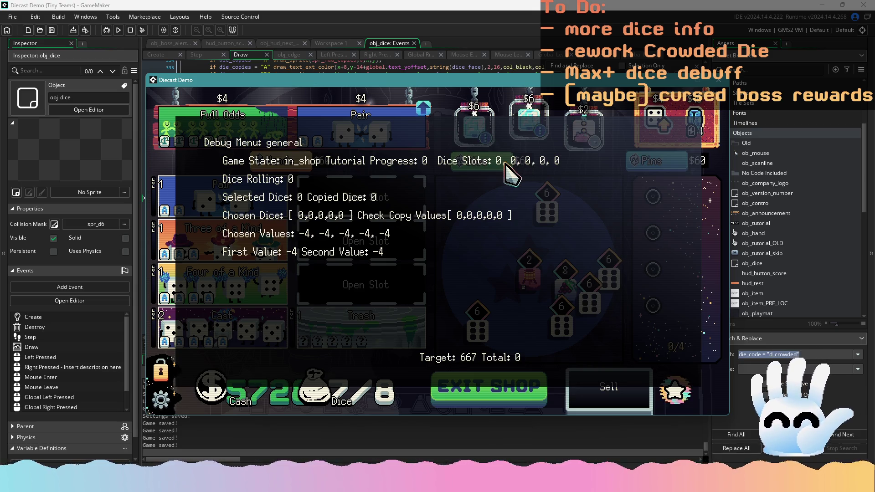
click(505, 164)
click(505, 164)
click(501, 163)
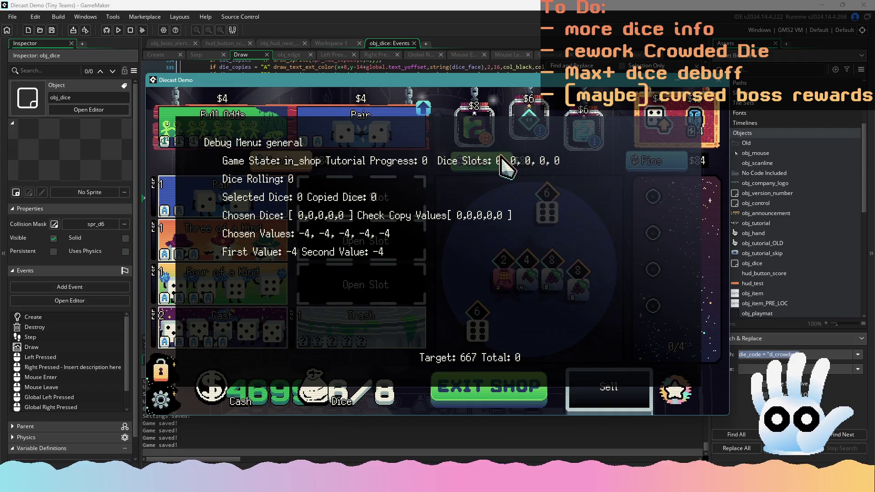
click(496, 161)
click(493, 160)
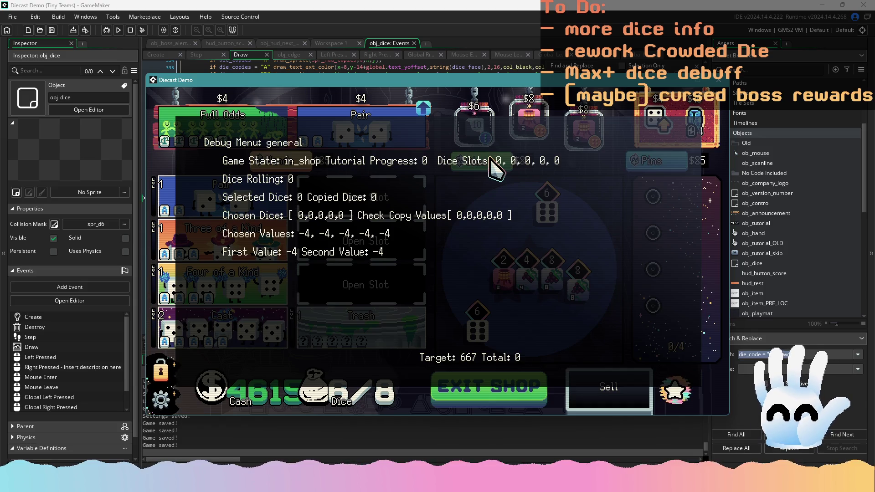
click(492, 160)
click(492, 159)
click(492, 160)
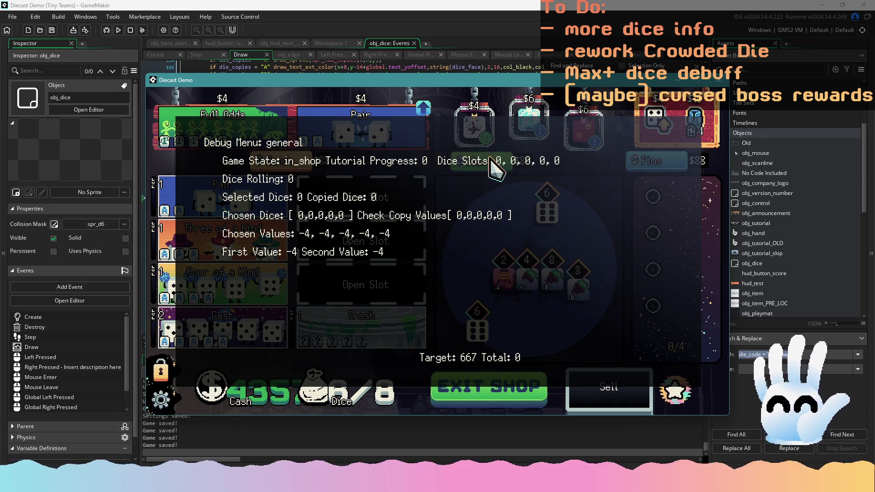
click(492, 160)
click(492, 160)
click(492, 161)
click(492, 160)
click(490, 158)
click(484, 157)
click(478, 157)
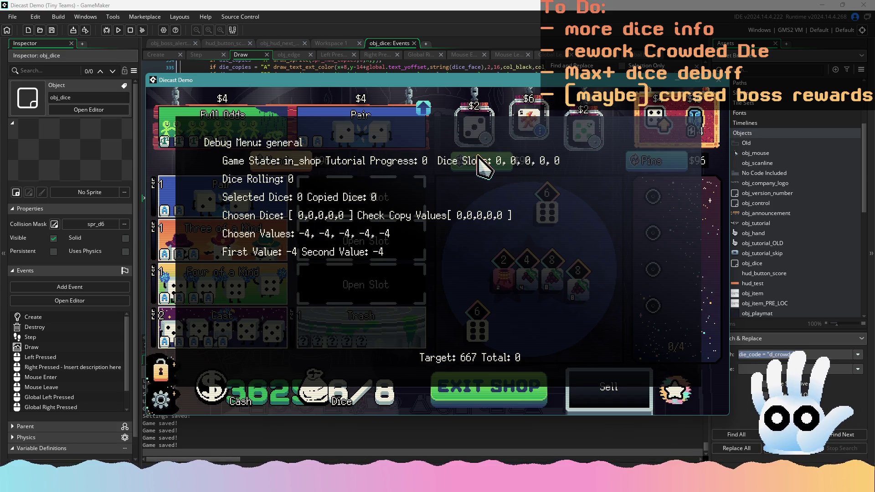
click(511, 383)
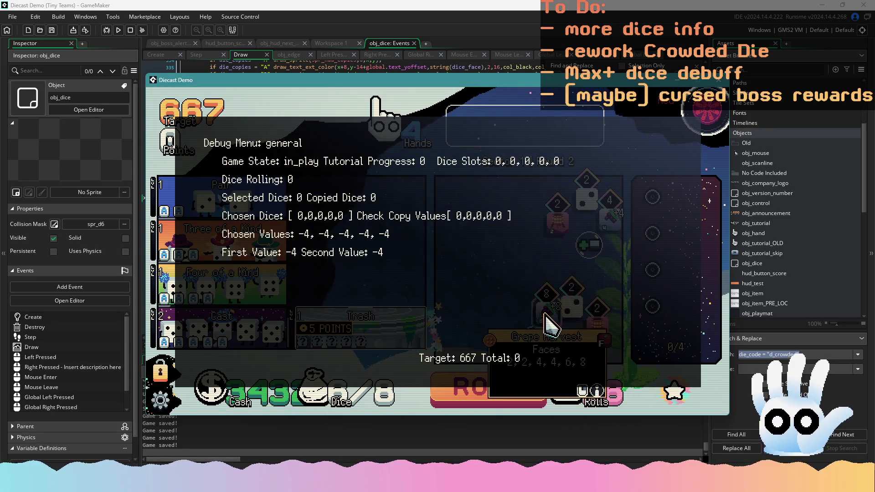
Step: Play a hand of value-2 dice, rerolling once, to clear the 667-point target
click(596, 317)
click(557, 214)
click(587, 191)
click(583, 304)
click(490, 388)
click(514, 319)
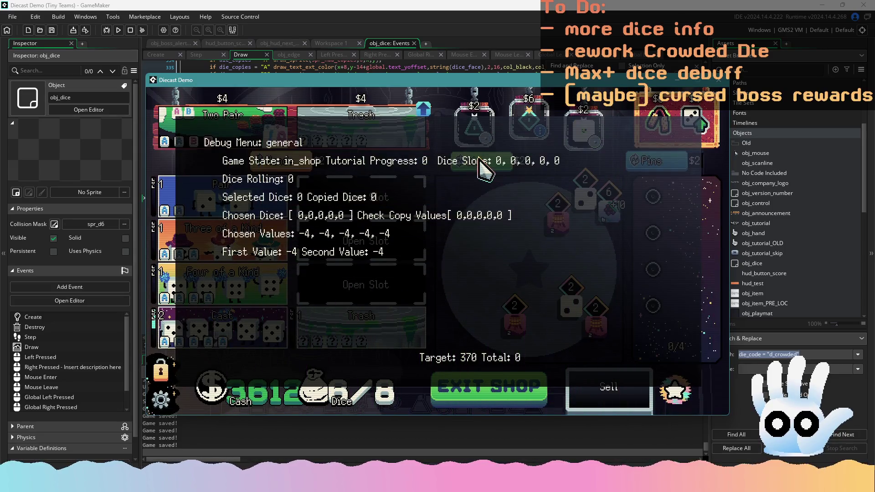
Step: Back in the shop, reroll the dice offers four times and hide the debug overlay
click(478, 162)
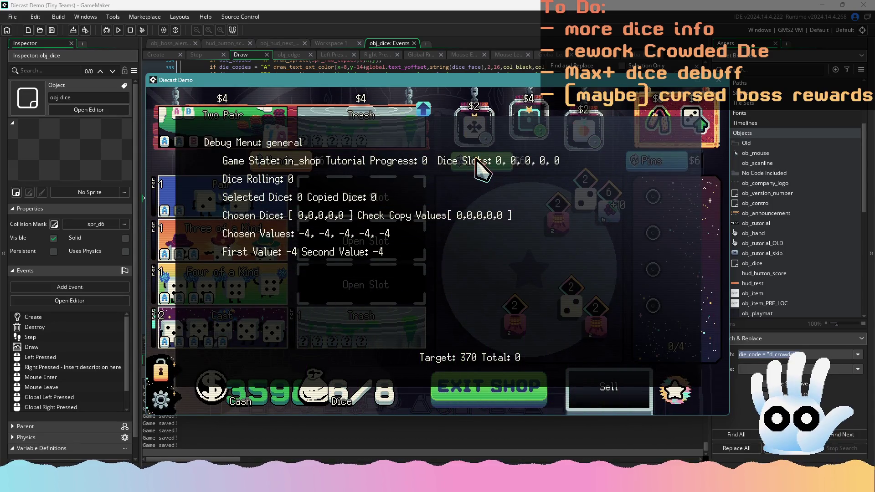
click(478, 161)
click(478, 162)
mouse_move(479, 129)
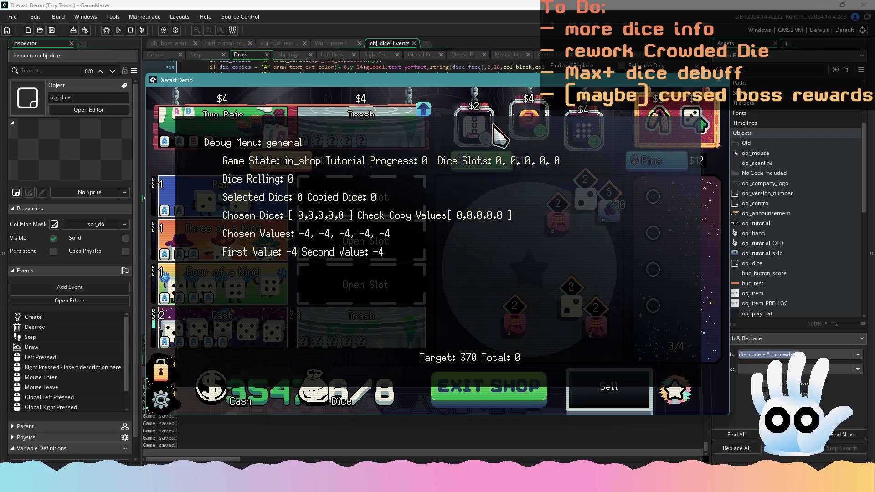
click(491, 164)
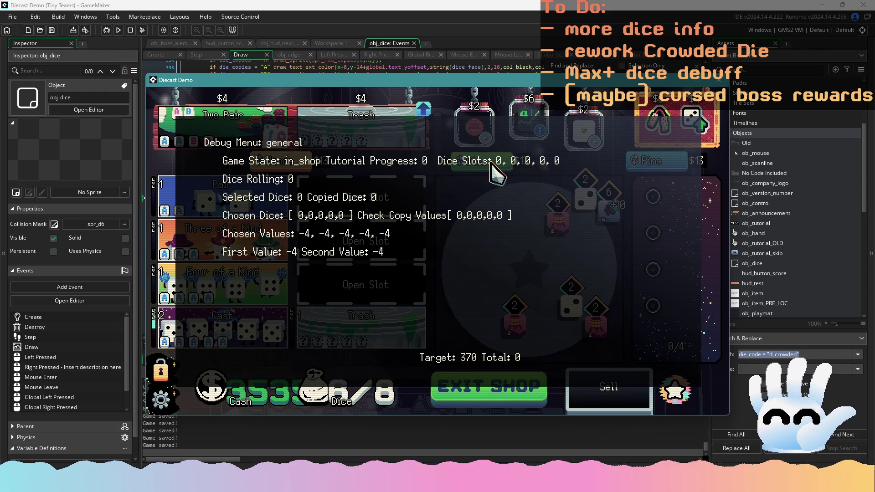
key(F1)
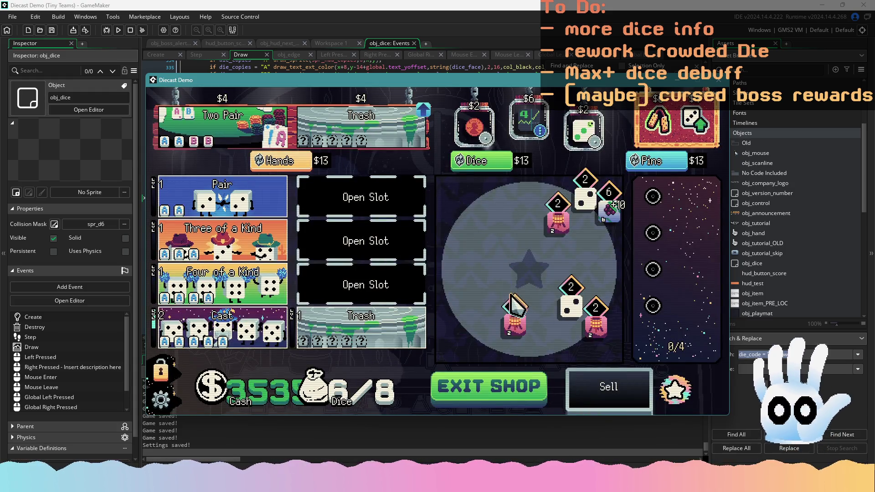
Step: Reroll the shop's dice offers repeatedly, then buy the $10 die
click(489, 165)
click(488, 162)
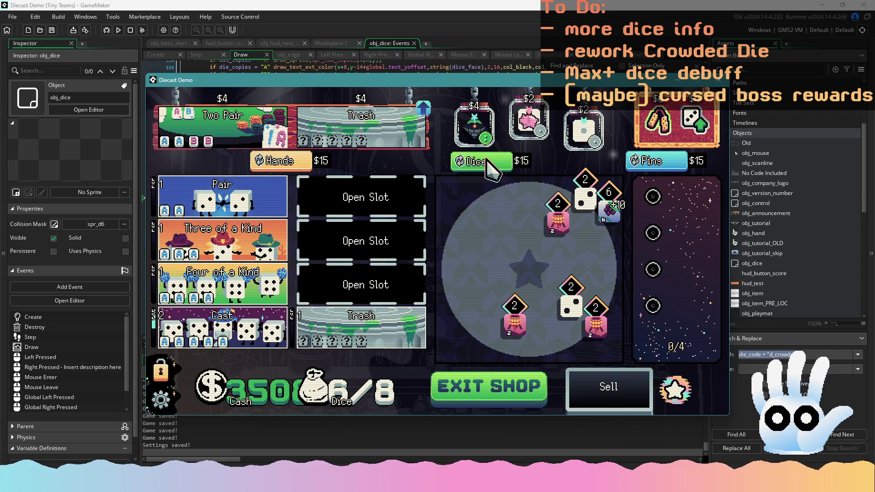
click(487, 162)
click(487, 162)
click(486, 162)
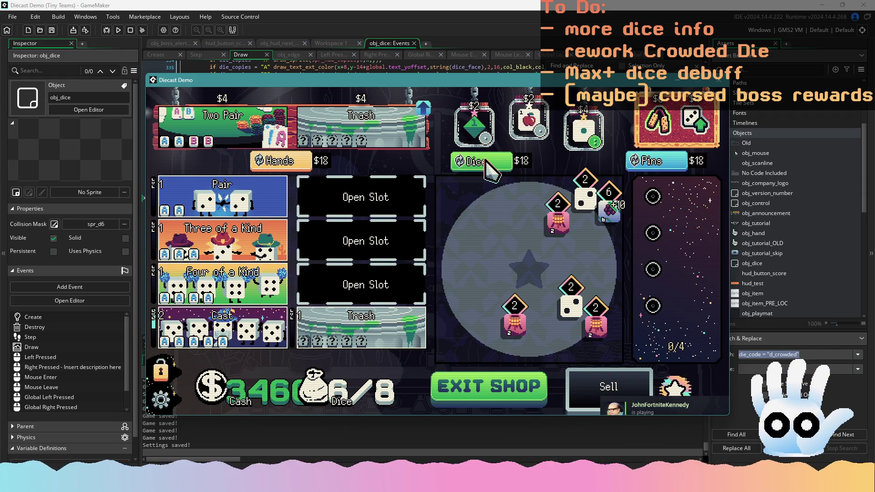
click(487, 162)
click(486, 162)
click(486, 162)
click(487, 161)
click(487, 162)
click(487, 162)
click(486, 162)
click(486, 162)
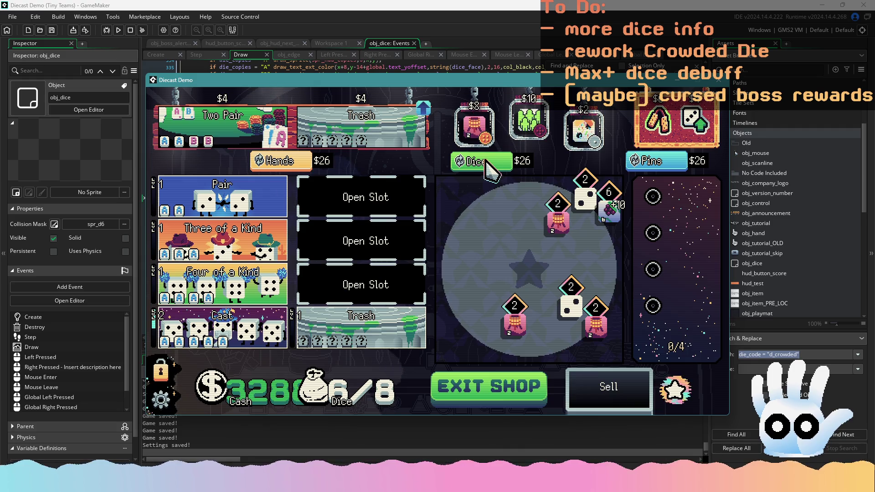
click(529, 121)
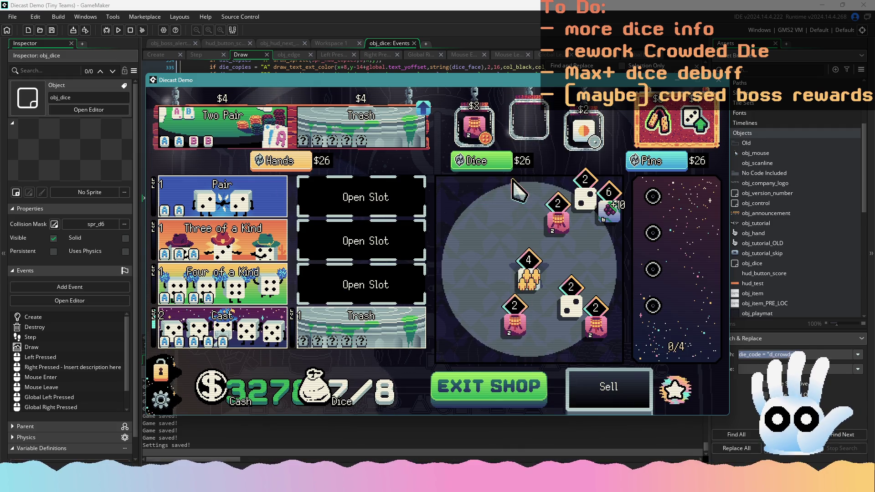
Step: Keep rerolling, buy one more die to fill the bag to 8/8, and start Round 3
click(511, 161)
click(509, 161)
click(510, 160)
click(509, 160)
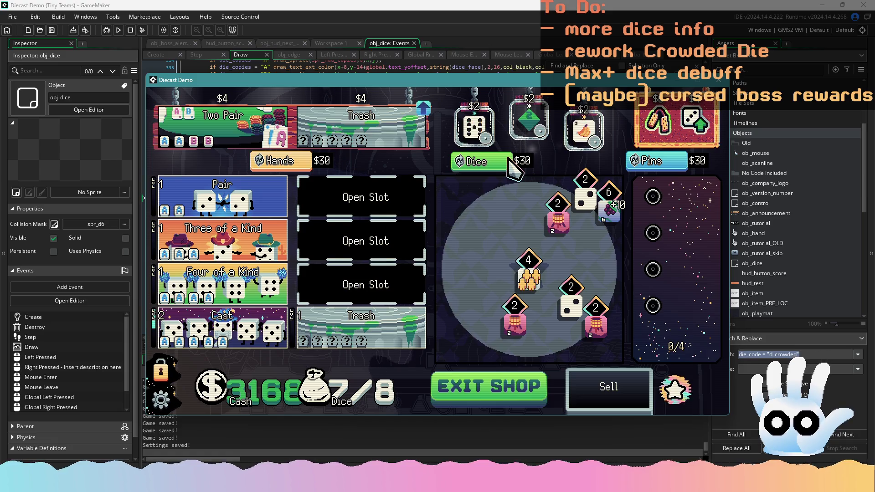
click(510, 161)
click(509, 160)
click(509, 160)
click(509, 160)
click(509, 161)
click(509, 161)
click(510, 160)
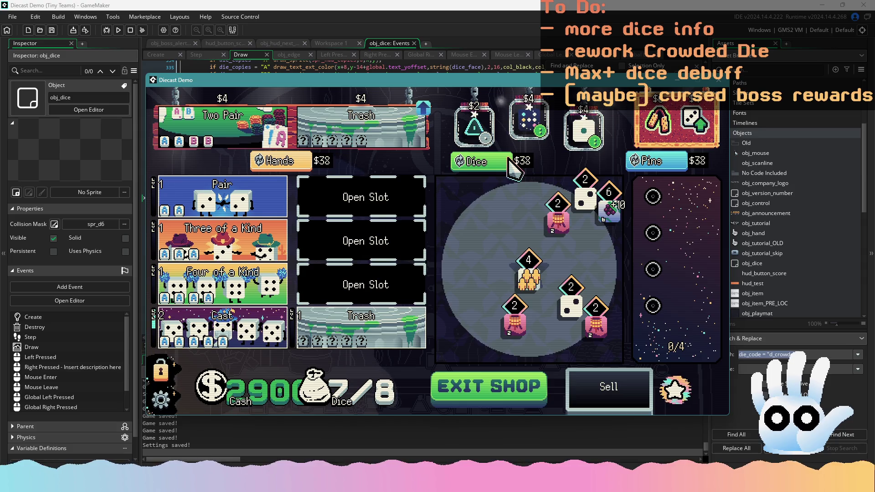
click(510, 160)
click(509, 160)
click(510, 160)
click(509, 160)
click(509, 161)
click(509, 160)
click(509, 161)
click(510, 160)
click(509, 160)
click(510, 160)
click(509, 161)
click(509, 161)
click(510, 160)
click(509, 161)
click(509, 160)
click(510, 161)
click(510, 161)
click(509, 160)
click(583, 132)
click(479, 396)
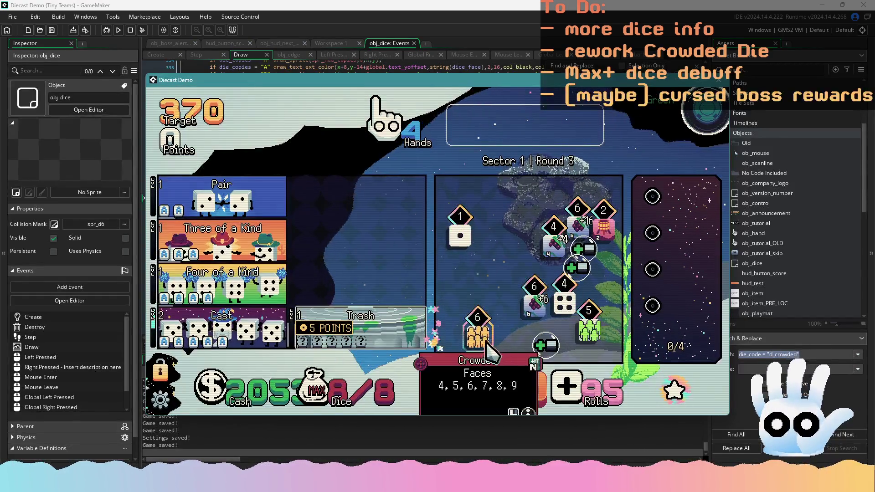
Step: Try the Crowded and Grape Harvest dice in the hand, adding and then removing the 5 die
click(486, 343)
mouse_move(468, 128)
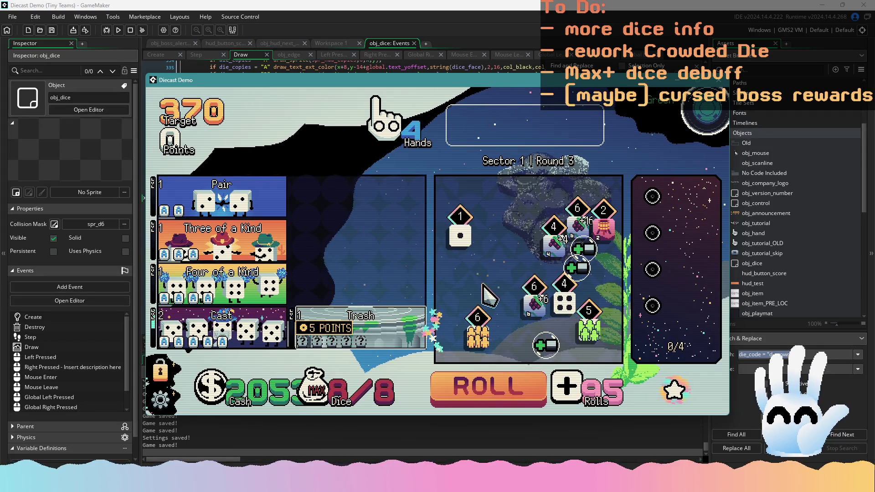
click(543, 310)
mouse_move(273, 186)
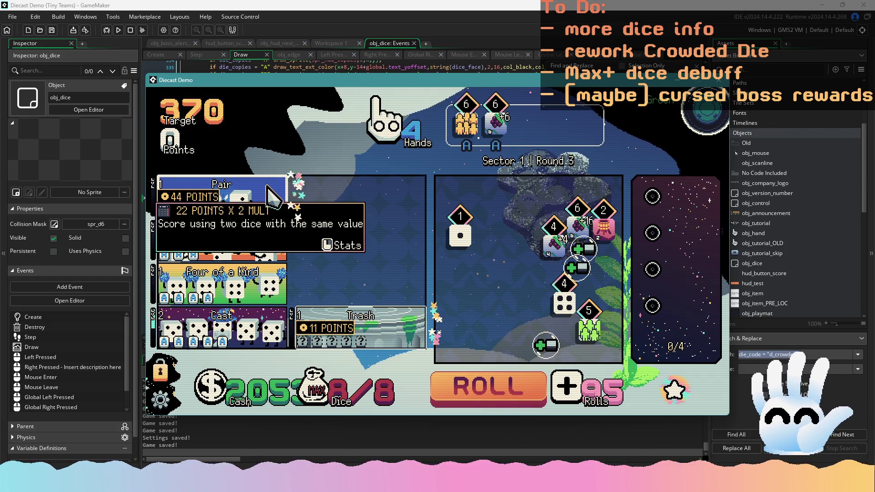
click(584, 327)
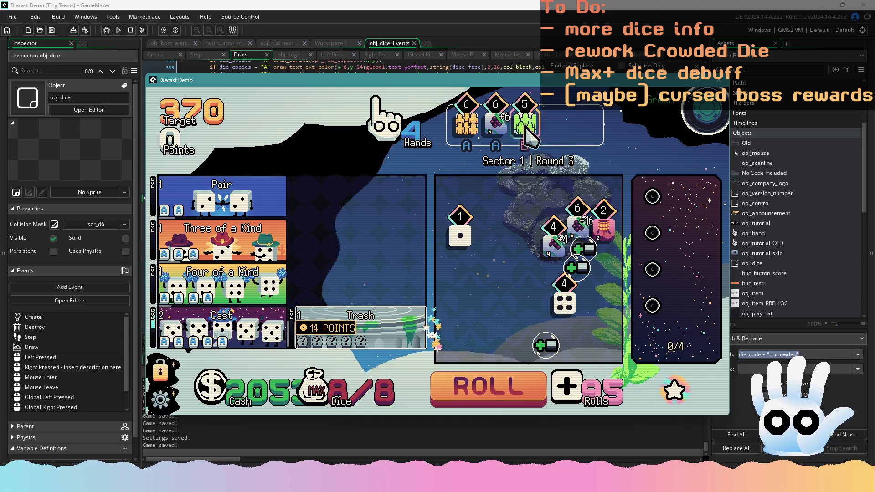
mouse_move(528, 134)
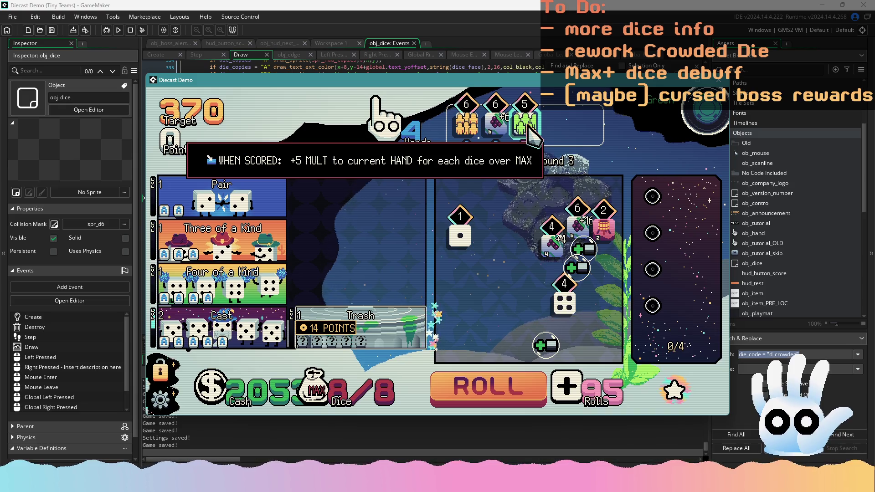
click(529, 133)
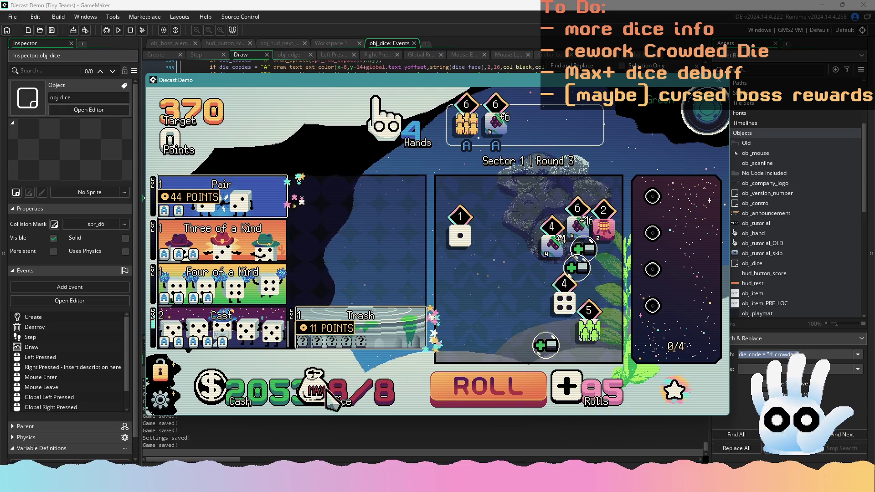
Step: Score a Pair and a Three of a Kind to clear Round 3 with 489 points, then enter the shop
mouse_move(553, 264)
click(223, 196)
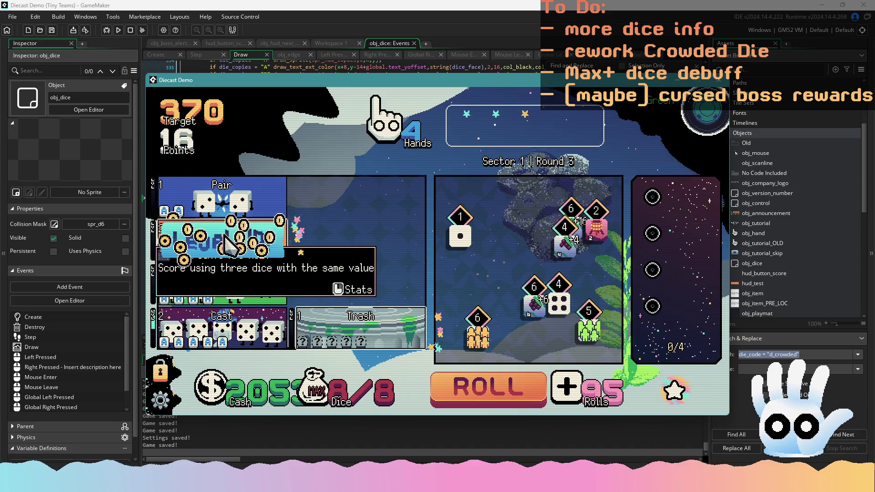
click(228, 242)
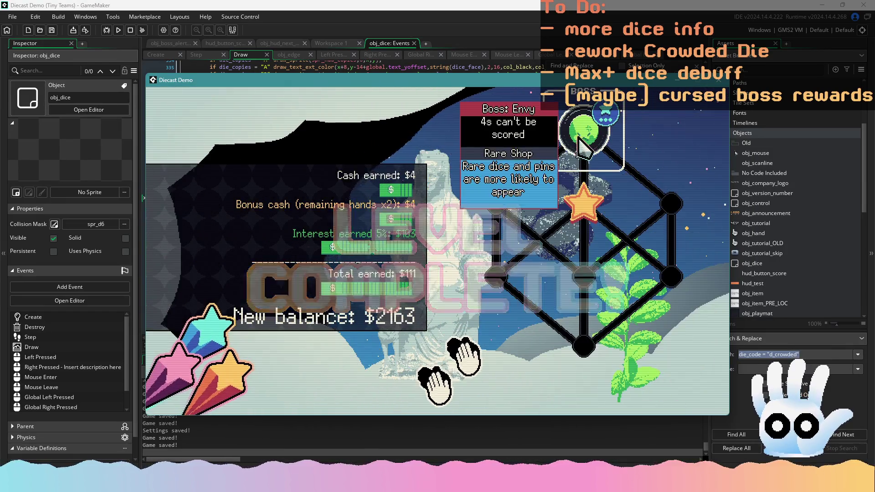
click(597, 154)
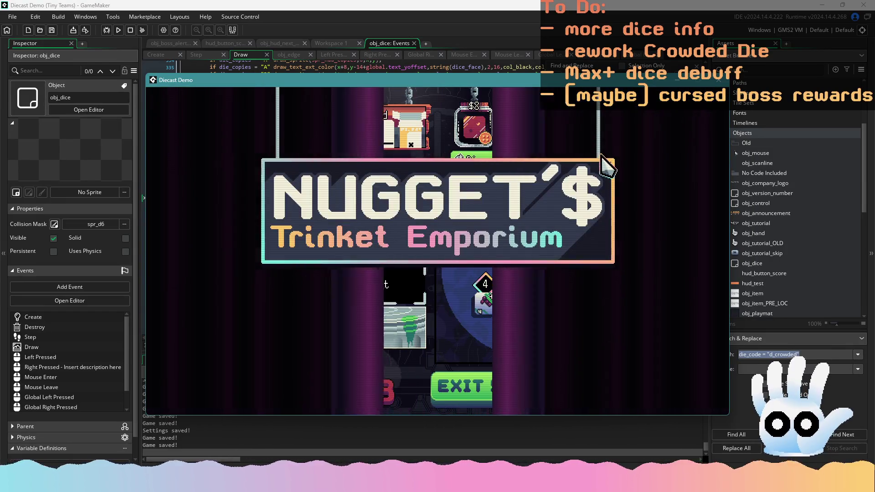
Step: Reroll the pin offers many times, buy the chosen pin into a slot, and begin Round 4 (1157 target)
click(652, 161)
click(653, 160)
click(652, 160)
click(651, 160)
click(652, 160)
click(652, 160)
click(652, 159)
click(652, 160)
click(651, 161)
click(652, 160)
click(651, 161)
click(652, 160)
click(652, 161)
click(652, 161)
click(652, 160)
click(653, 160)
click(653, 160)
click(653, 161)
click(652, 160)
click(653, 160)
click(653, 160)
click(653, 160)
click(656, 163)
click(656, 163)
click(656, 163)
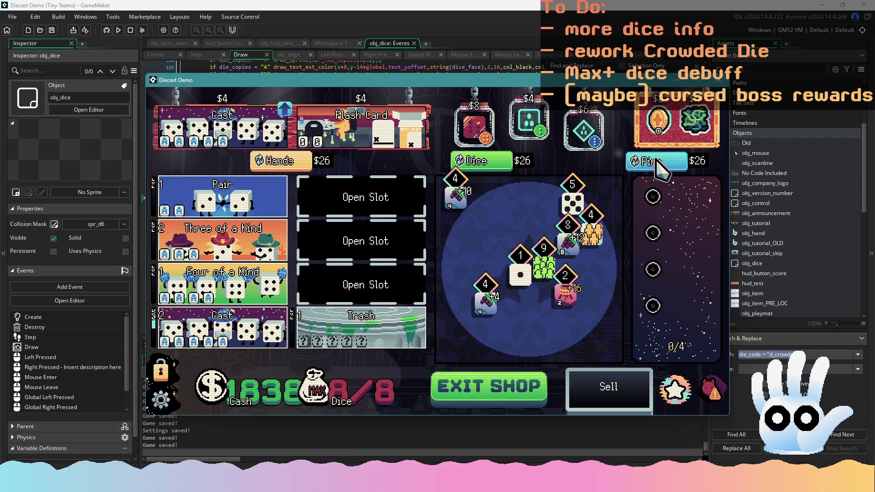
click(656, 163)
click(656, 163)
click(656, 163)
click(656, 163)
click(658, 157)
click(656, 159)
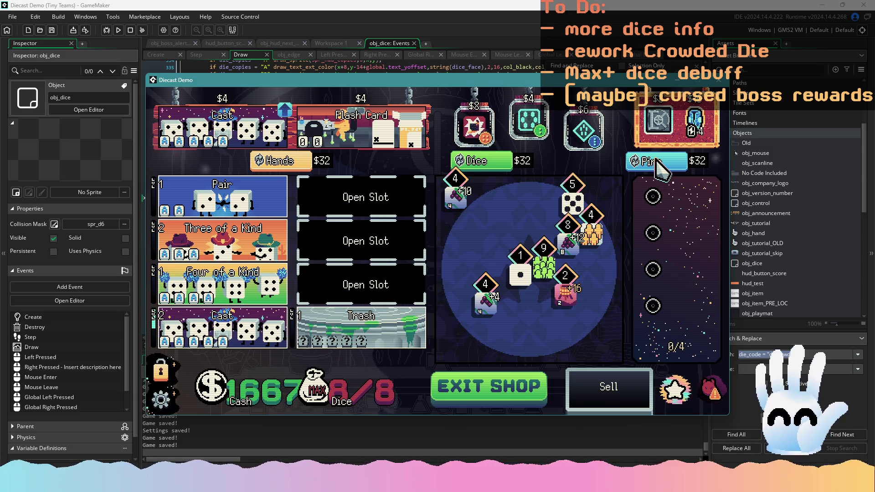
click(692, 137)
click(542, 387)
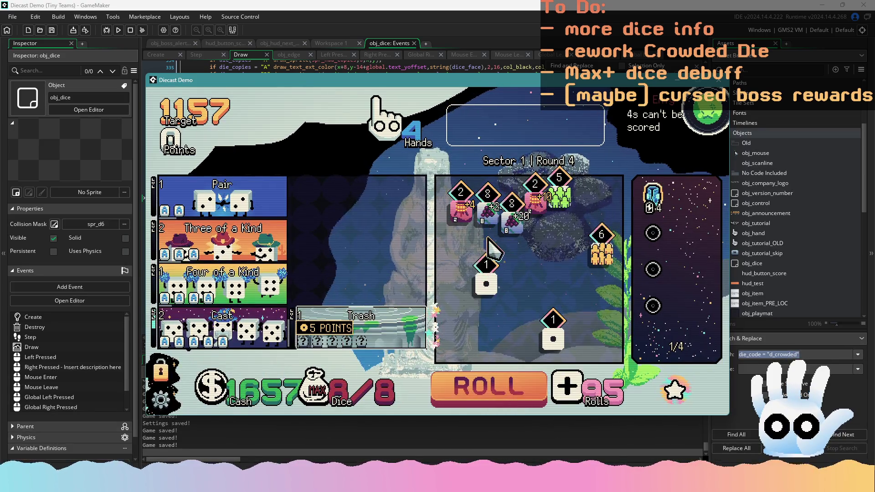
Step: Hold a 6 die and reroll the tray repeatedly until nine dice are in play
click(464, 219)
click(501, 387)
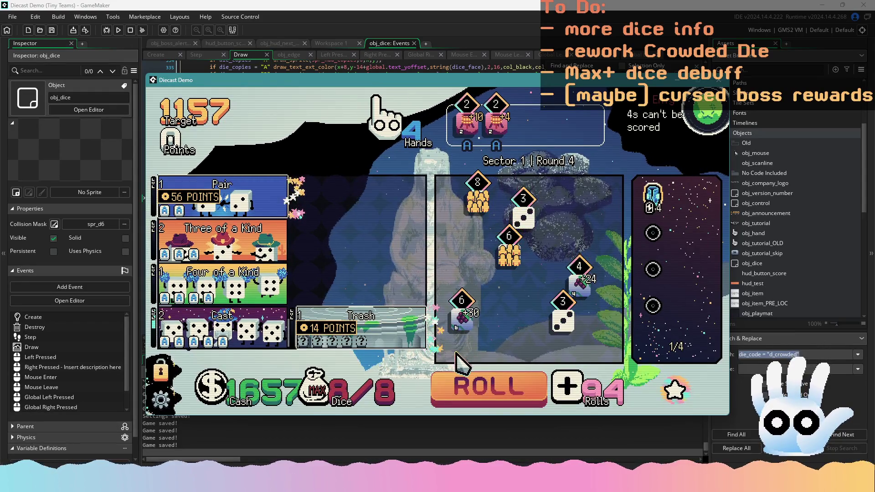
click(473, 122)
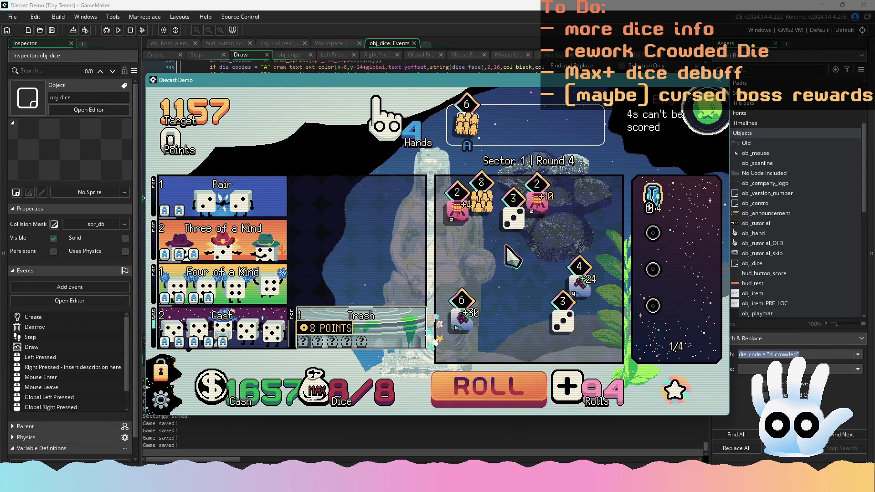
click(462, 318)
click(501, 395)
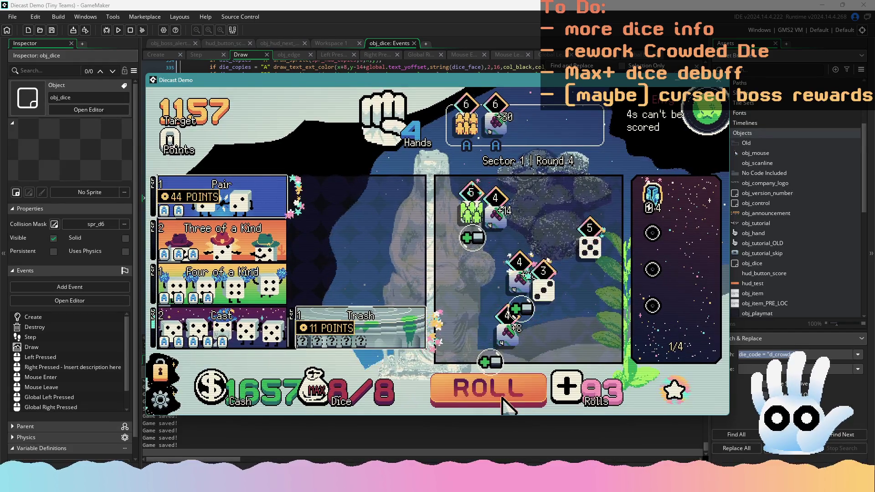
click(503, 397)
click(518, 382)
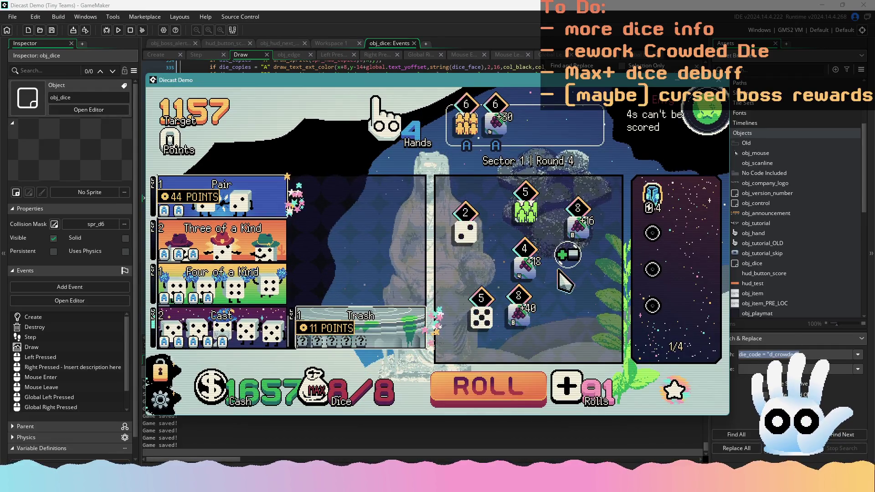
click(533, 387)
click(533, 389)
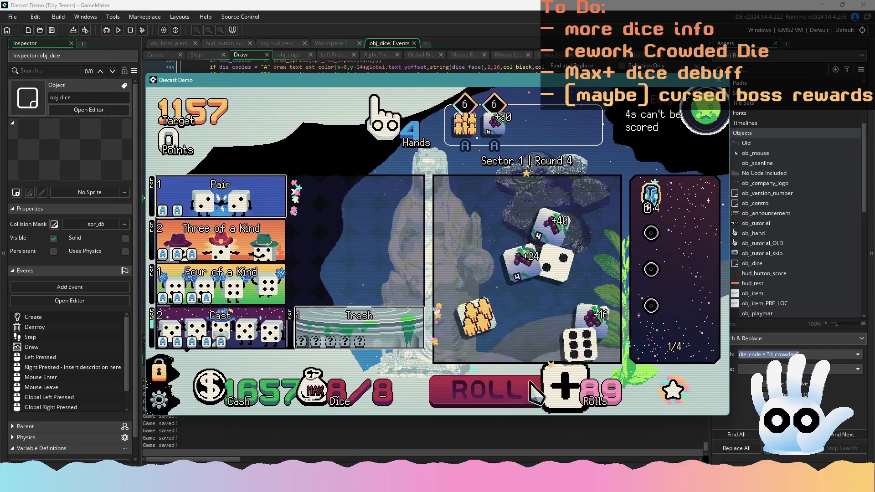
click(533, 388)
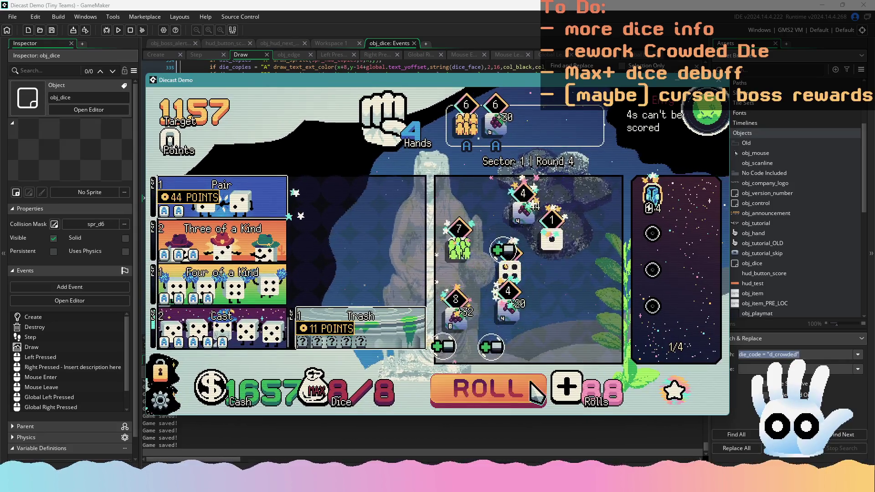
click(533, 388)
click(533, 388)
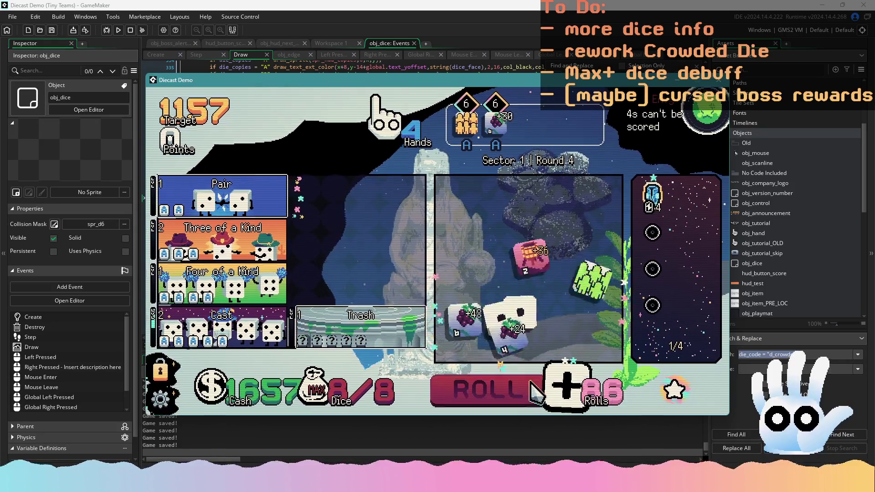
click(533, 388)
click(533, 388)
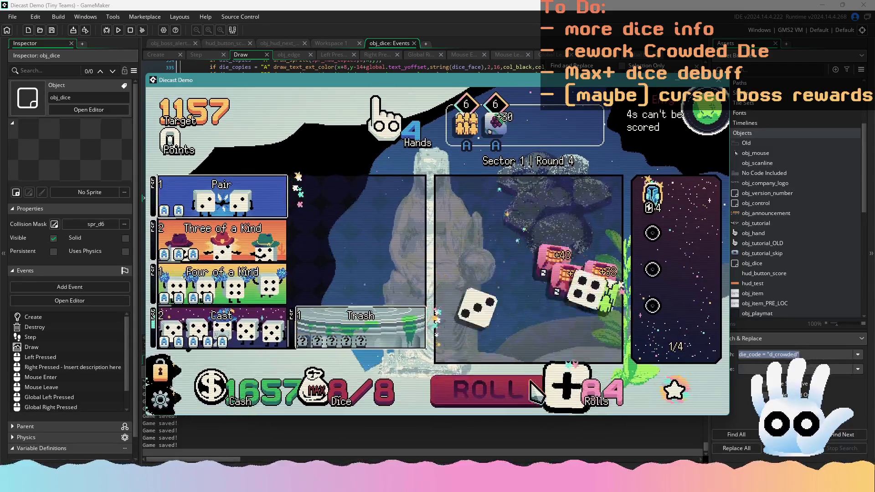
click(533, 389)
click(533, 388)
click(533, 388)
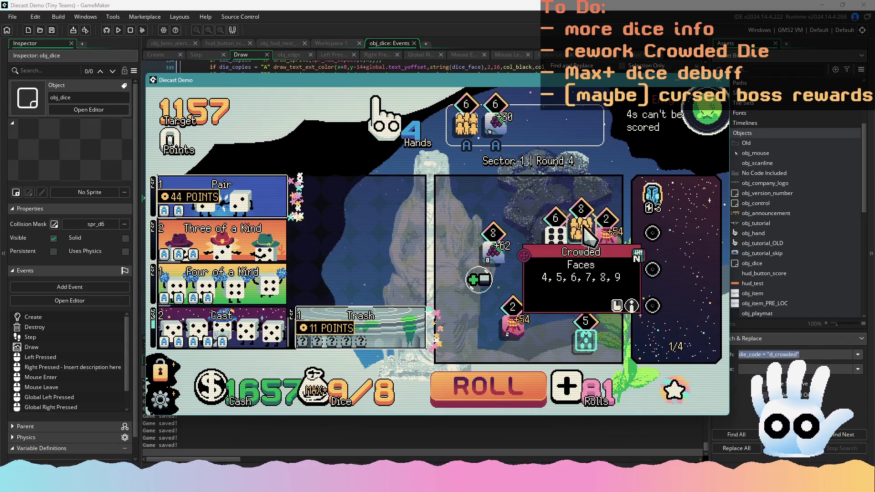
Step: Try the Crowded 8 and Crowded 6 dice in the hand to check the scoring preview, then stop the game
drag(585, 230, 529, 146)
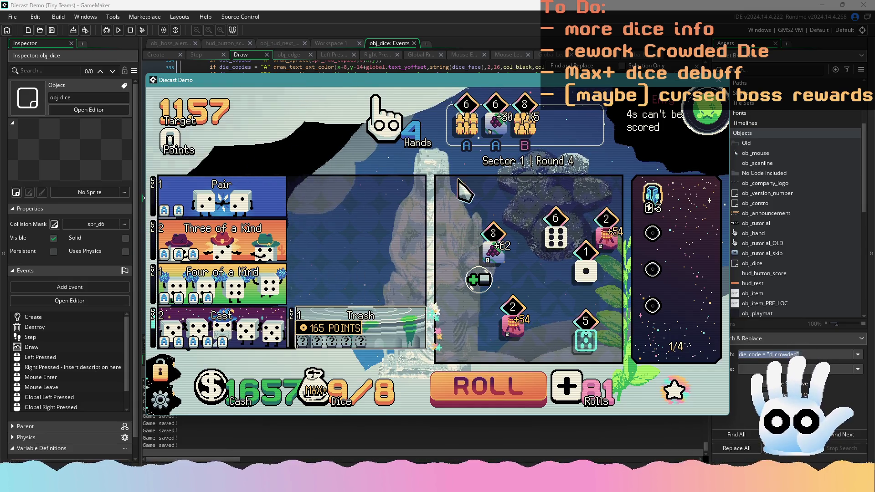
click(463, 131)
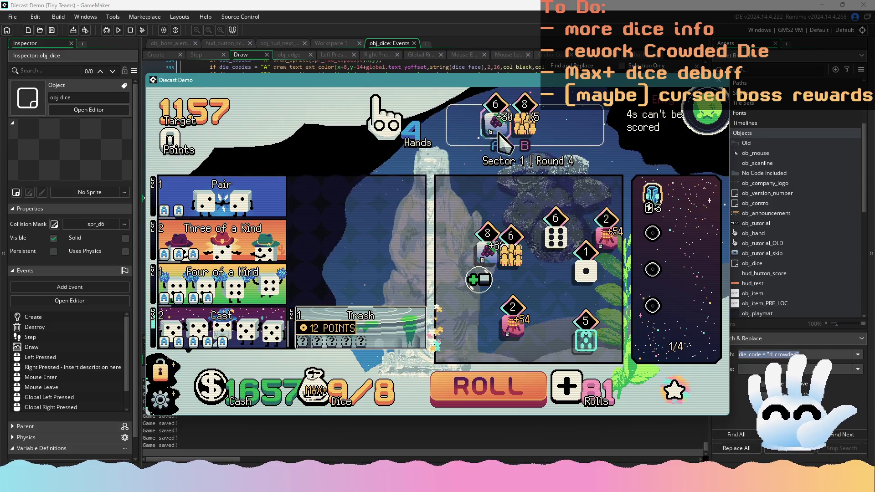
click(516, 262)
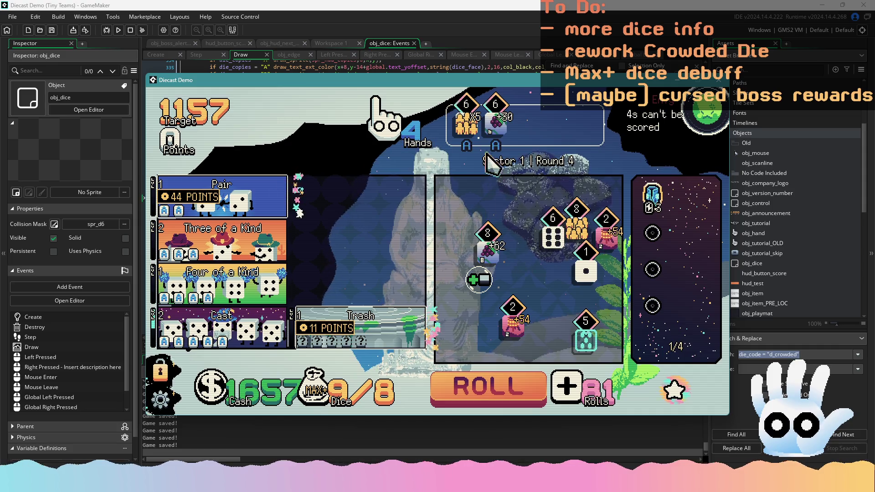
click(464, 129)
click(509, 250)
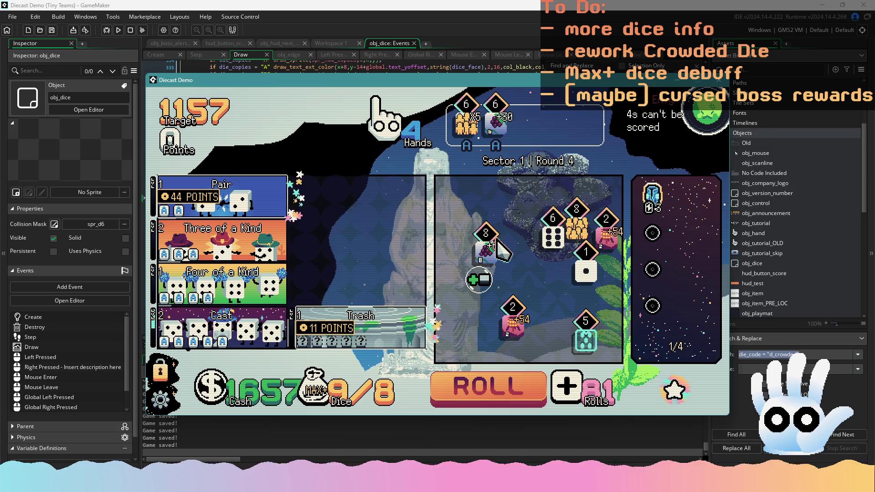
click(474, 136)
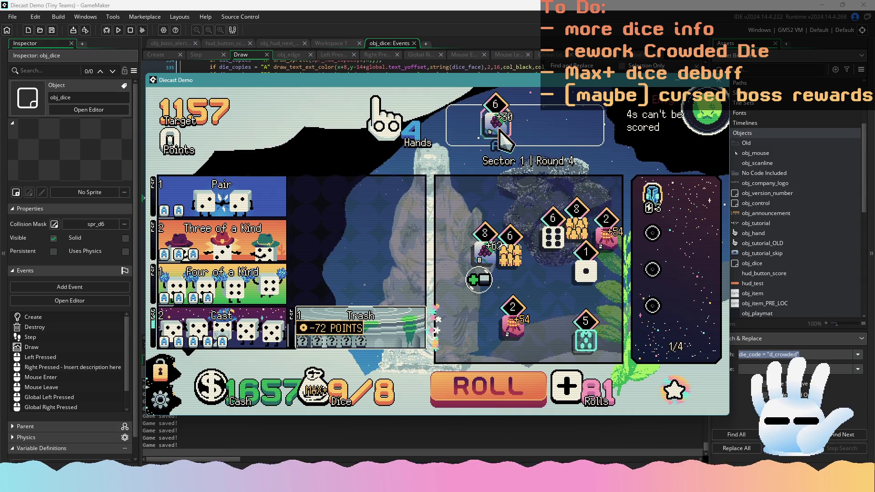
click(560, 224)
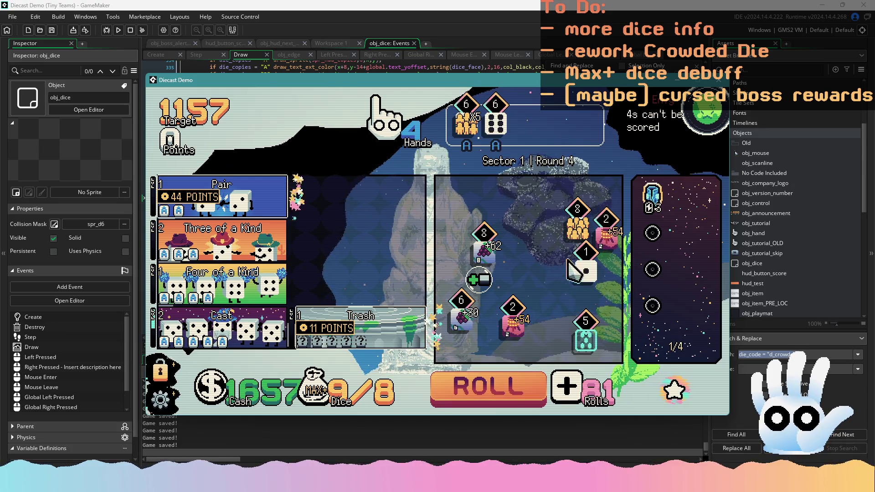
click(574, 231)
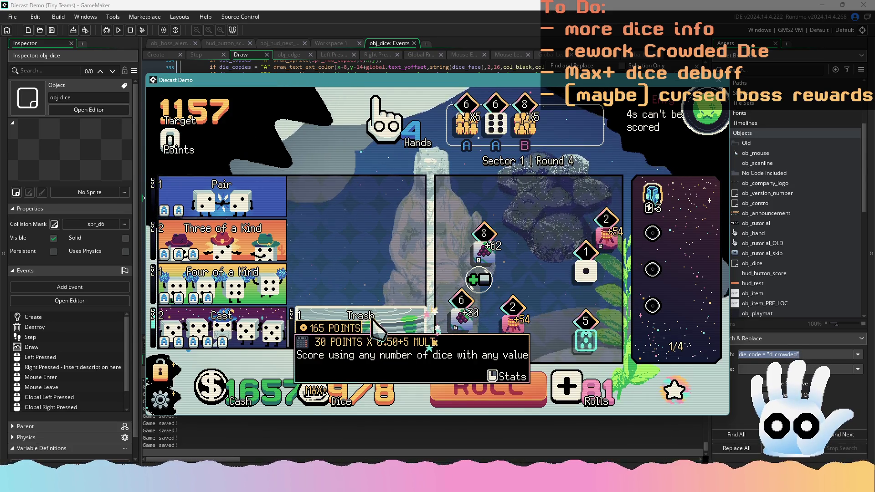
click(524, 128)
click(495, 125)
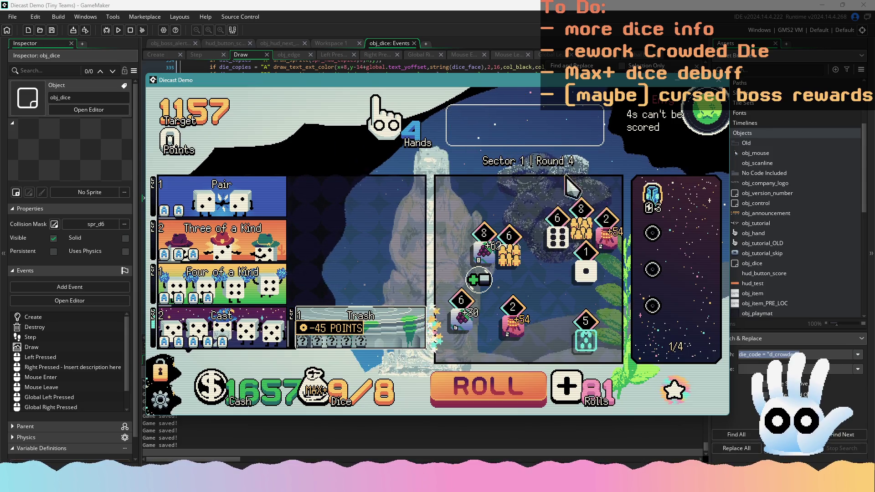
key(Escape)
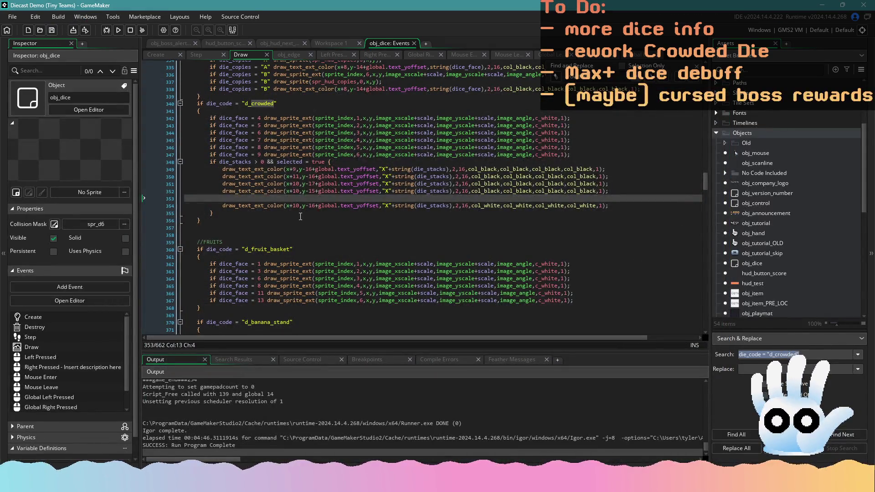
Step: Check the Crowded Step code, then remove the Left Pressed breakpoints on lines 390 and 384
click(216, 58)
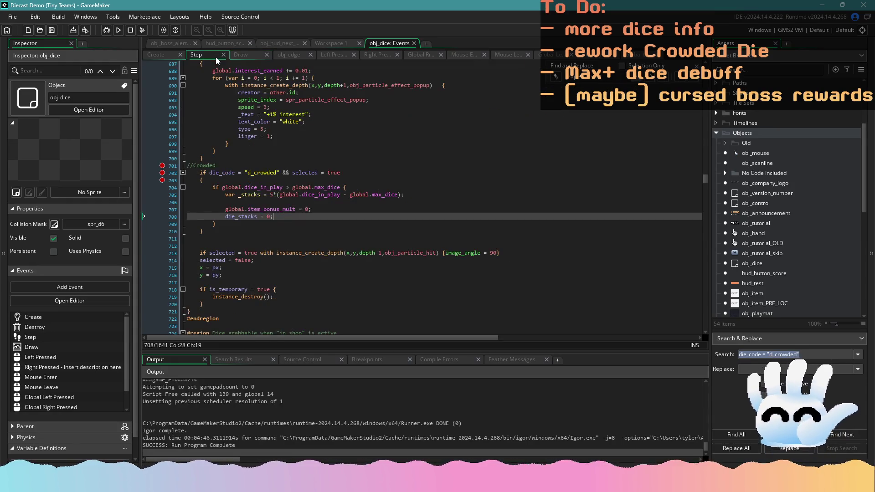
click(321, 199)
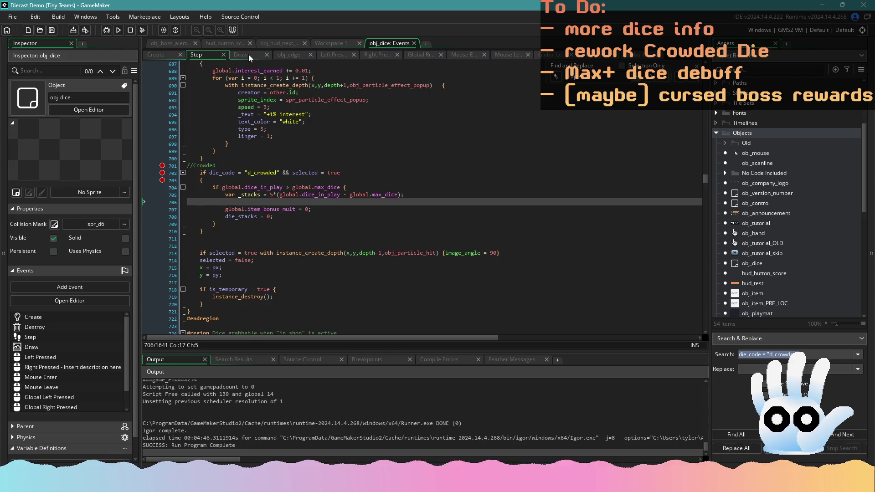
click(334, 55)
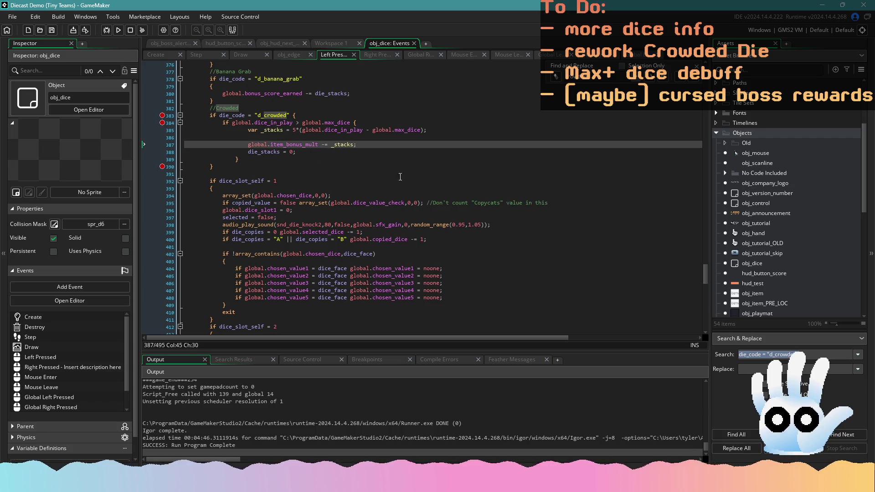
mouse_move(704, 279)
mouse_down()
mouse_move(705, 89)
mouse_move(707, 280)
mouse_up()
click(166, 167)
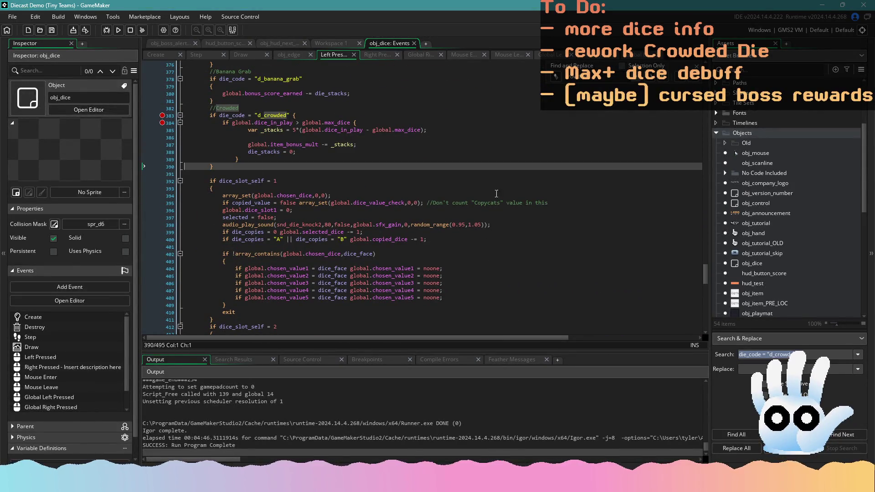
click(163, 123)
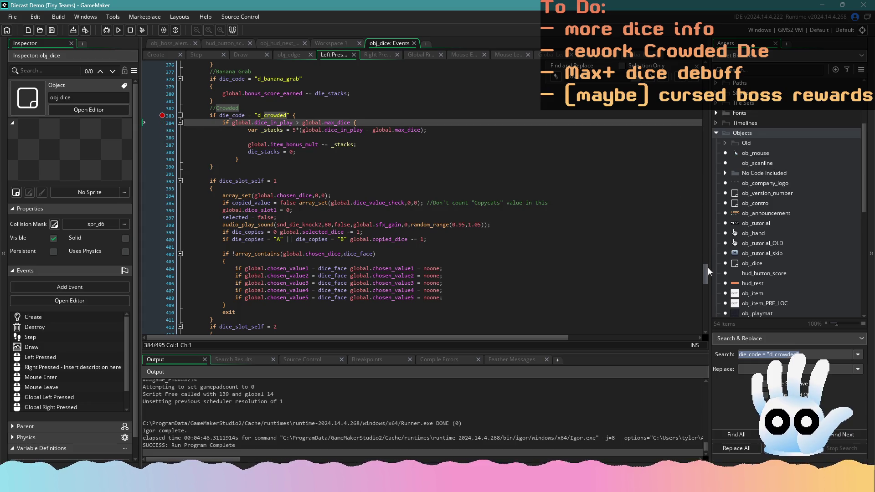
Step: Remove the breakpoints on line 22 and at the Quantum Die check, then go to the Crowded item_bonus_mult line
drag(706, 270, 691, 65)
scroll(234, 149, down, 5)
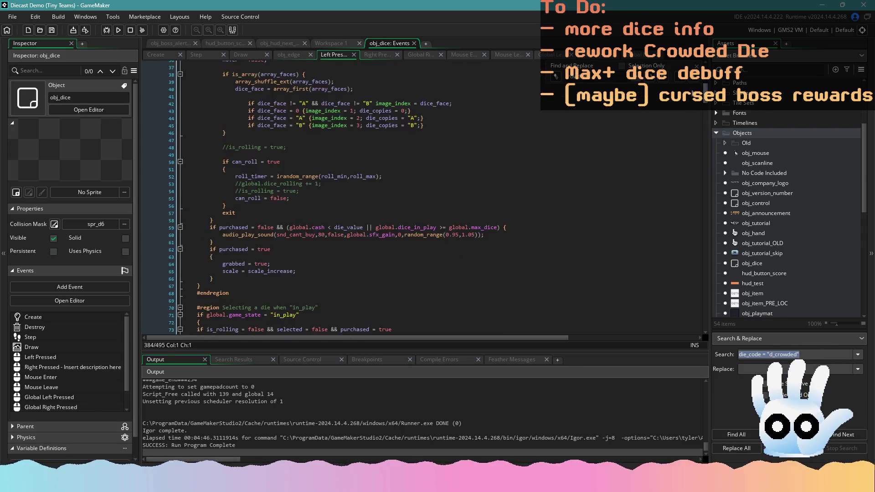
scroll(235, 149, up, 4)
click(161, 160)
mouse_move(707, 83)
mouse_down()
mouse_move(707, 129)
mouse_move(707, 119)
mouse_up()
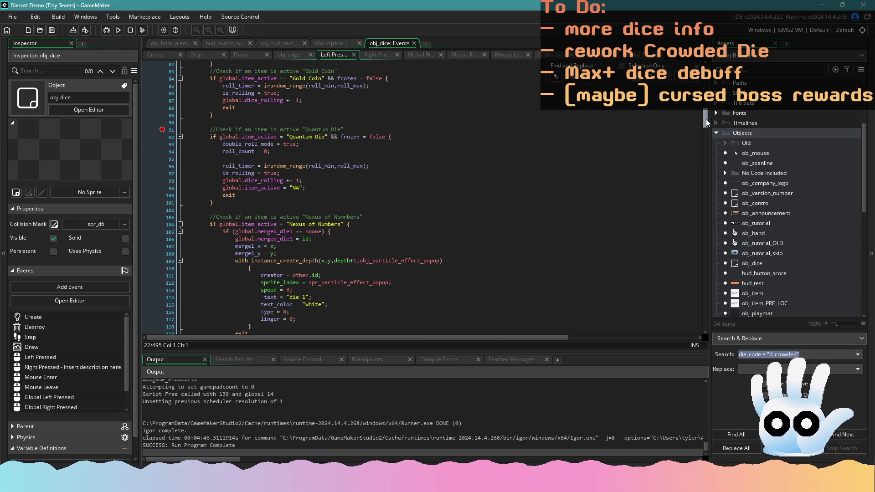
click(162, 130)
drag(703, 116, 711, 272)
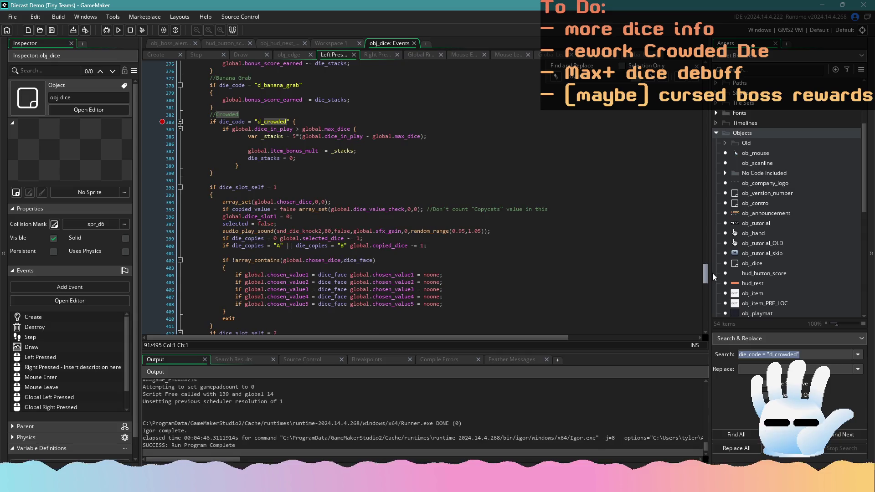
click(304, 151)
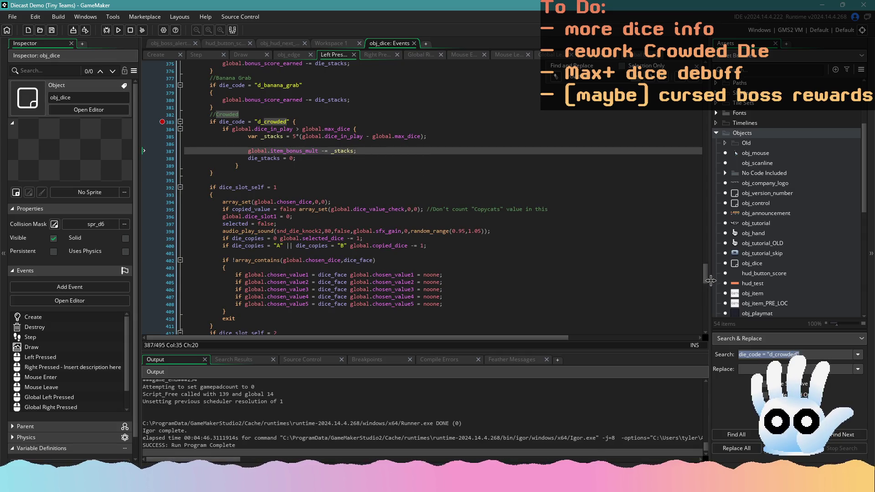
mouse_move(706, 277)
mouse_down()
mouse_move(707, 328)
mouse_move(712, 225)
mouse_up()
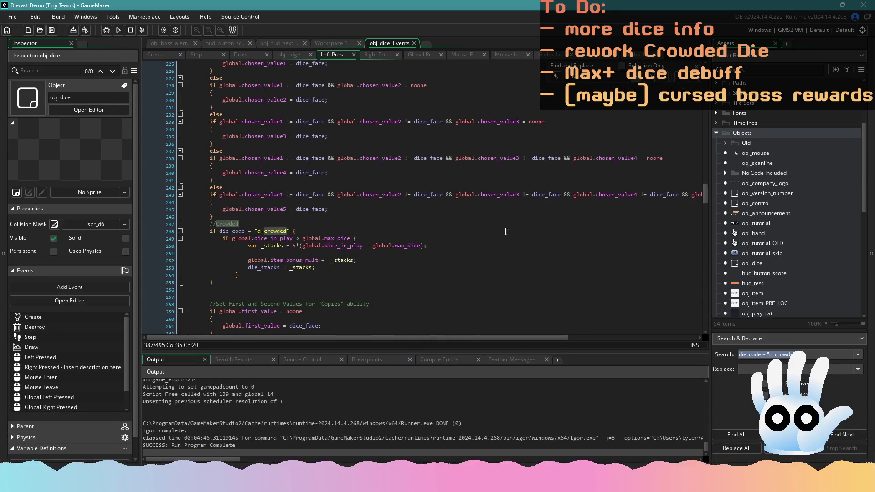
Step: Review the Left Pressed Crowded code: the dice-over-max check, bonus mult addition and stack count
click(164, 233)
scroll(217, 262, down, 20)
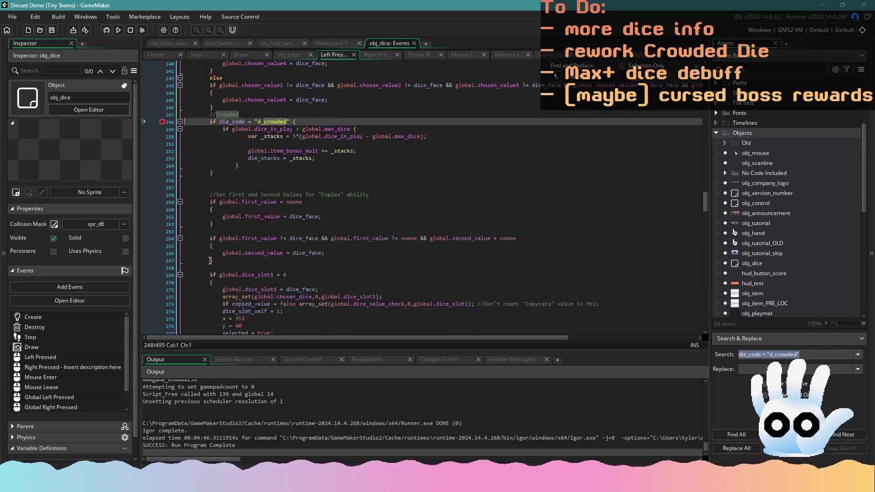
scroll(217, 262, up, 15)
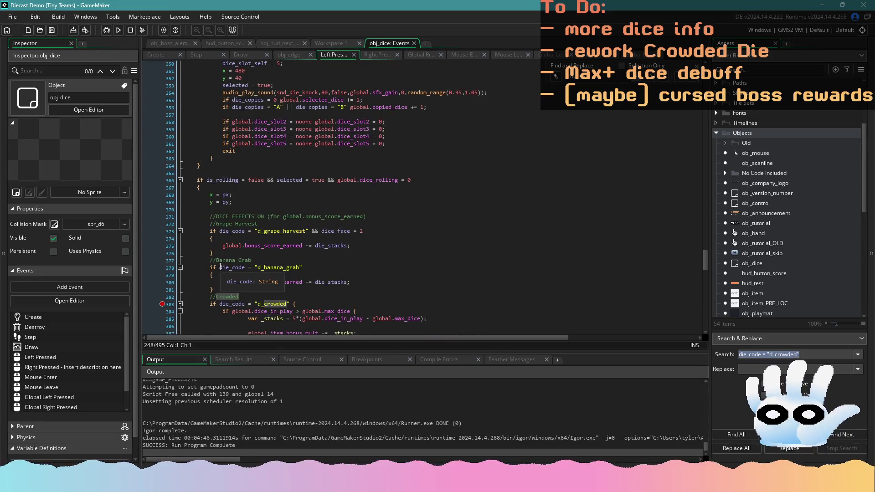
scroll(269, 275, up, 13)
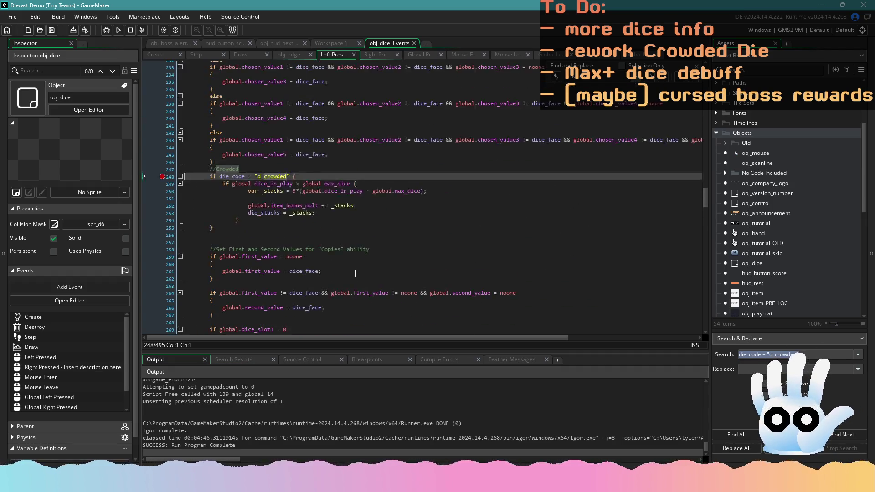
click(280, 201)
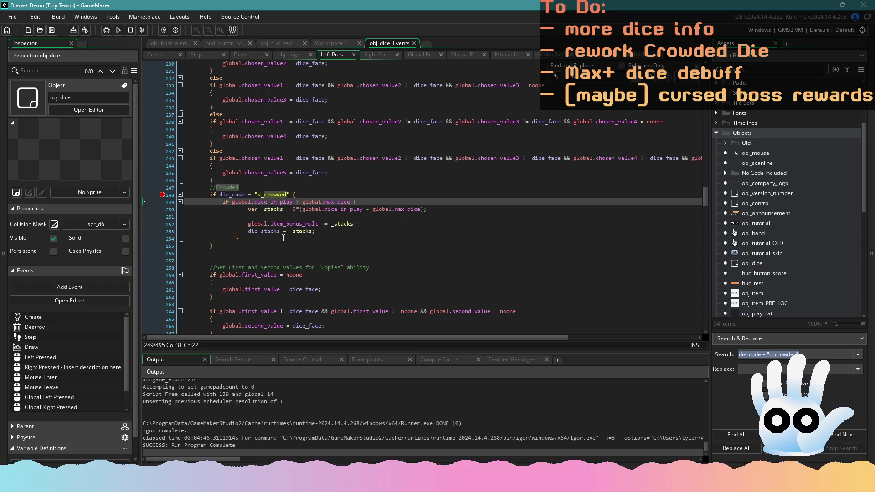
click(322, 223)
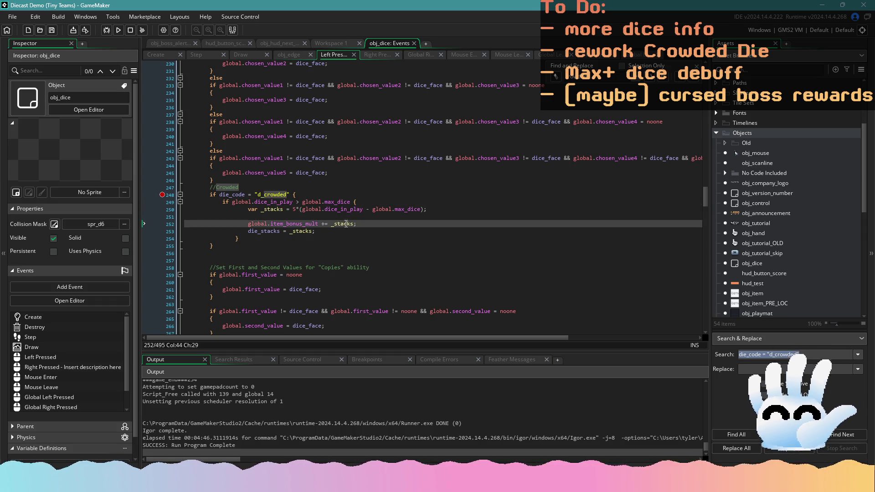
click(261, 231)
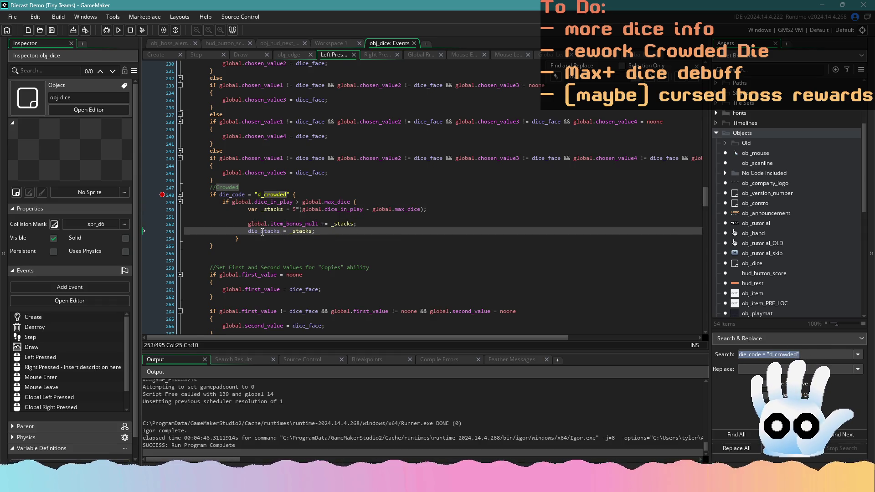
Step: Show the Step event's Crowded reset block and start a test build of the game
click(209, 56)
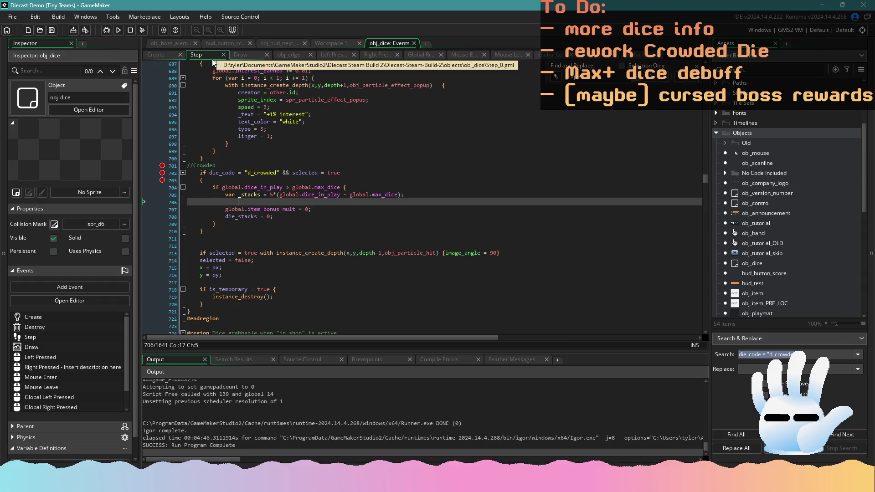
click(282, 182)
scroll(296, 191, up, 10)
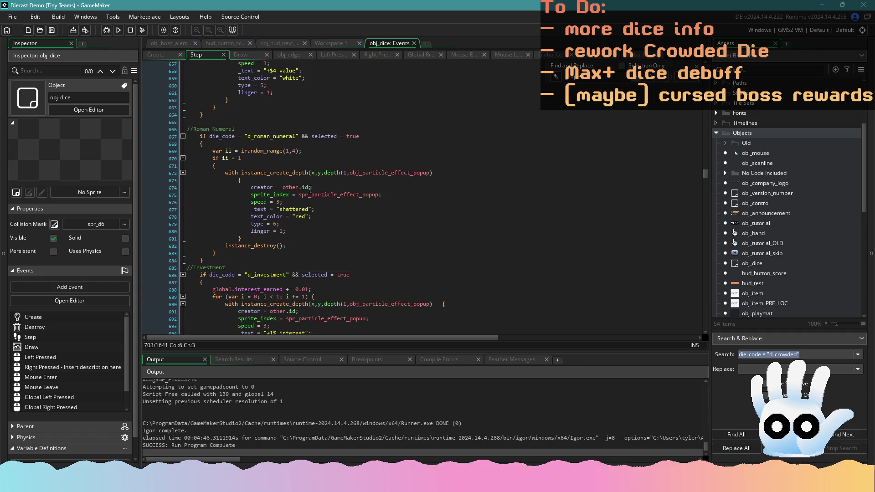
scroll(360, 207, up, 20)
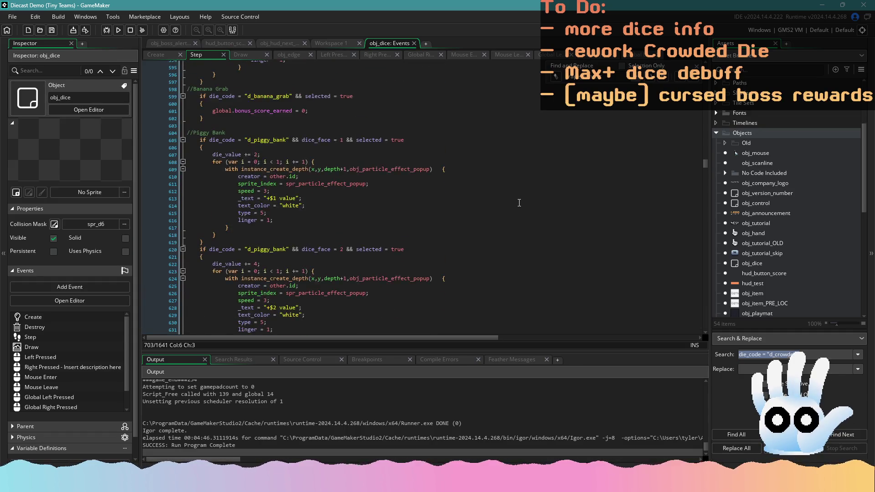
drag(704, 165, 705, 161)
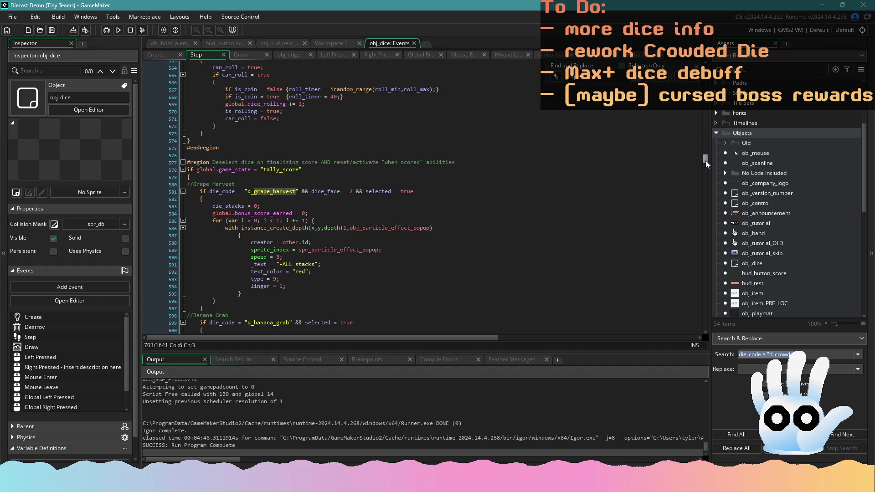
drag(705, 161, 707, 180)
click(404, 208)
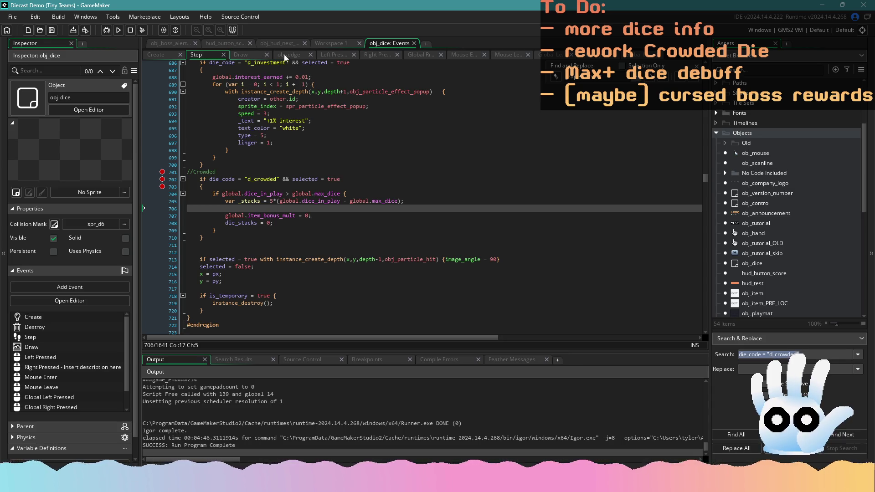
click(119, 30)
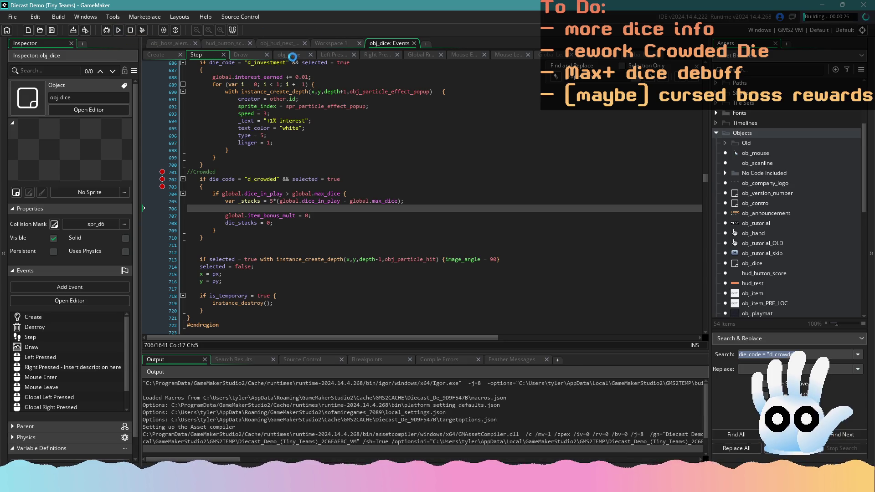
Step: Recheck the Left Pressed Crowded bonus mult increment lines while the Diecast Demo launches
click(332, 54)
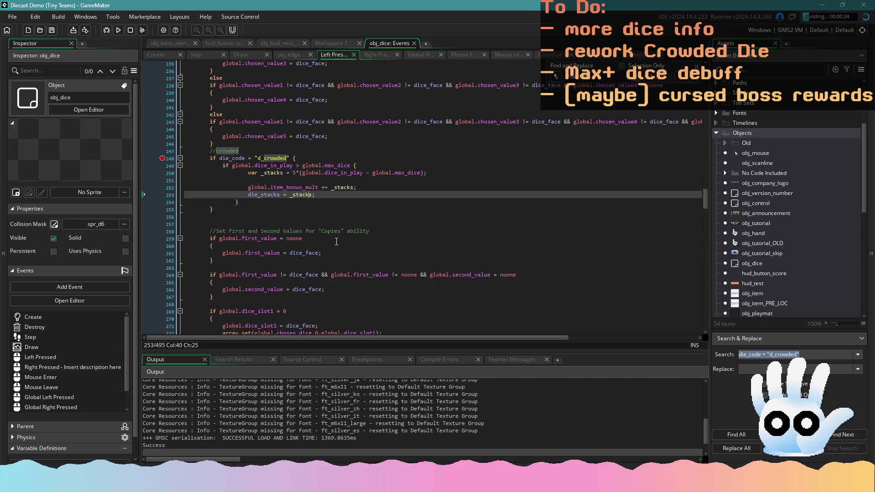
scroll(337, 241, down, 13)
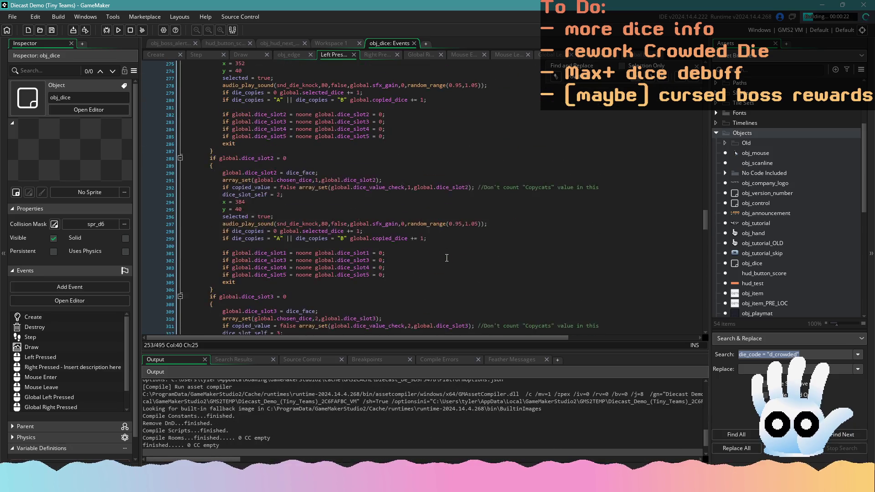
scroll(447, 258, down, 20)
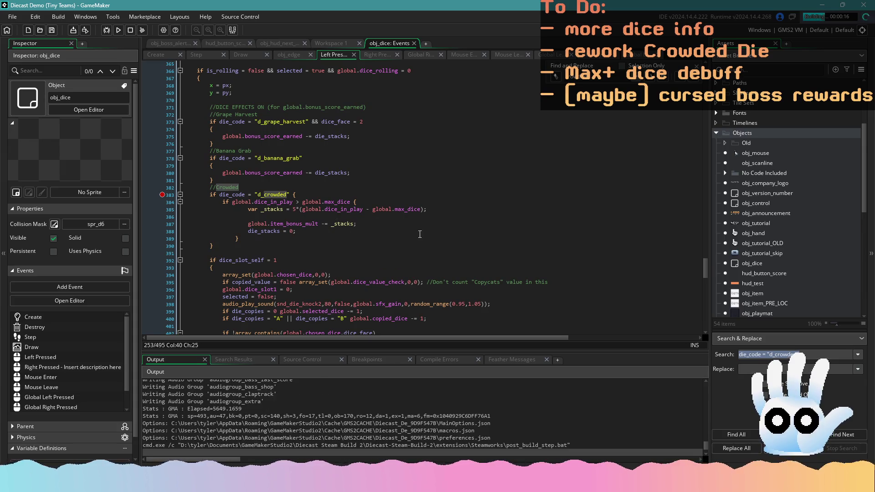
drag(705, 268, 706, 264)
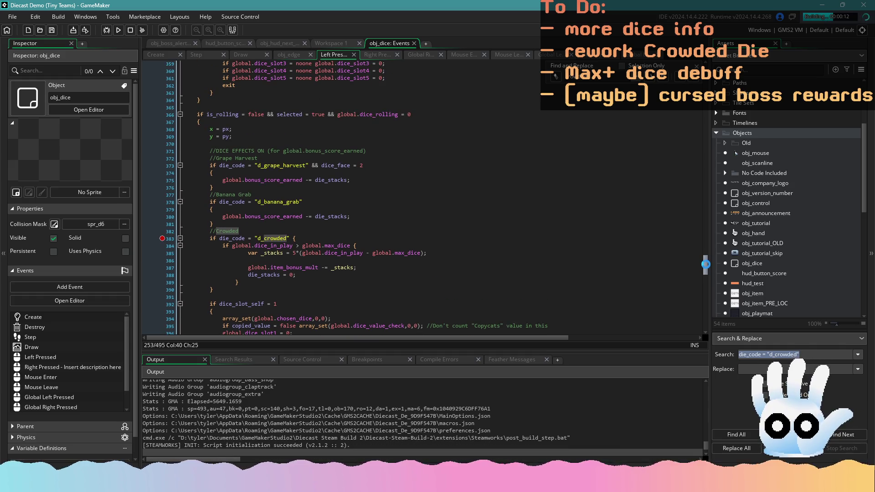
drag(705, 264, 698, 196)
click(382, 206)
click(375, 222)
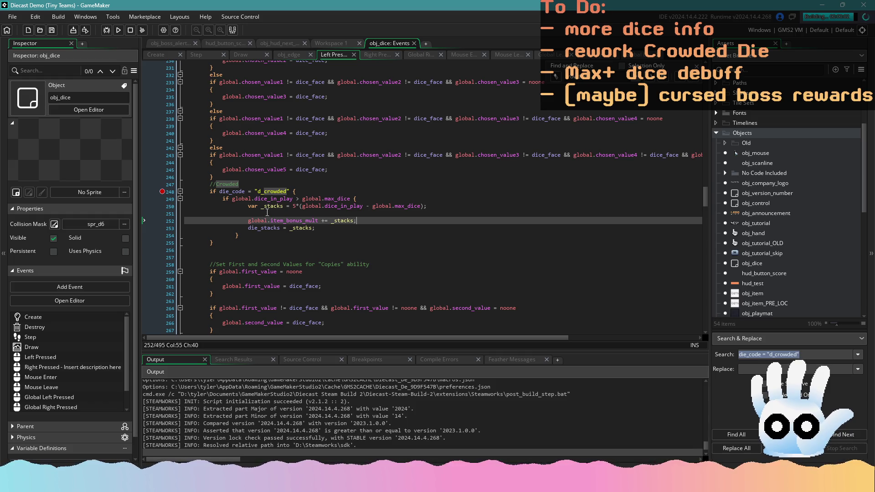
mouse_move(269, 206)
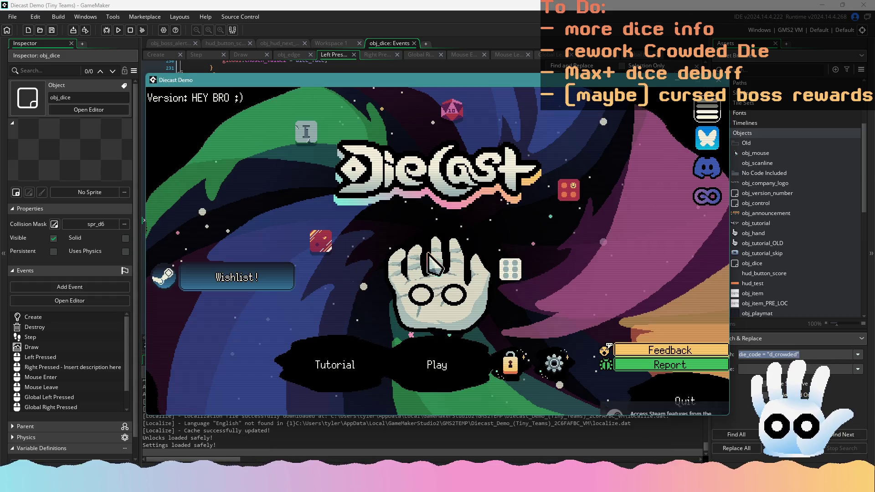
Step: Continue the saved 10/8-dice run, return both selected 6-dice and roll three times
click(464, 361)
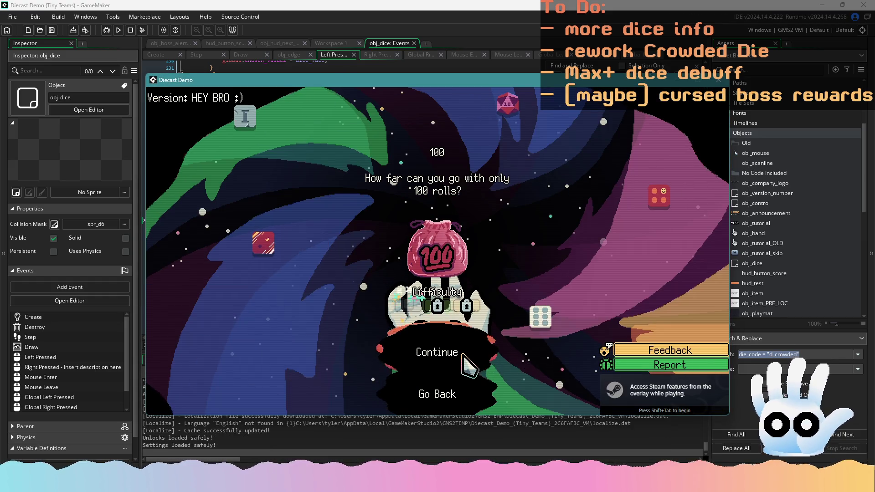
click(468, 360)
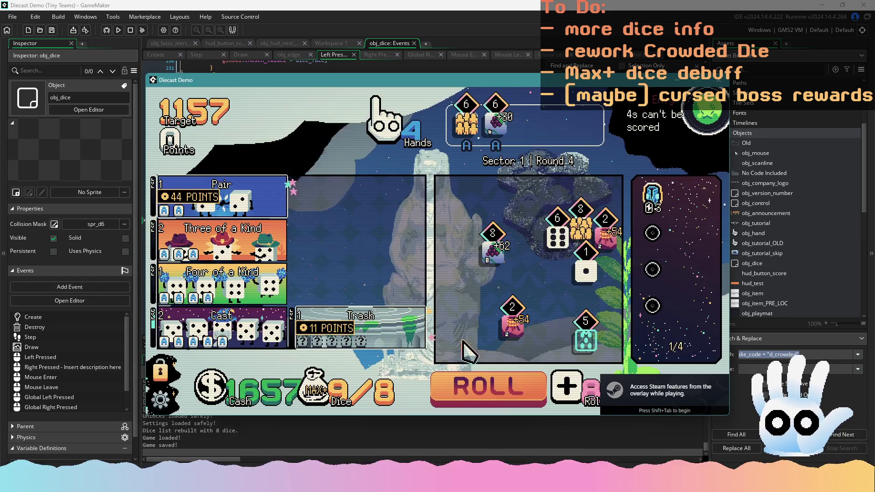
click(473, 139)
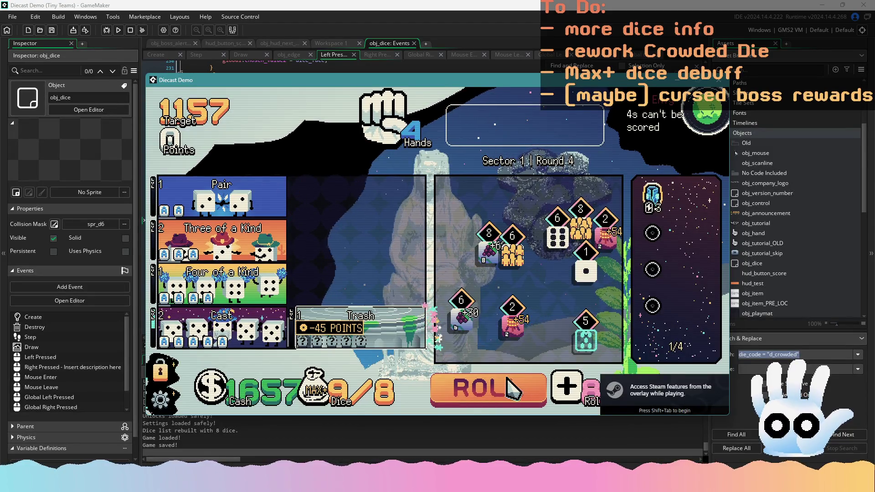
click(513, 391)
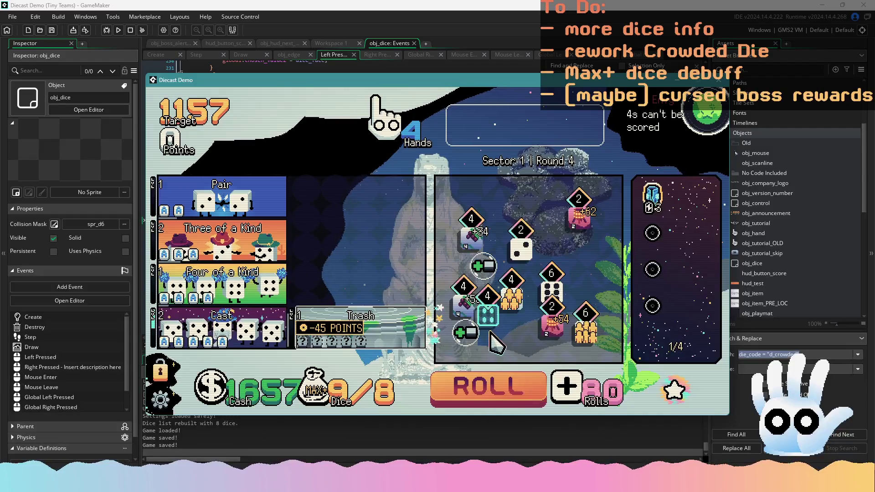
click(507, 393)
click(508, 394)
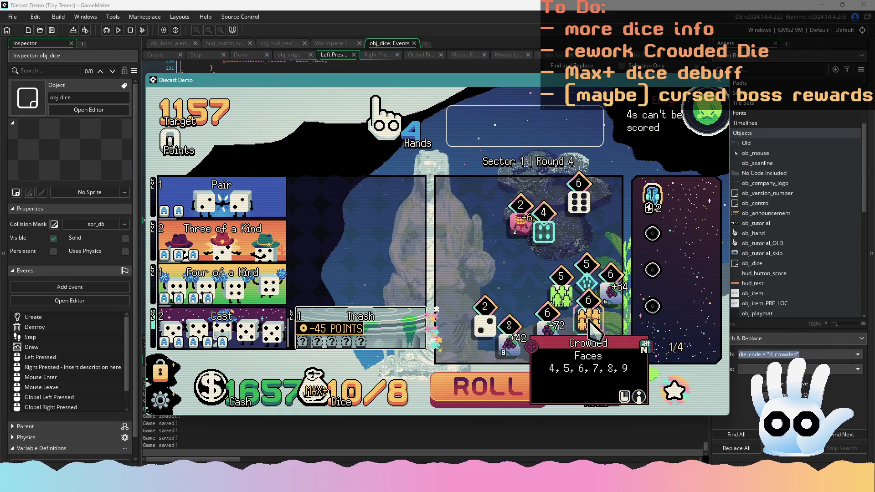
Step: Select the Crowded die to raise the Trash preview to 88, then close the game and rebuild
click(592, 322)
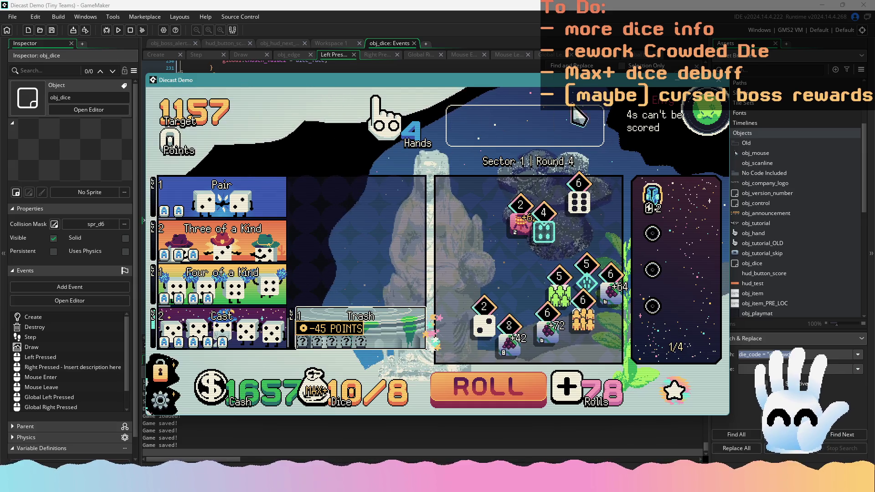
key(Escape)
key(F5)
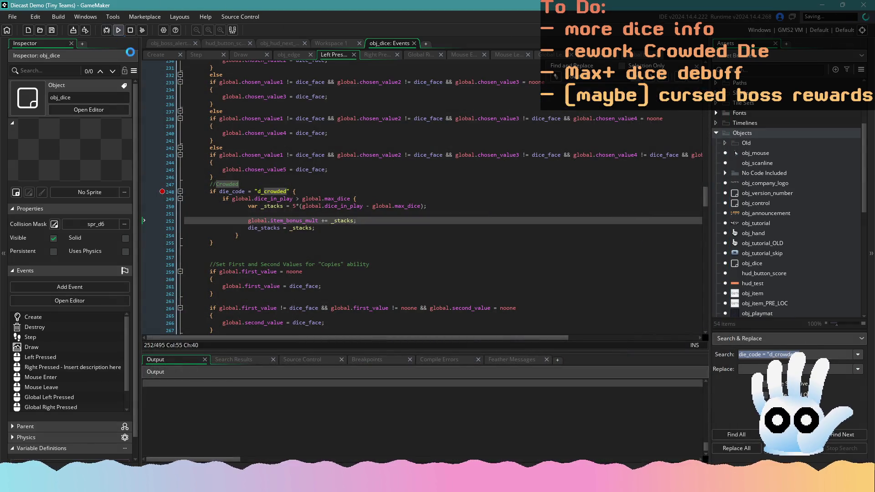
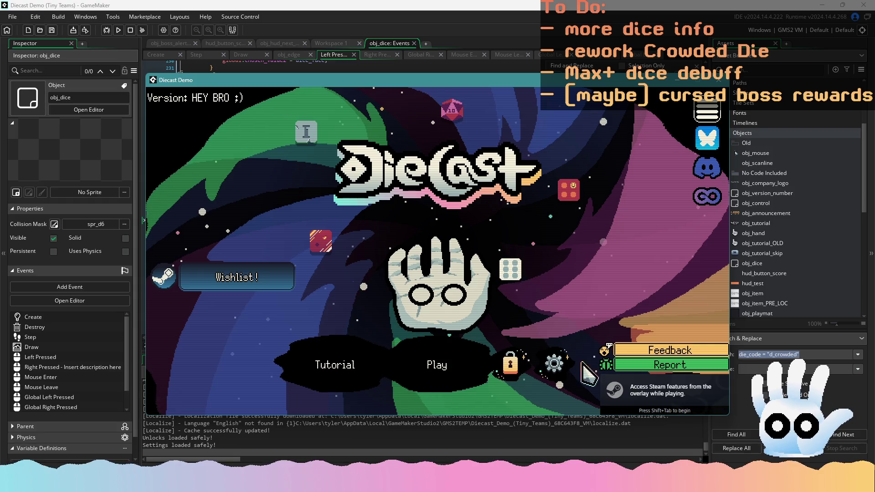
Step: Start a new run past the 100 rolls prompt and pick, then put back, the orange 6 die
click(432, 373)
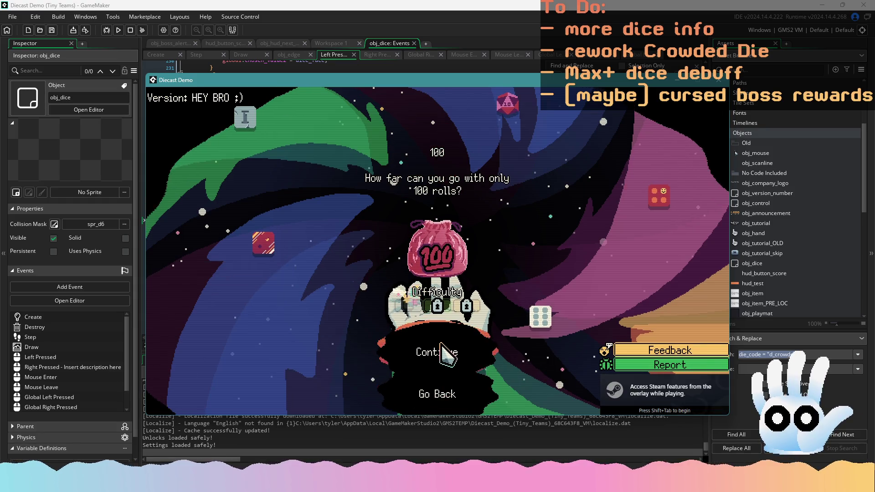
click(441, 357)
click(588, 316)
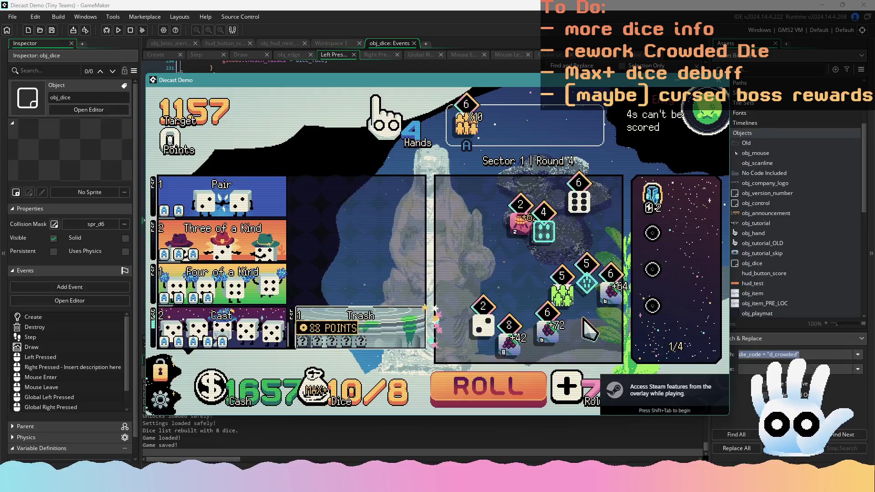
mouse_move(415, 314)
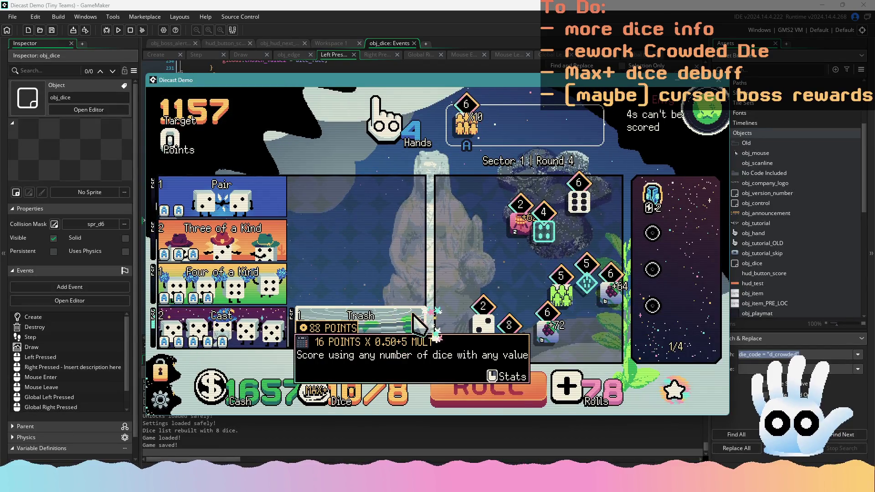
click(465, 121)
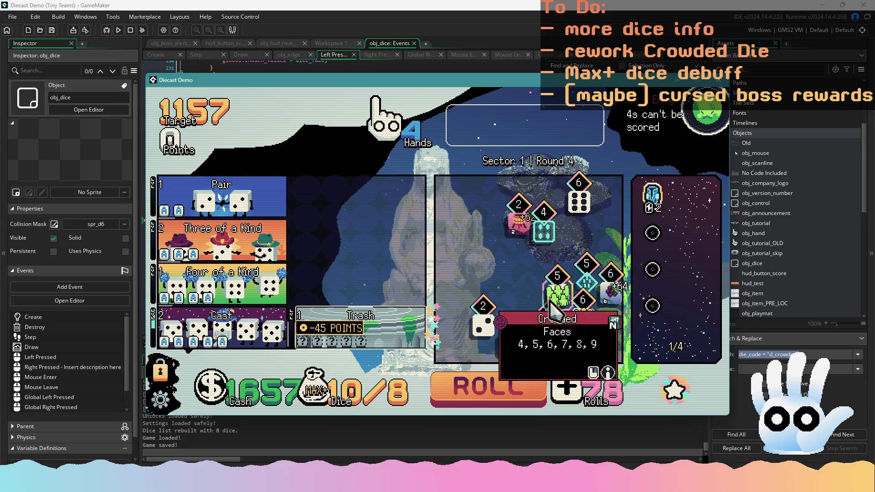
Step: Try scoring combinations of the orange 6, green 5 and two grape 6 dice, watching Trash points
click(585, 321)
click(557, 294)
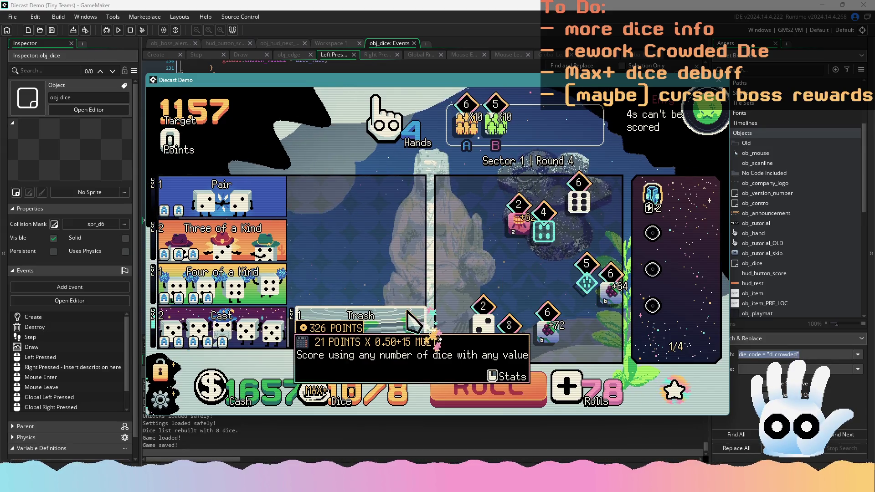
click(469, 121)
click(495, 120)
click(579, 315)
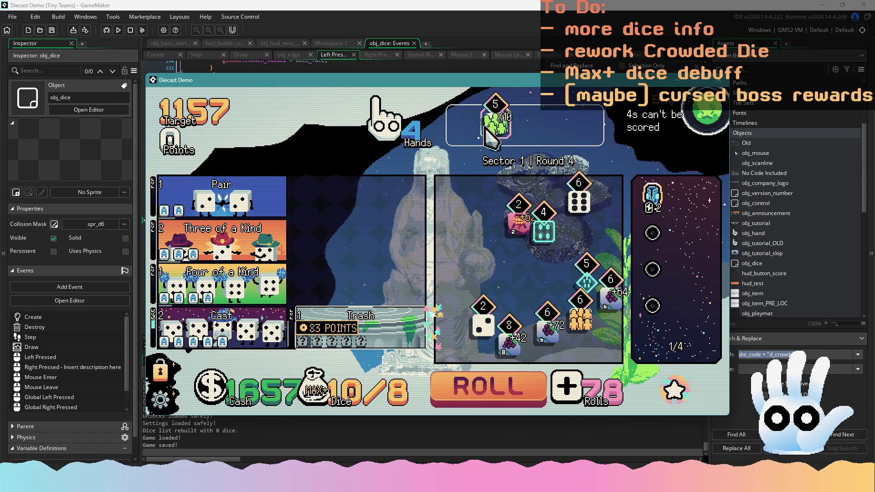
click(610, 297)
click(549, 328)
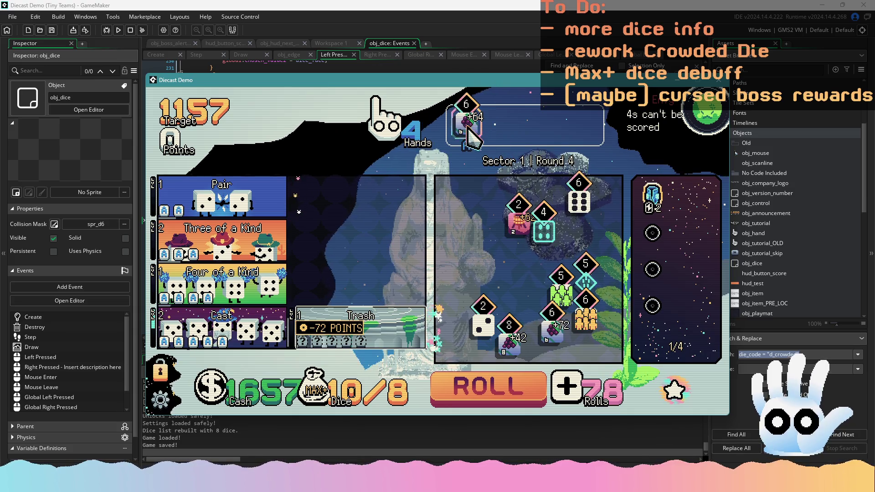
Step: Toggle the F1 debug menu, retry the green 5 and orange 6 dice, then stop the game
key(F1)
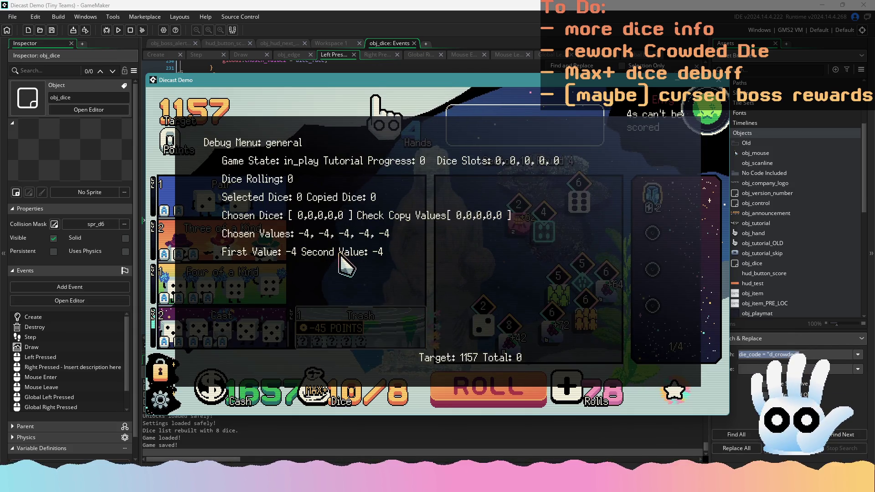
key(F1)
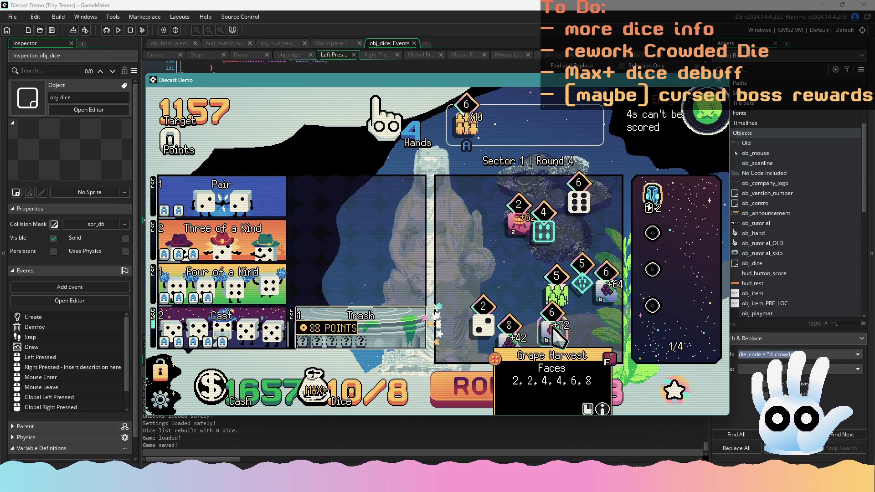
click(560, 301)
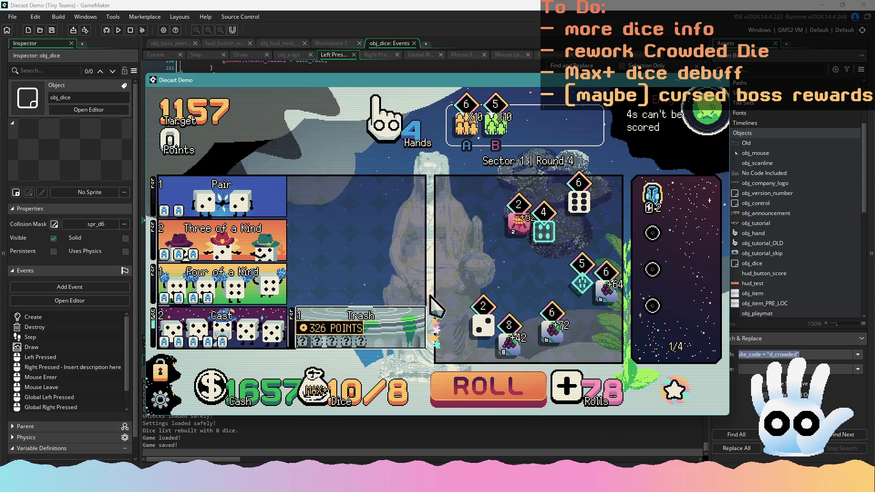
mouse_move(417, 328)
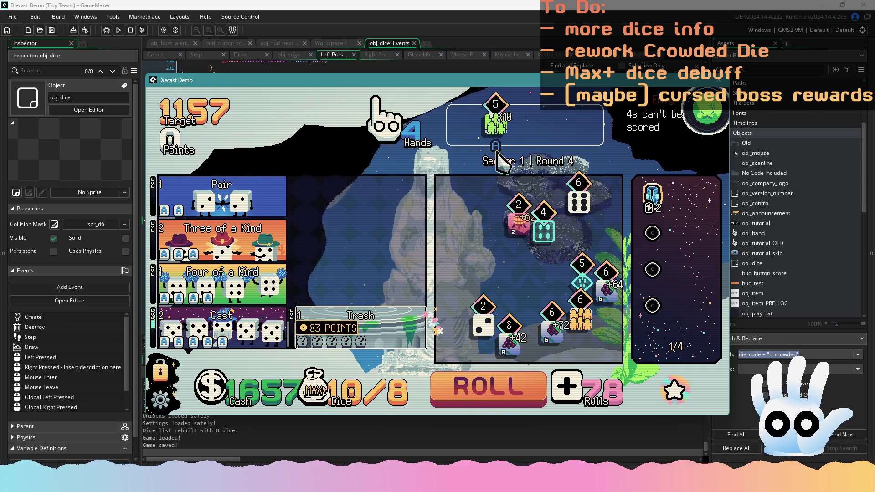
right_click(453, 215)
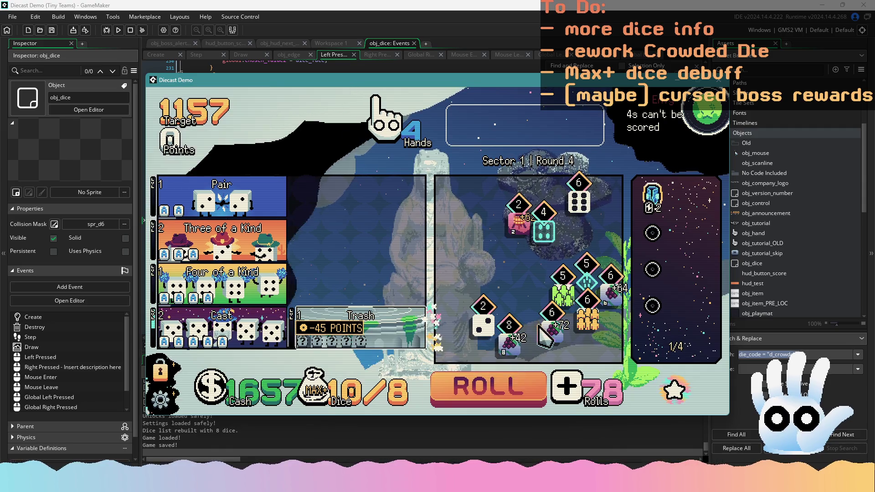
click(587, 317)
right_click(468, 137)
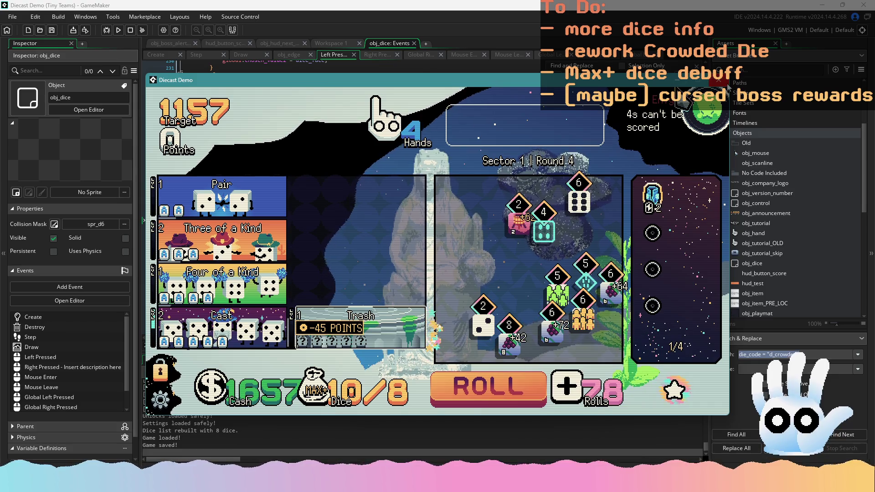
key(Escape)
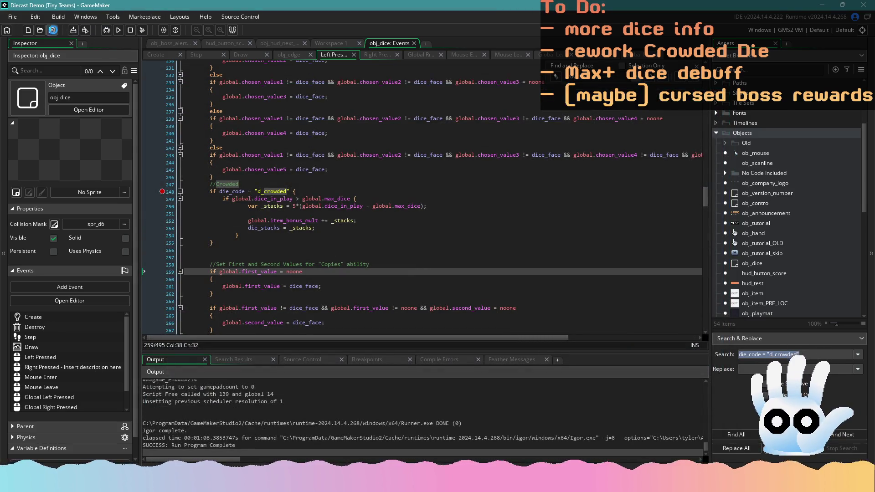
Step: Inspect the die_stacks, item_bonus_mult and _stacks lines in Left Pressed's d_crowded block
click(314, 227)
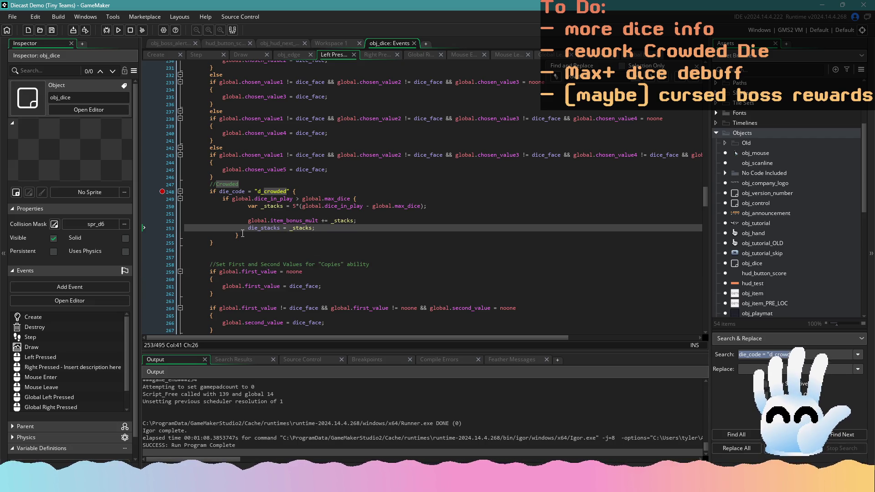
drag(253, 241, 179, 191)
click(306, 234)
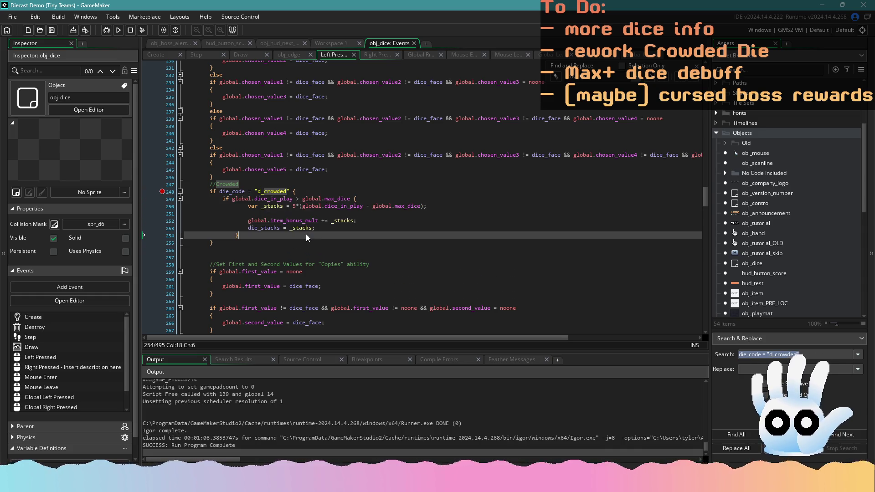
click(296, 220)
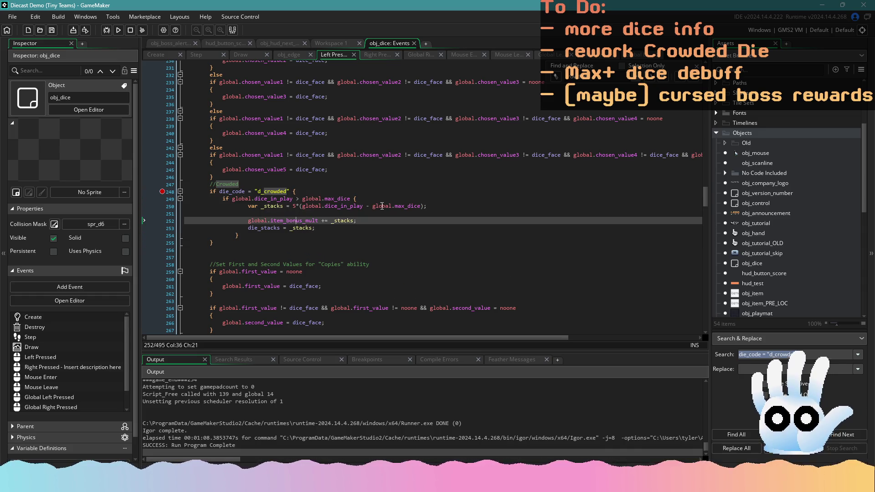
click(435, 205)
Step: In the Step event's Crowded block, replace the var _stacks declaration with die_stacks
click(157, 54)
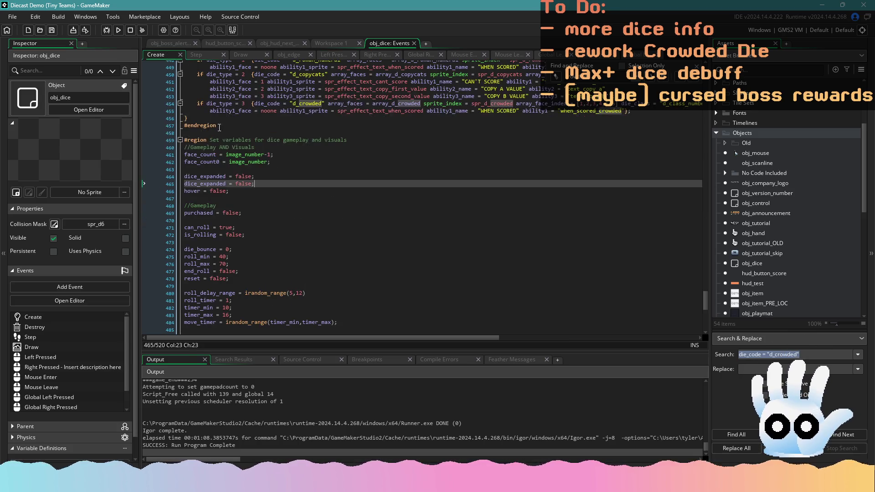
scroll(324, 236, down, 1)
click(226, 55)
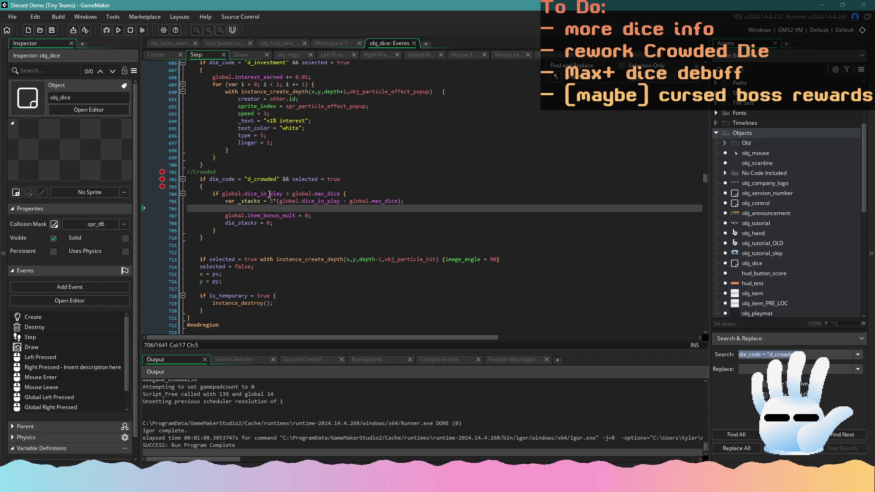
click(252, 202)
scroll(272, 222, down, 1)
click(283, 205)
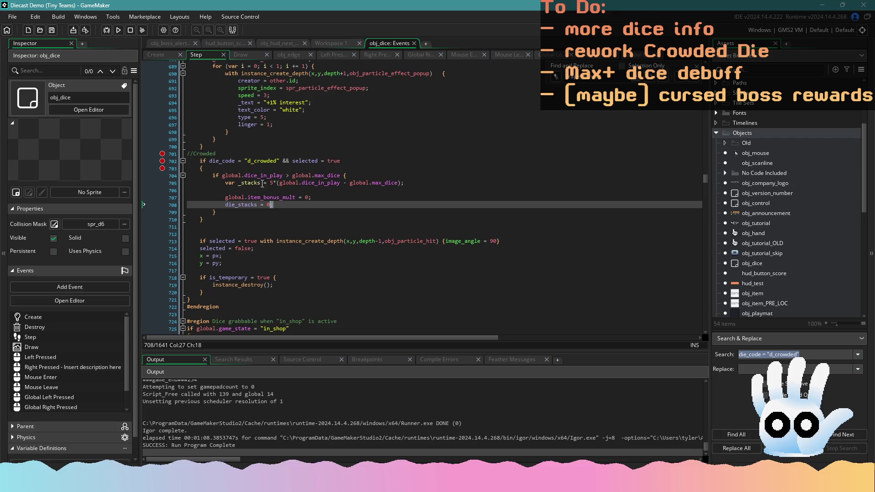
double_click(253, 205)
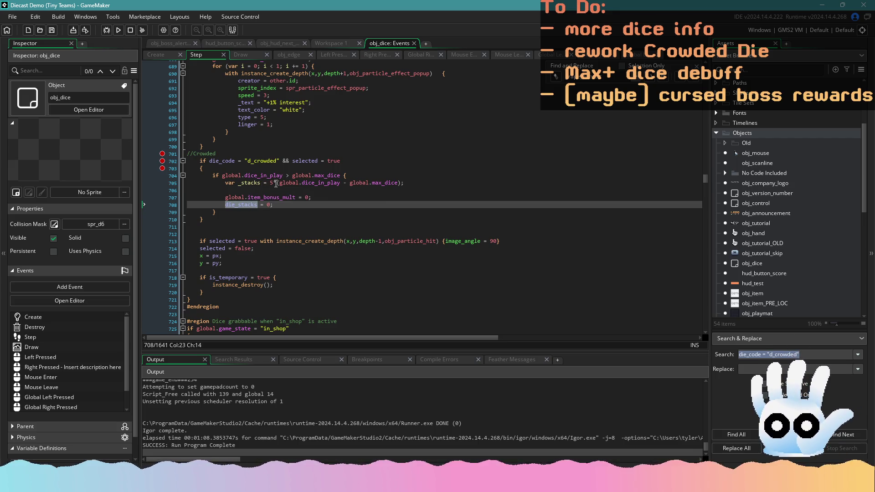
drag(260, 183, 226, 182)
text(die_stacks)
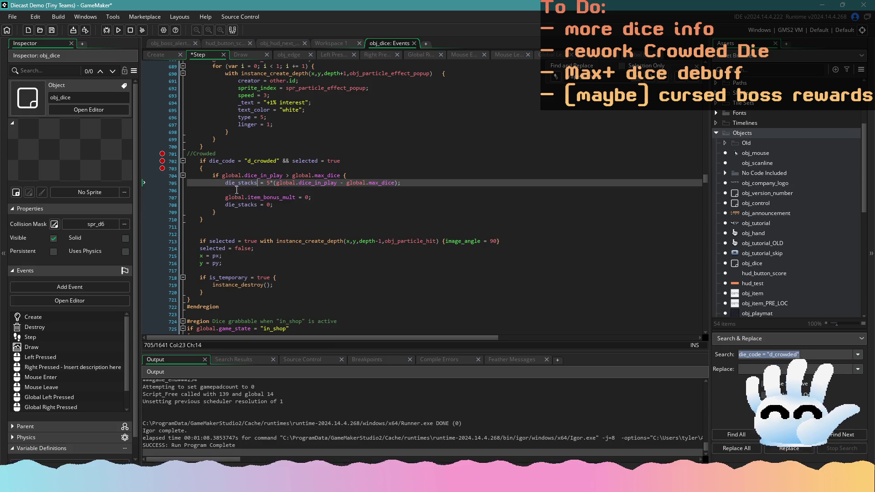
click(269, 188)
drag(283, 205, 165, 196)
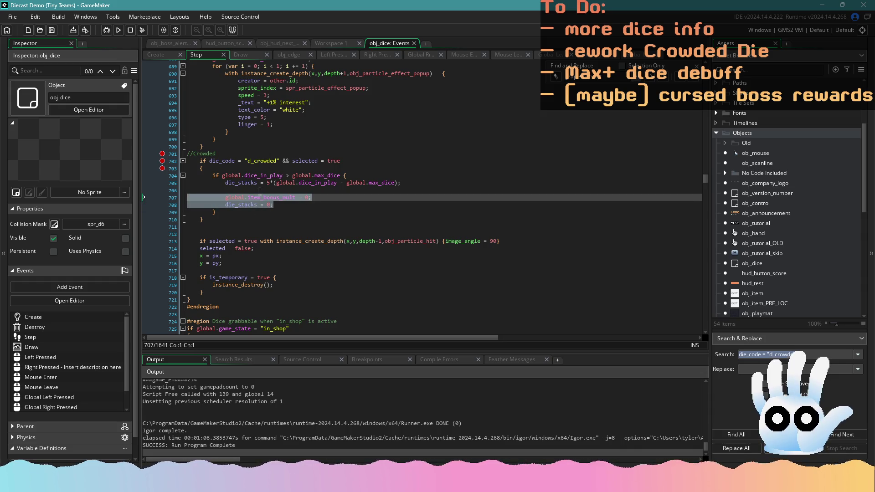
Step: Compare the Step and Left Pressed Crowded code, then select the Left Pressed stack-calculation block
click(326, 54)
click(236, 214)
scroll(235, 203, up, 1)
scroll(279, 218, down, 2)
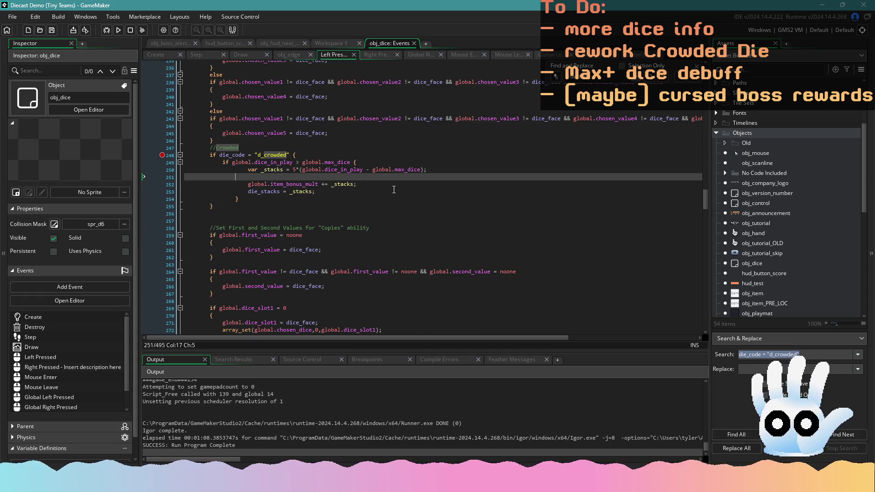
click(210, 55)
click(272, 201)
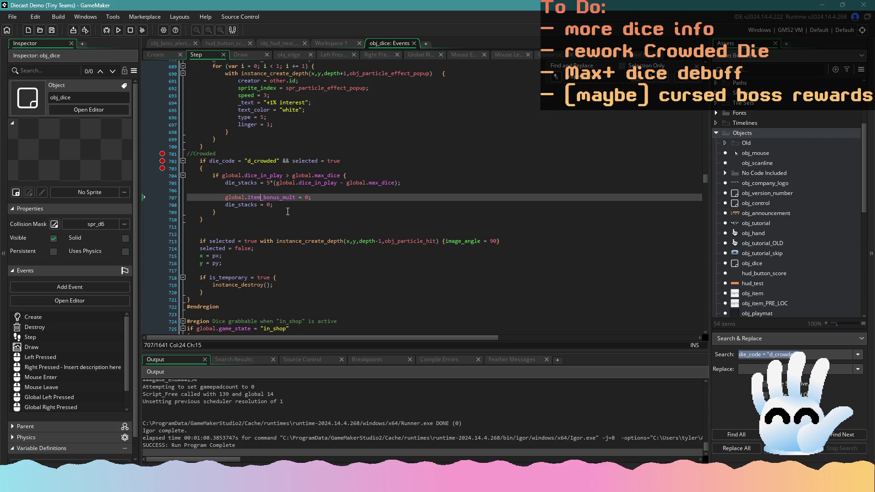
click(250, 215)
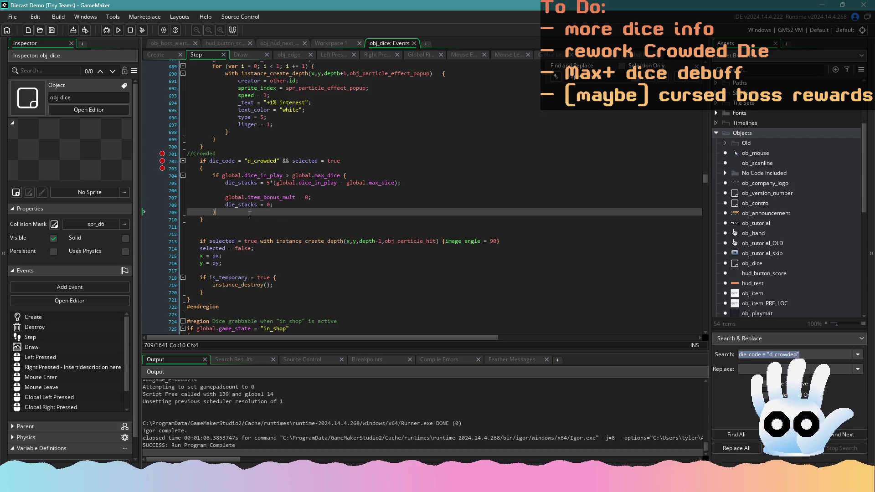
click(333, 55)
click(283, 169)
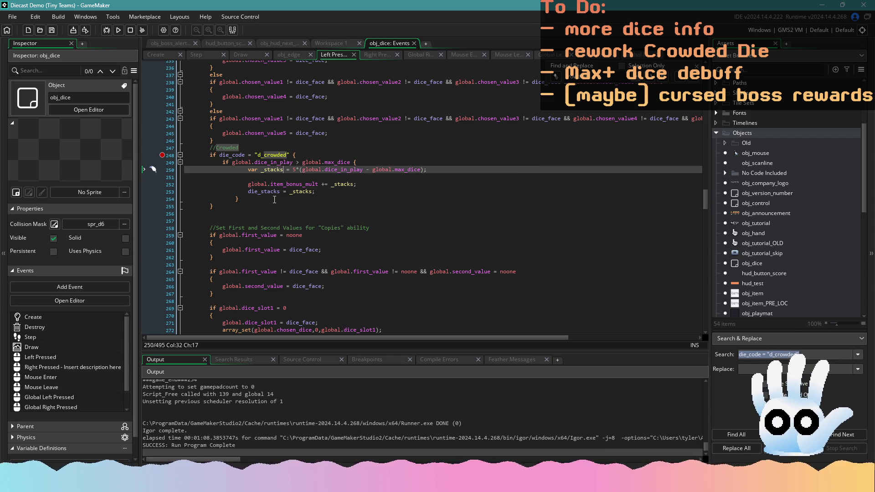
drag(271, 199, 169, 164)
key(ctrl+c)
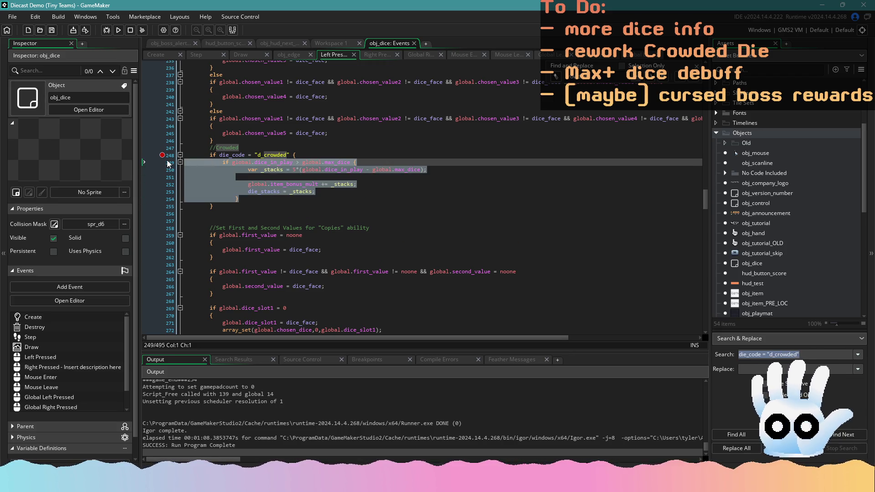
Step: Cut the stack block and paste it back under the Crowded check at the corrected indentation
key(Delete)
key(Tab)
key(Tab)
key(Tab)
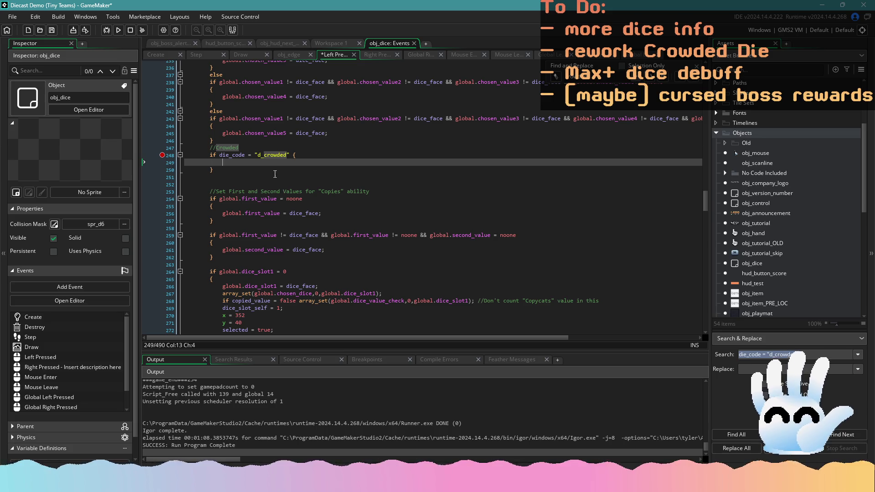
key(BackSpace)
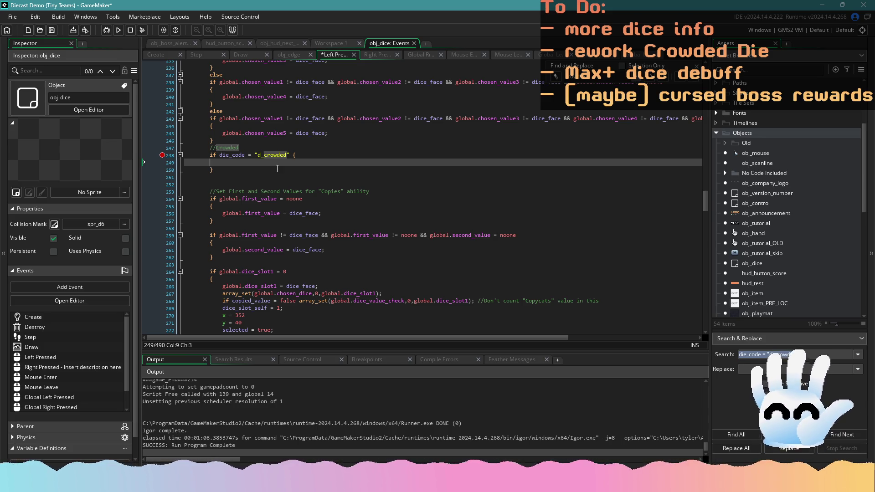
key(ctrl+v)
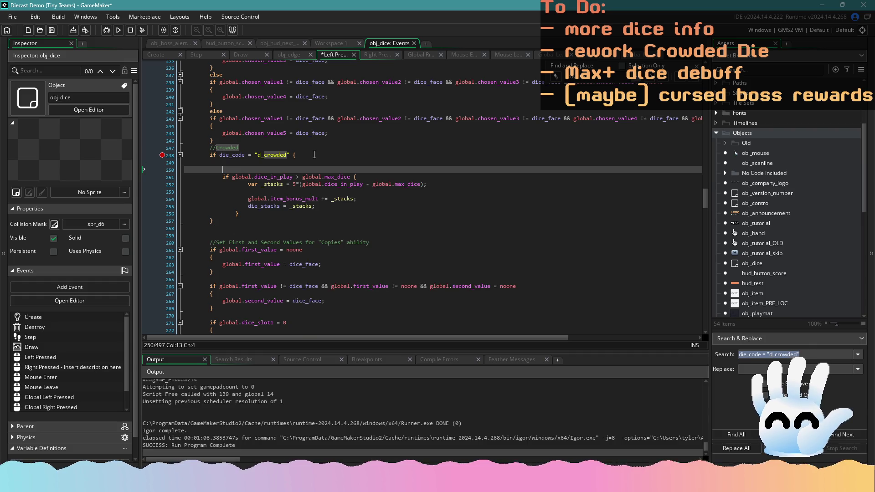
Step: Add global.item_bonus_mult += die_stacks; above the stack block and save the Left Pressed code
click(290, 162)
text(global.item_bonu)
key(Return)
text(+)
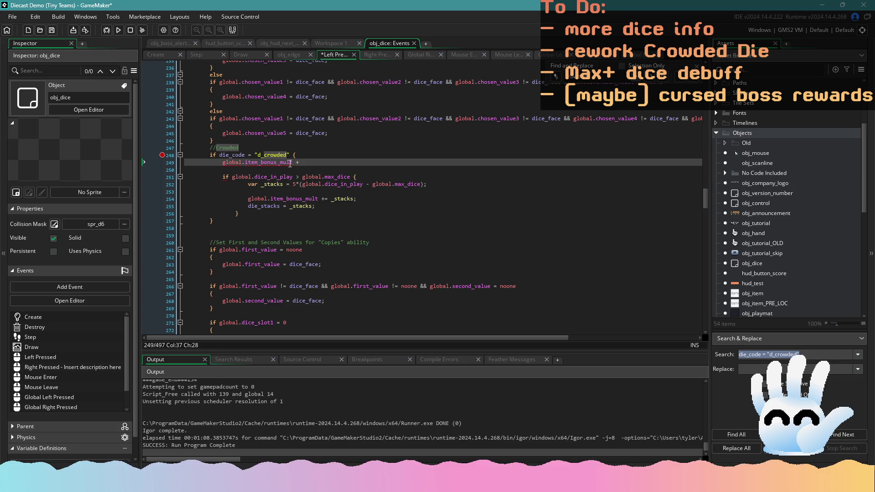
text(= die_stac)
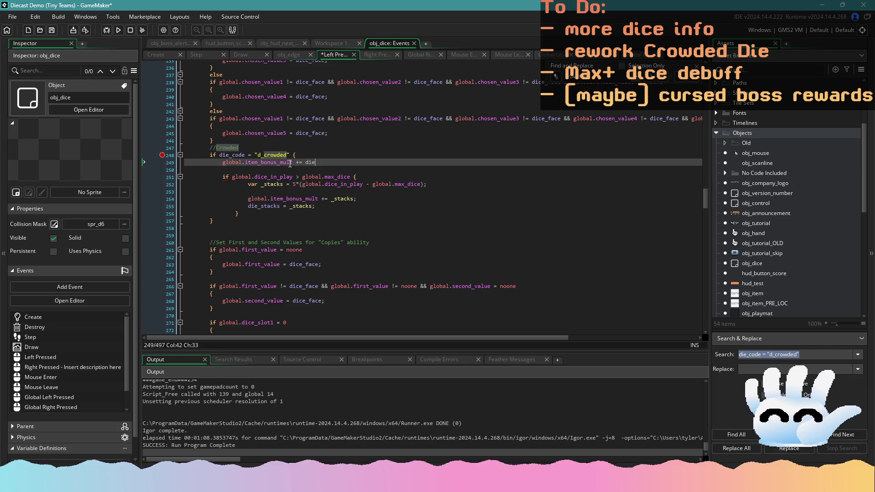
key(Return)
key(ctrl+s)
Step: Select the stack-count formula on line 252 and go to line 708 in the Step event
drag(427, 184, 293, 184)
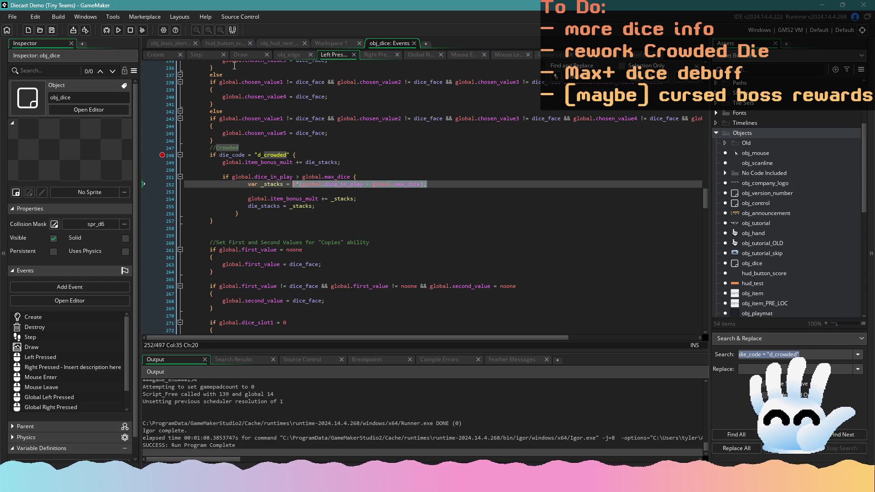
click(201, 55)
click(287, 206)
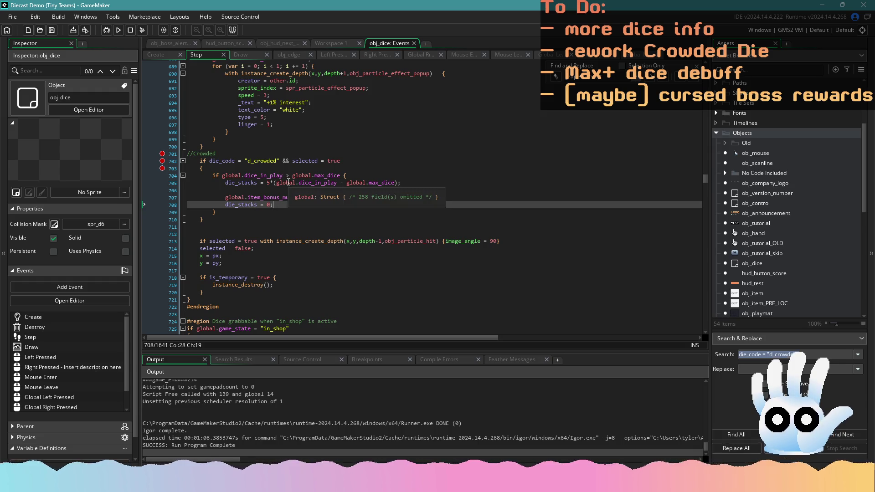
Step: Delete the die_stacks formula on line 705 from the Step event's Crowded check
drag(401, 183, 226, 182)
key(ctrl+c)
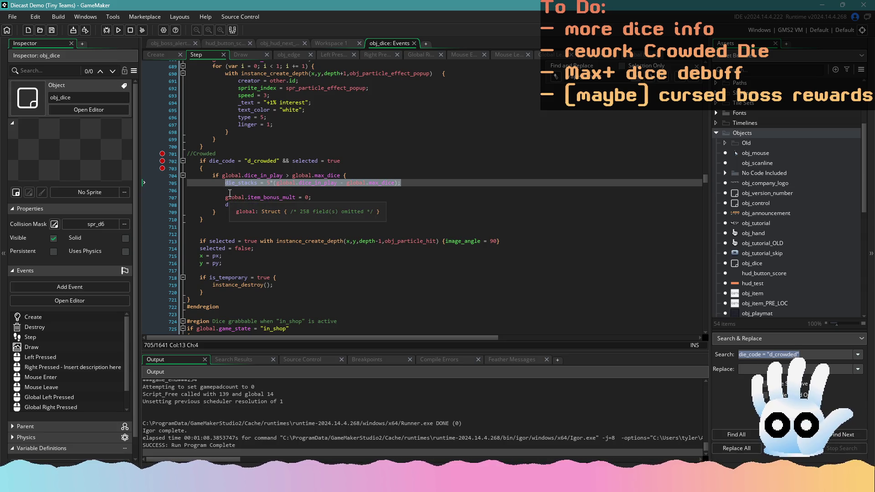
key(BackSpace)
key(BackSpace)
key(BackSpace)
key(BackSpace)
click(348, 185)
key(BackSpace)
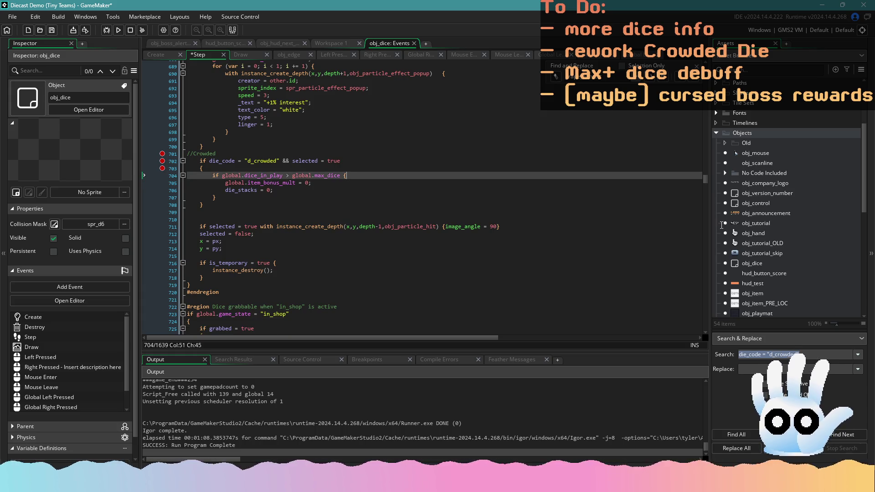
mouse_move(704, 181)
mouse_down()
mouse_move(688, 297)
mouse_move(374, 327)
mouse_up()
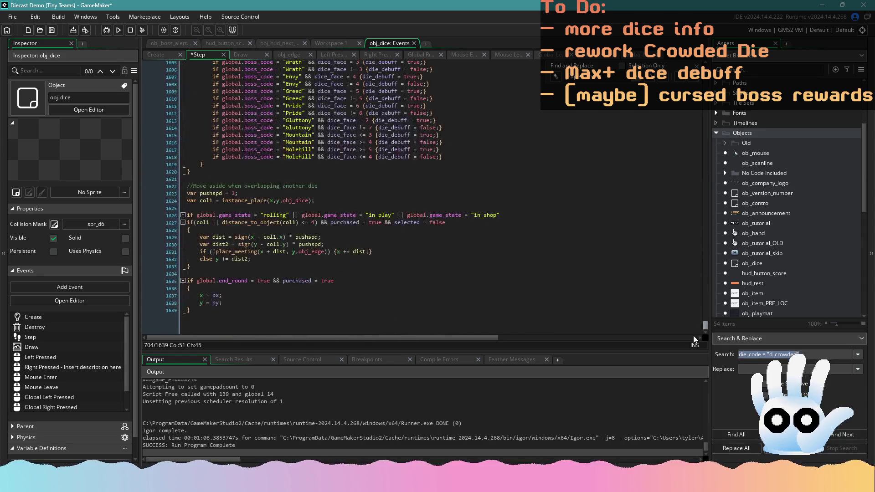
click(374, 327)
scroll(338, 231, up, 5)
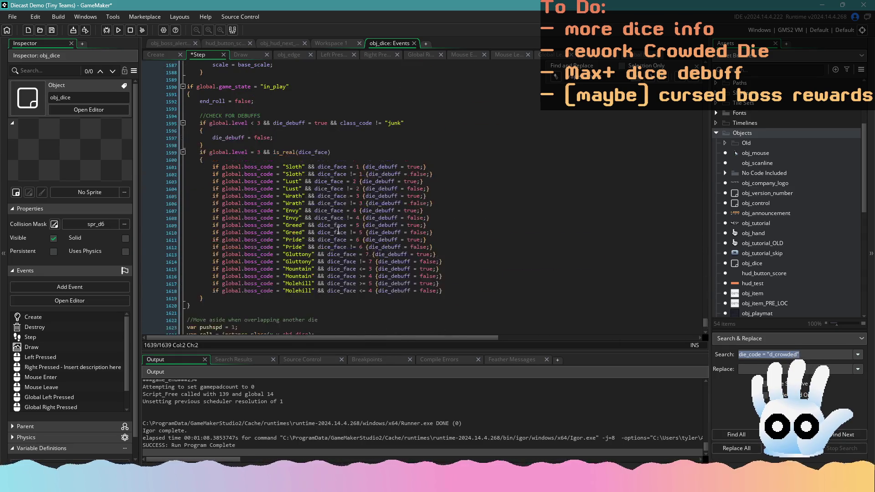
drag(703, 319, 698, 277)
click(512, 249)
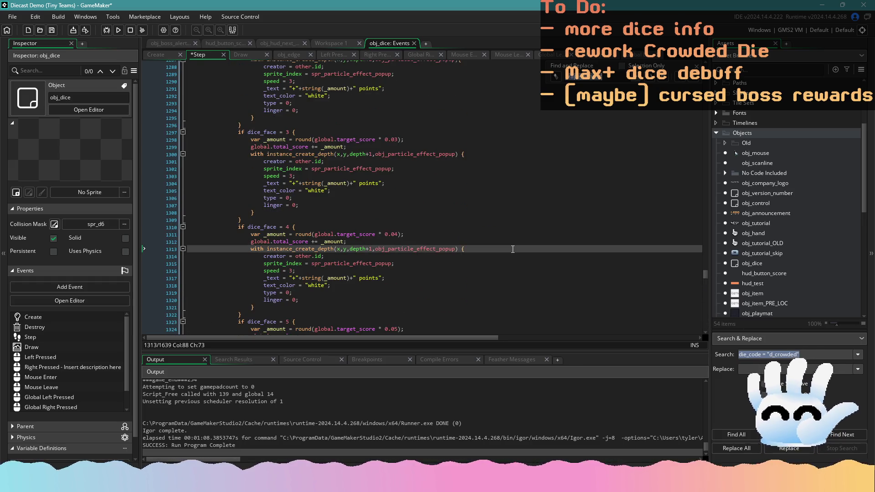
Step: Search the code for 'icy' and step through matches to the icy die's When Held Effects code
key(ctrl+z)
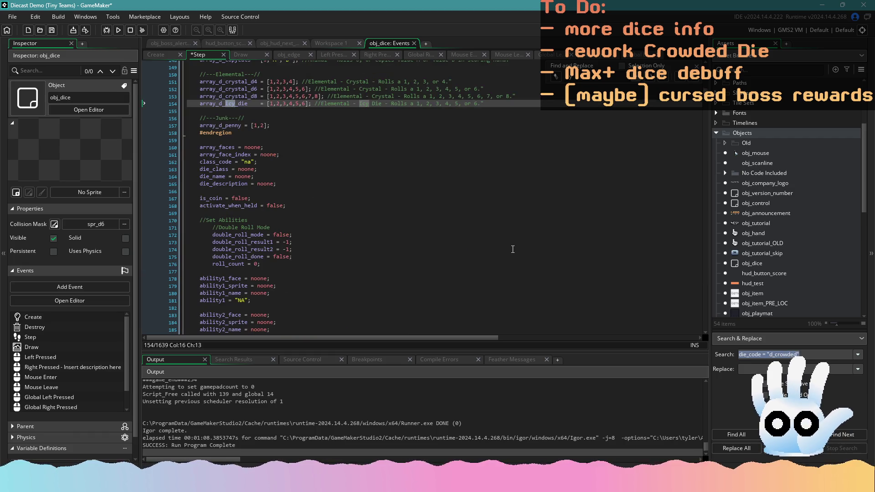
click(696, 79)
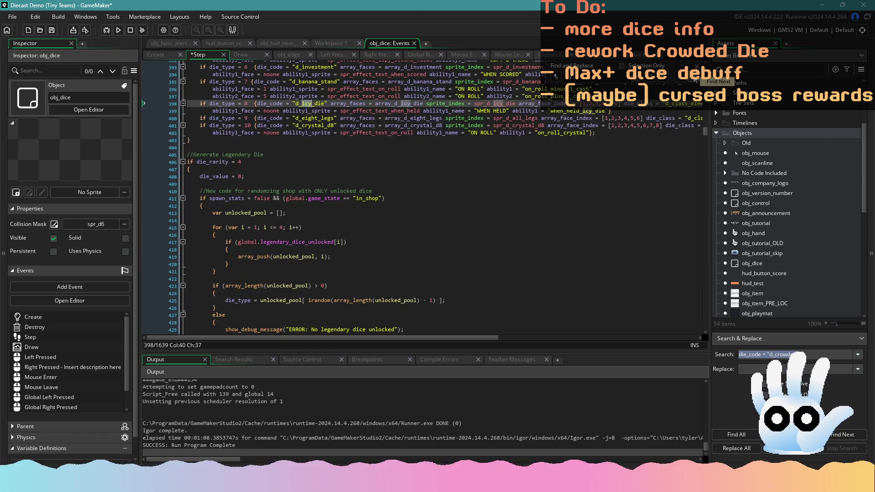
click(690, 75)
click(690, 75)
click(690, 75)
click(691, 75)
click(690, 75)
click(691, 75)
click(690, 75)
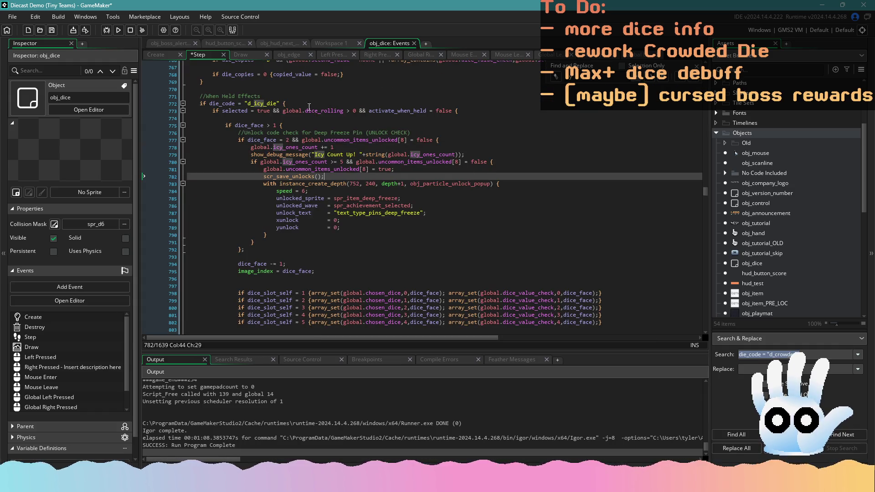
click(296, 100)
Step: Fold the d_icy_die When Held Effects block at line 772
scroll(272, 111, up, 2)
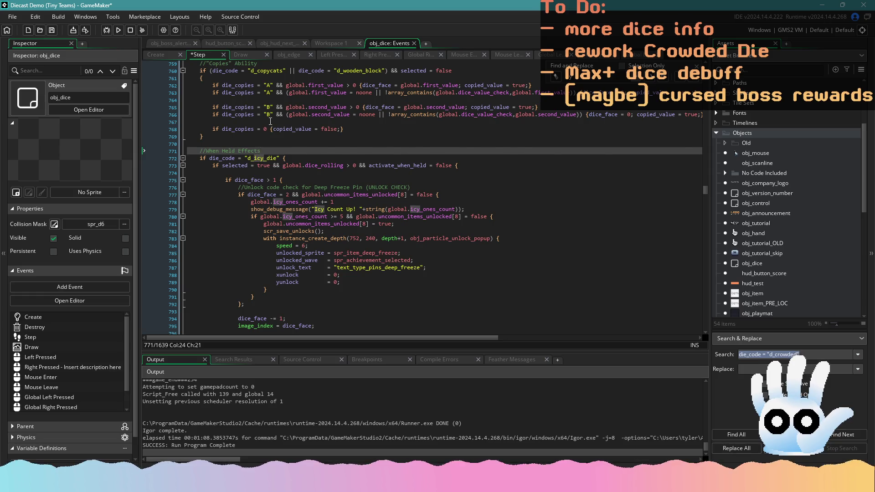
scroll(270, 122, up, 2)
click(252, 93)
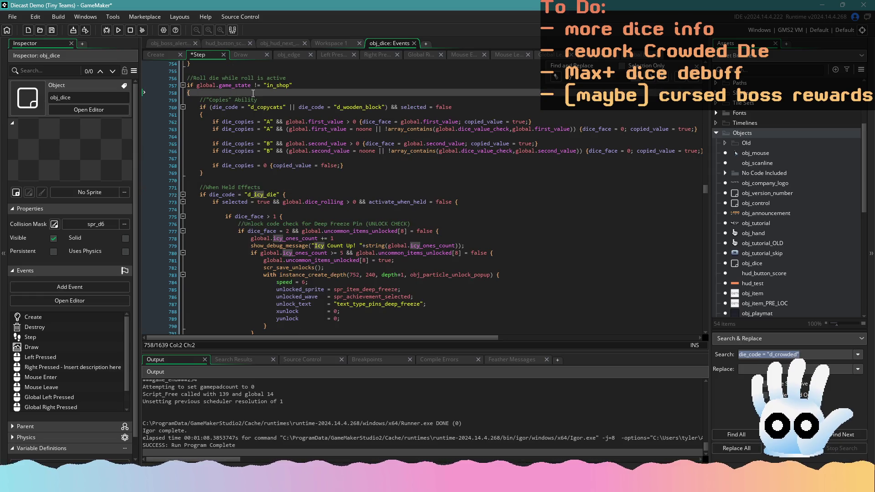
scroll(251, 118, down, 10)
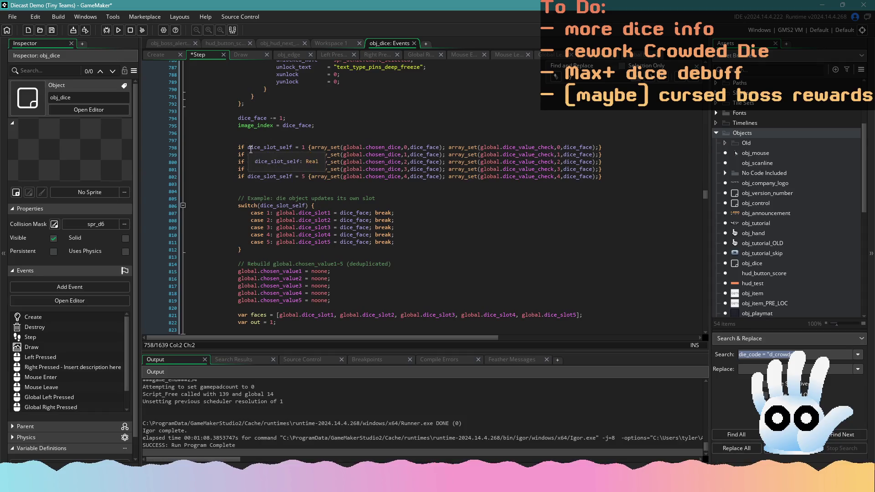
scroll(252, 150, up, 5)
click(285, 111)
click(286, 86)
scroll(295, 181, down, 6)
scroll(295, 181, down, 20)
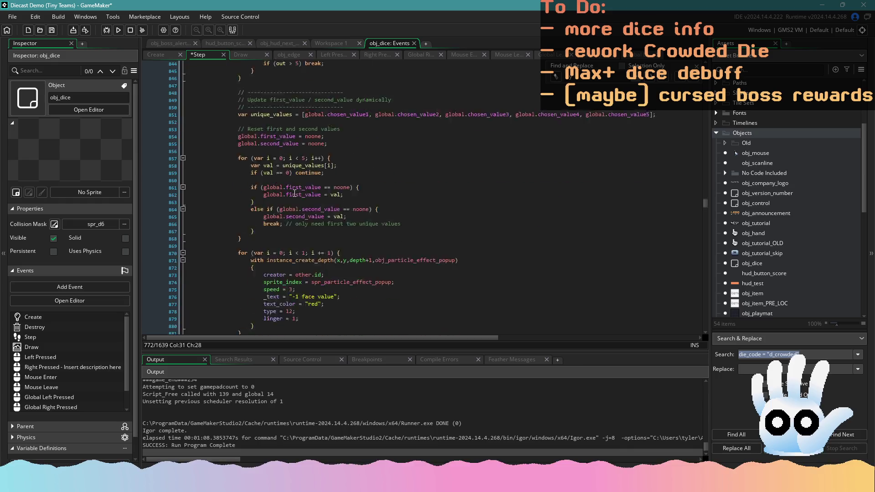
scroll(250, 216, up, 20)
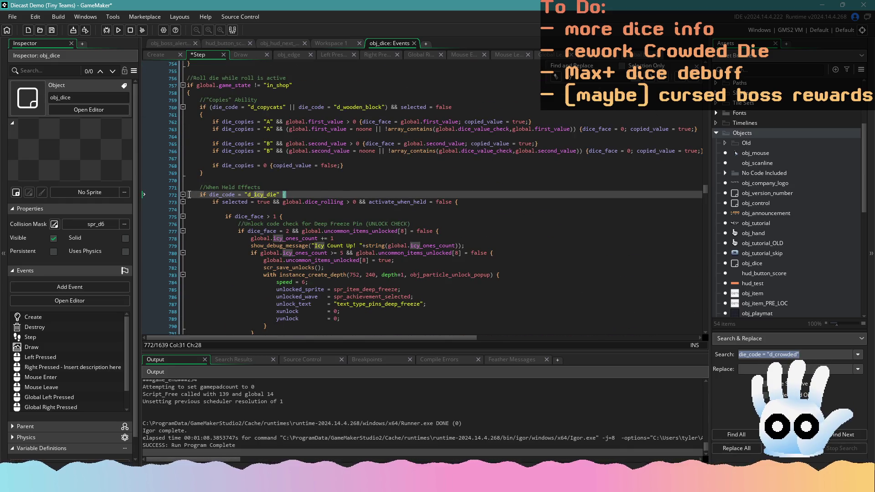
click(183, 194)
click(273, 201)
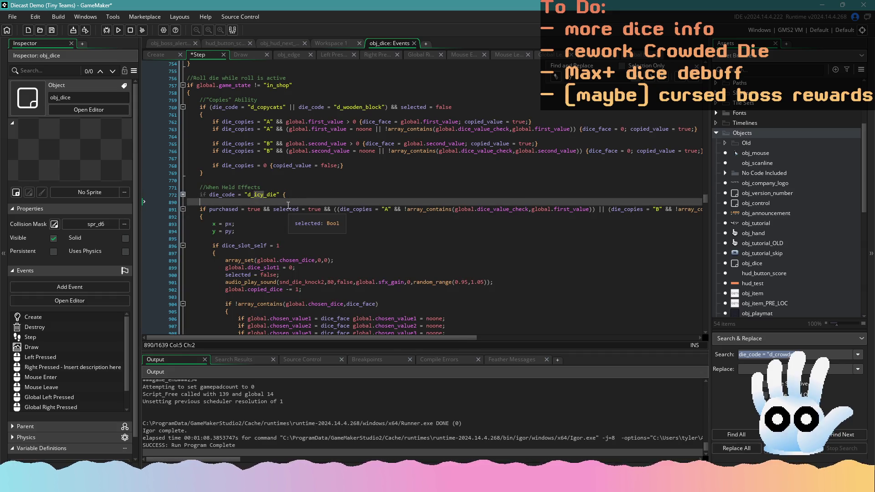
Step: Insert a '//Constant Checks (MULT form Crowded die)' comment on new line 891
key(Return)
key(Return)
click(227, 209)
text(//Constant)
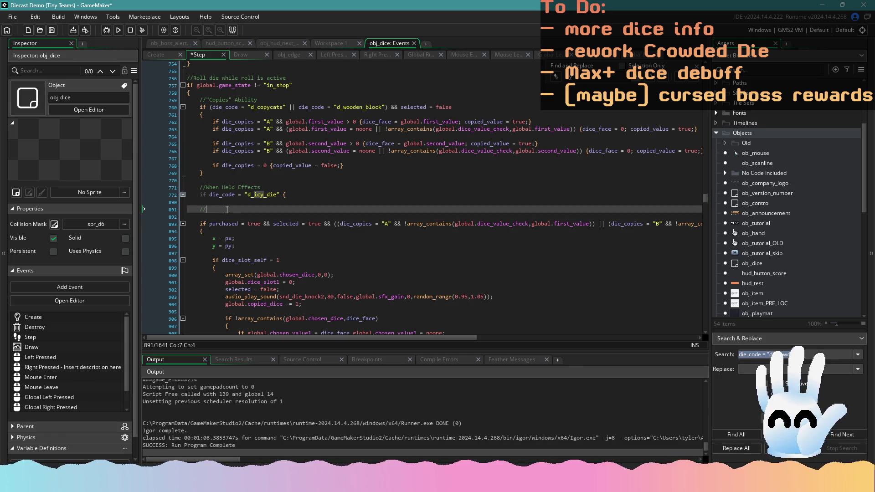
text( Checks ()
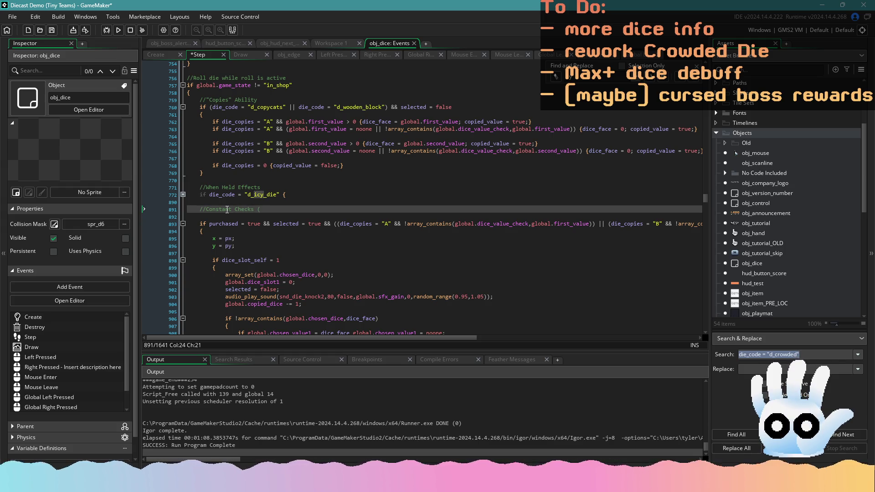
text(MULT f)
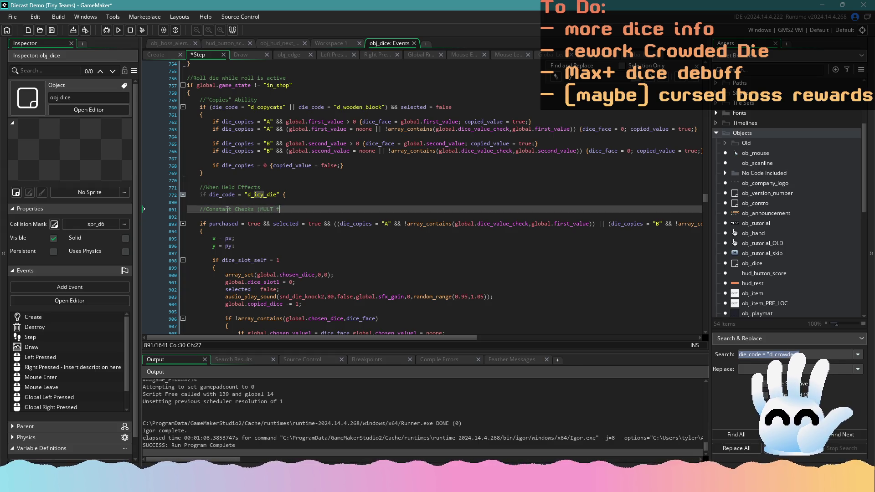
text(orm)
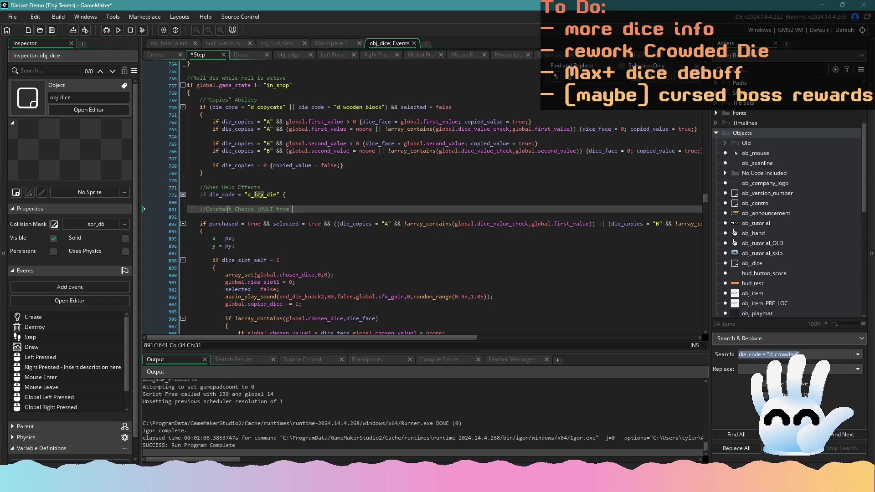
text(Crowed)
key(BackSpace)
key(BackSpace)
text(ded die))
key(Return)
Step: Add the Crowded die_code check setting die_stacks = 5*(global.dice_in_play - global.max_dice), save, and set breakpoints
text(f c)
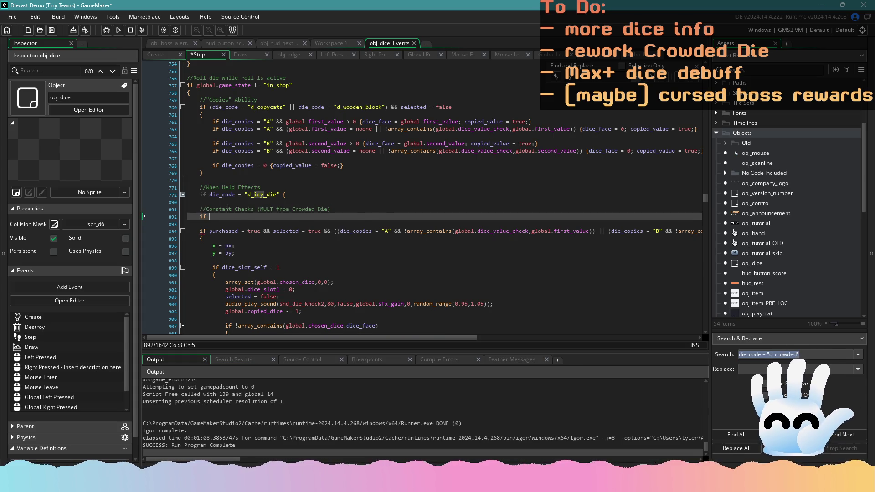
key(BackSpace)
text(die_code= "c)
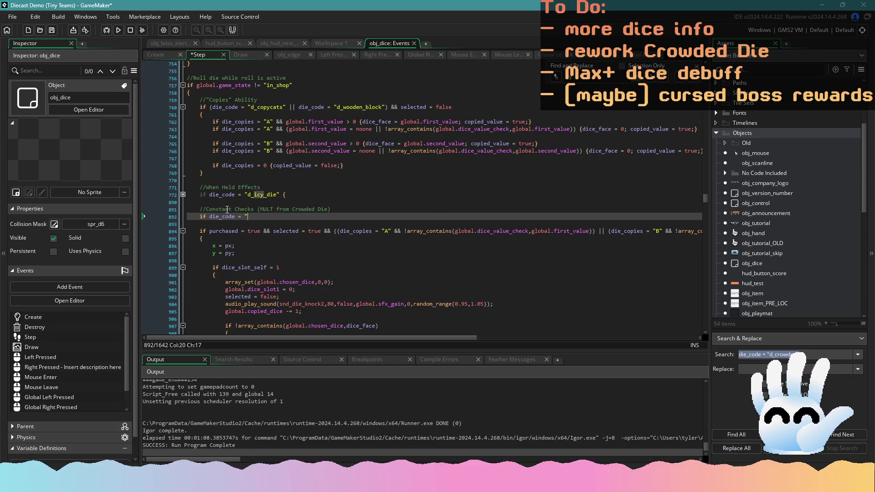
text(_cro)
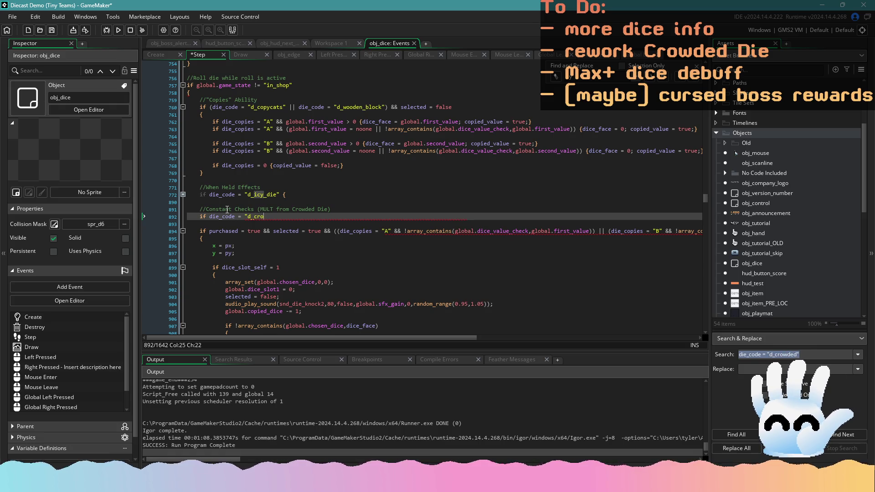
text(wded" {)
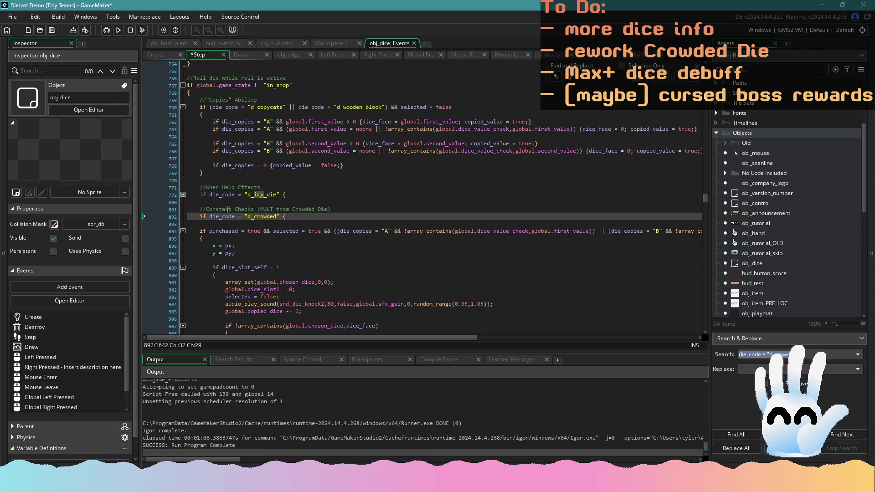
key(Return)
key(Return)
key(ctrl+v)
key(ctrl+s)
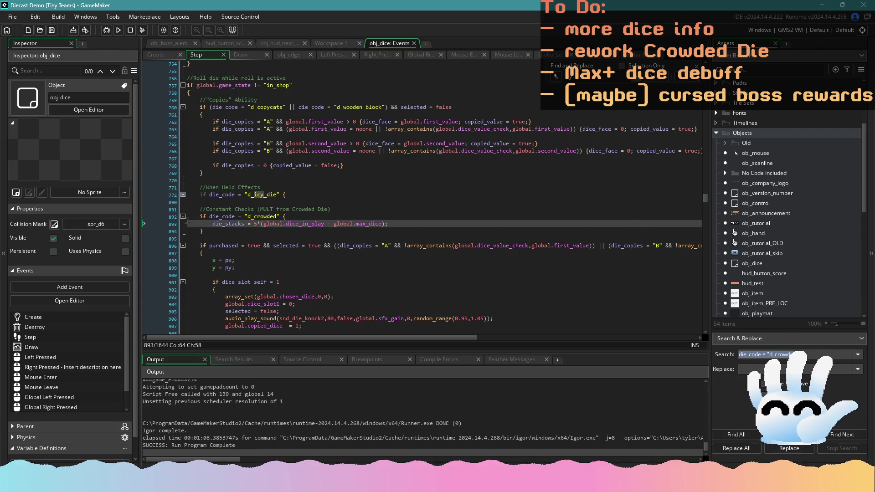
click(163, 217)
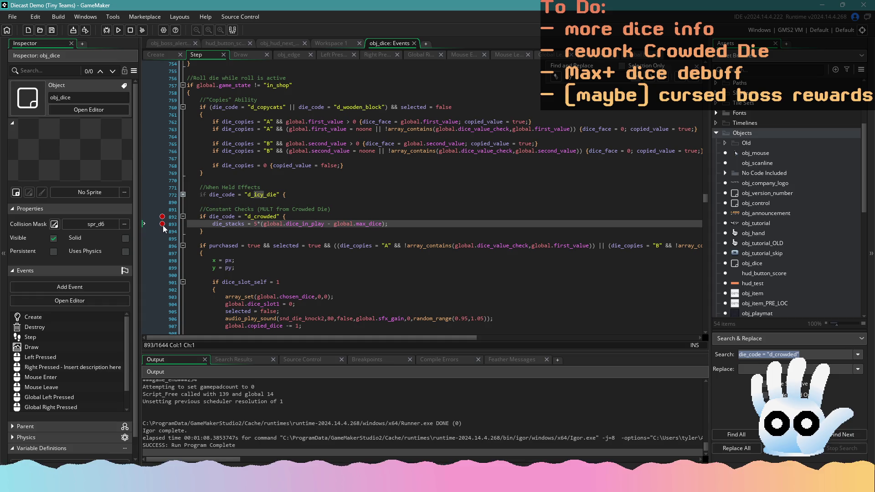
Step: Add a breakpoint on line 891 and remove the breakpoints on lines 1542–1546
click(162, 209)
mouse_move(703, 200)
mouse_down()
mouse_move(701, 321)
mouse_move(703, 310)
mouse_up()
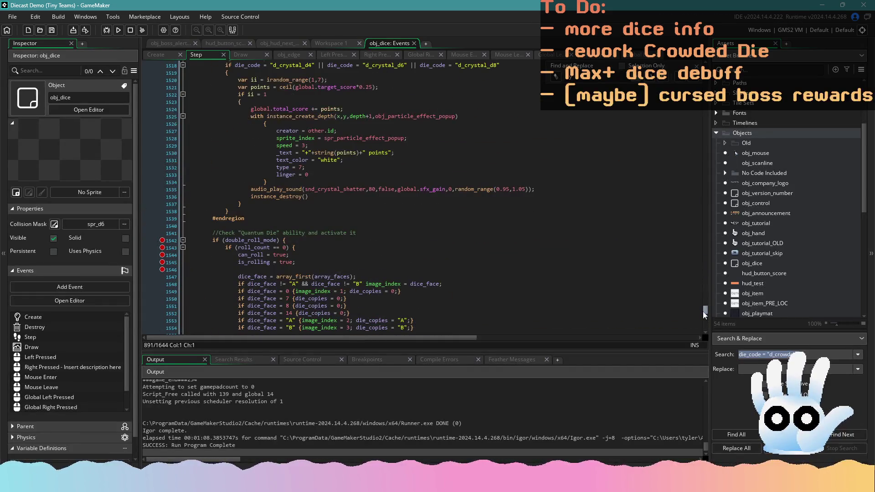
click(162, 240)
click(163, 248)
click(162, 255)
click(162, 263)
click(162, 269)
mouse_move(704, 313)
mouse_down()
mouse_move(707, 341)
mouse_move(710, 189)
mouse_up()
Step: Delete the dice_in_play > max_dice if-condition wrapping the Crowded reset lines
click(336, 166)
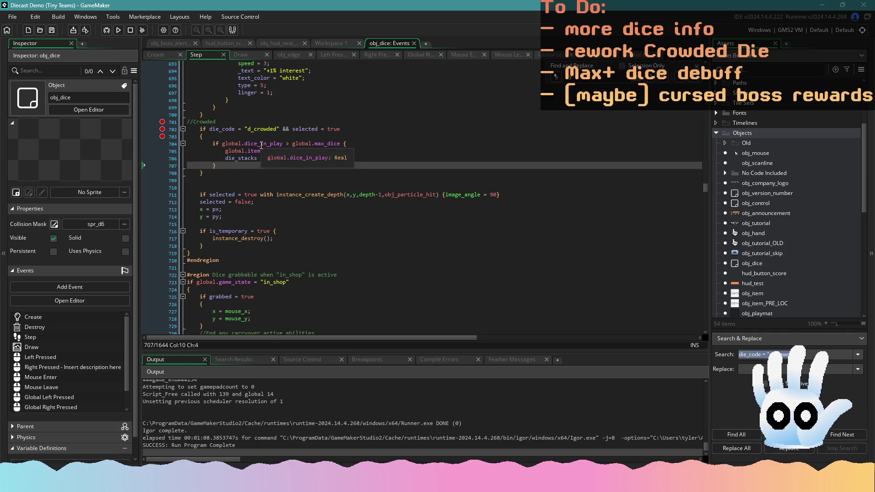
click(304, 144)
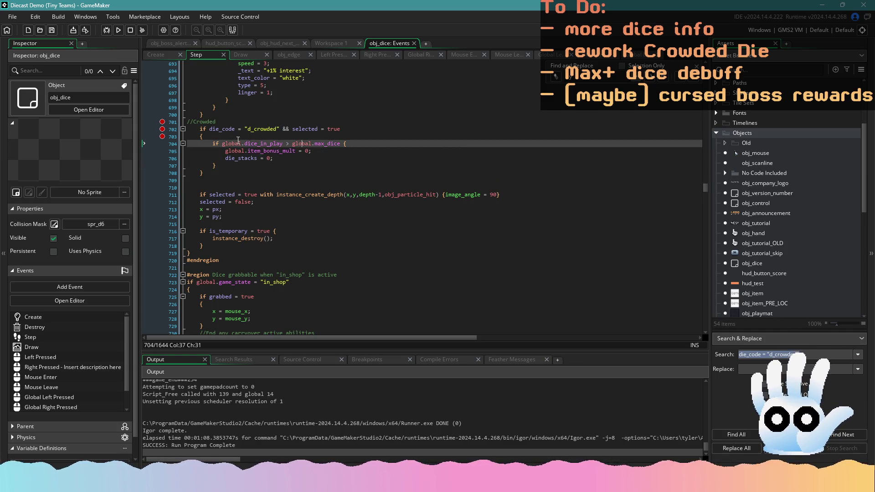
click(357, 144)
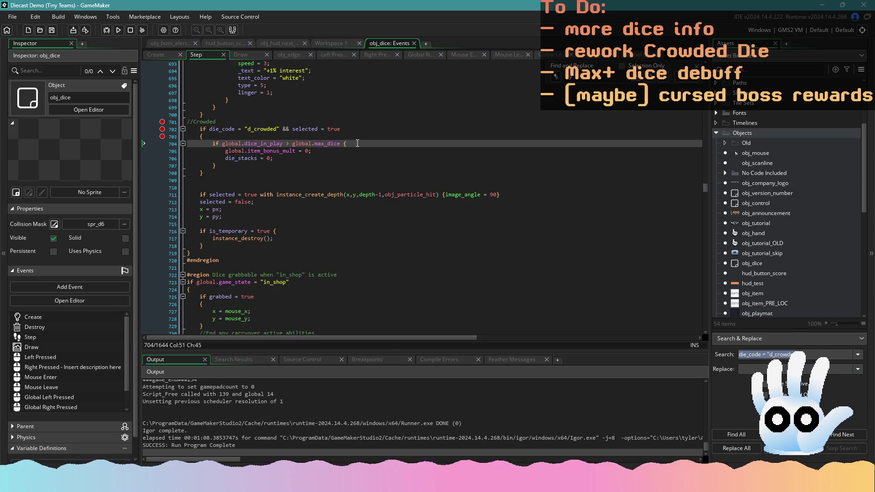
drag(324, 143, 222, 143)
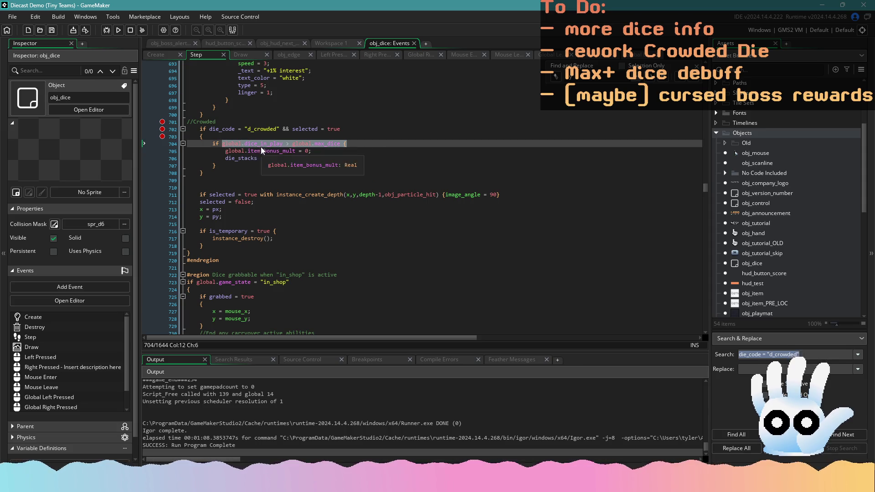
drag(350, 144, 222, 144)
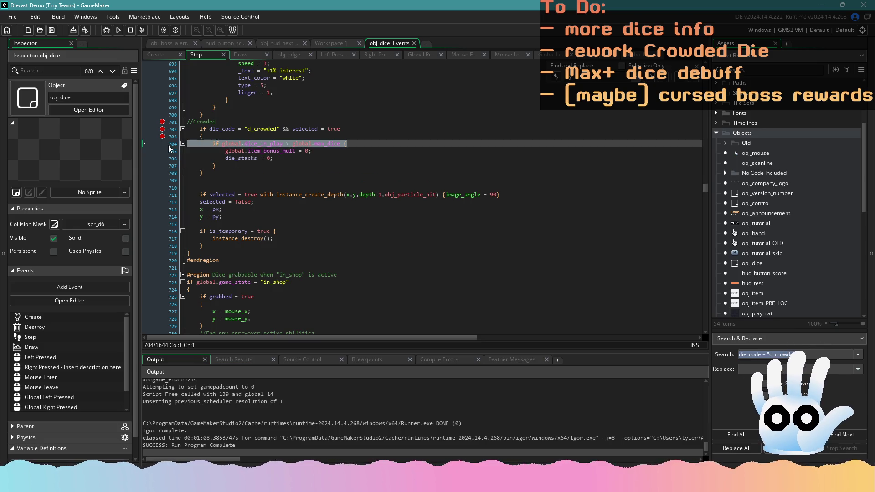
key(Delete)
key(BackSpace)
key(BackSpace)
key(BackSpace)
Step: Dedent the item_bonus_mult reset line and remove the leftover empty line
click(225, 144)
key(BackSpace)
key(BackSpace)
key(BackSpace)
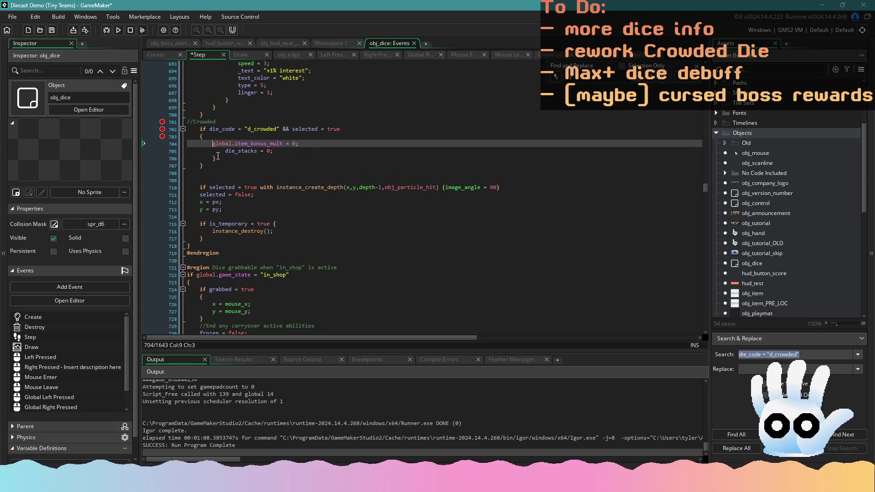
click(213, 158)
click(186, 157)
key(BackSpace)
click(203, 159)
Step: Dedent the die_stacks = 0 reset line and save the Step event
click(231, 152)
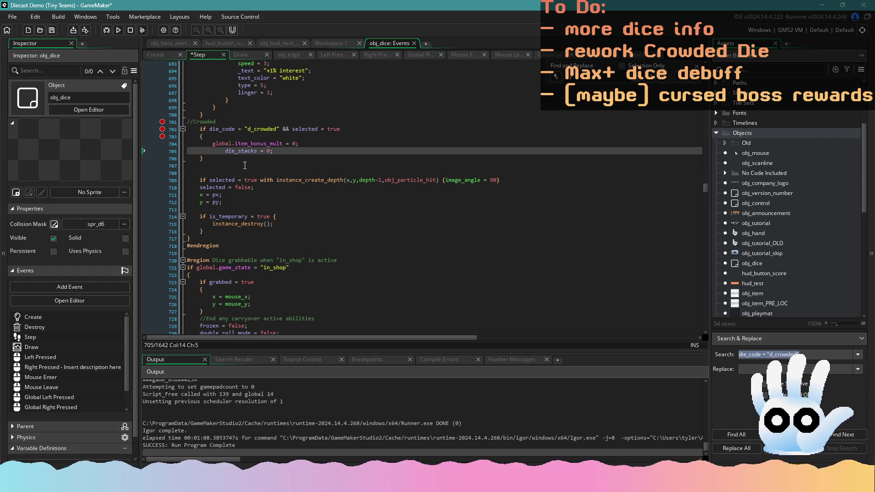
scroll(248, 168, up, 4)
scroll(249, 177, down, 2)
click(237, 191)
click(211, 207)
key(Delete)
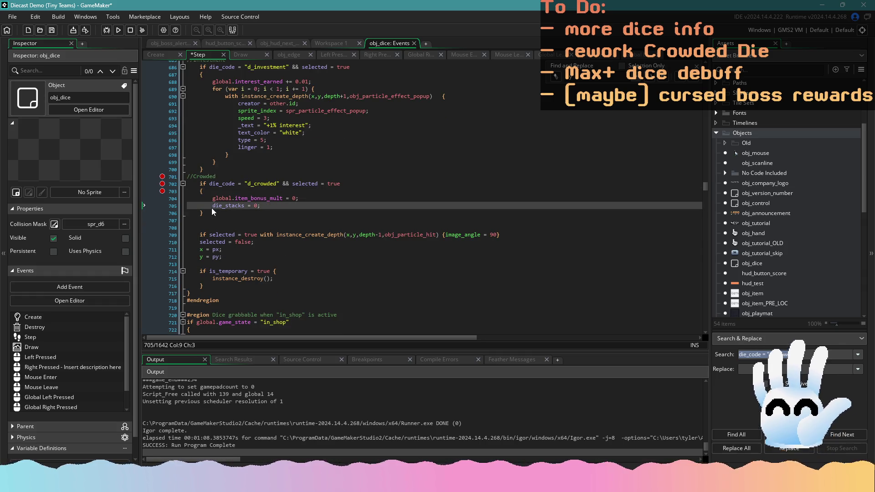
click(281, 205)
key(ctrl+s)
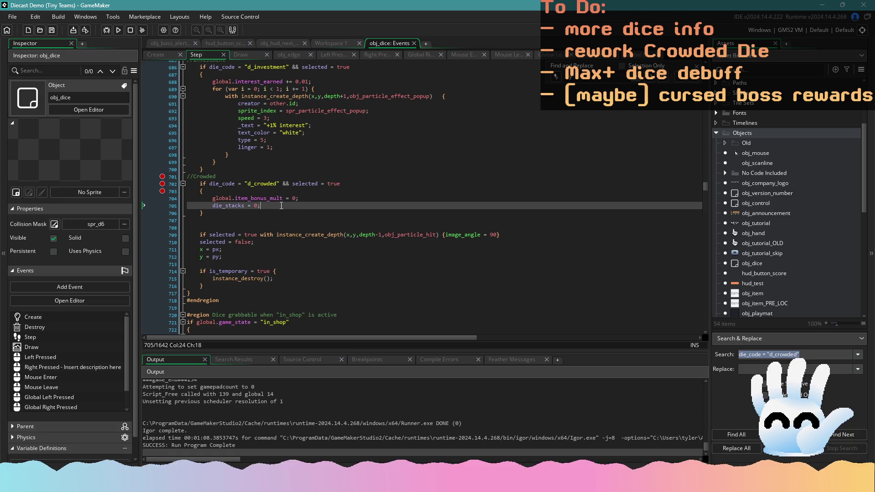
mouse_move(702, 191)
mouse_down()
mouse_move(707, 213)
mouse_move(708, 197)
mouse_up()
click(411, 202)
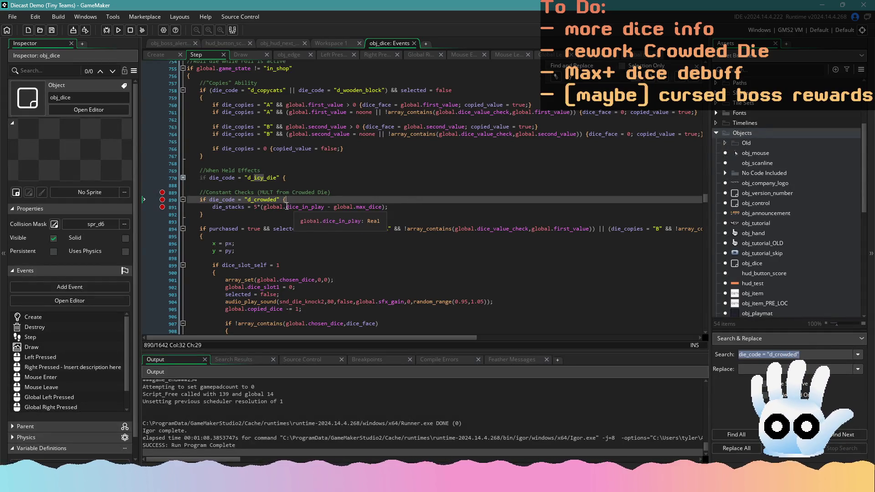
Step: Wrap line 891's formula as max(0,5*(global.dice_in_play - global.max_dice)) and save
click(256, 207)
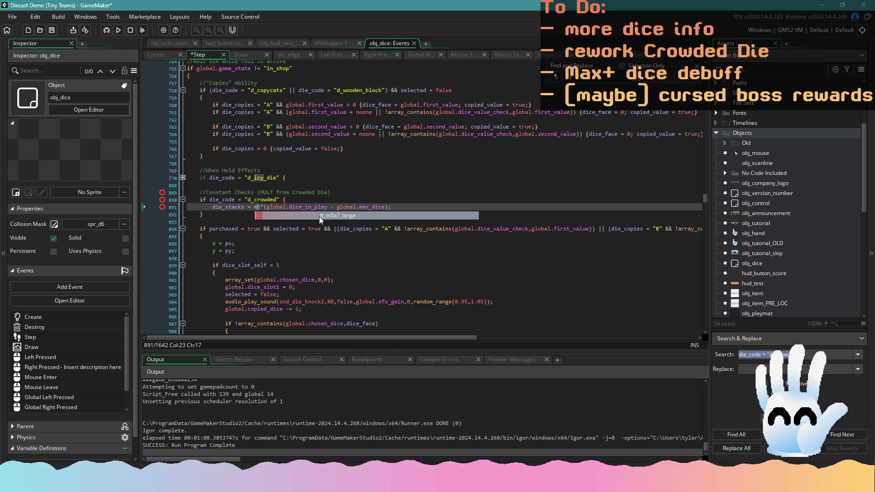
text(max)
text((0,)
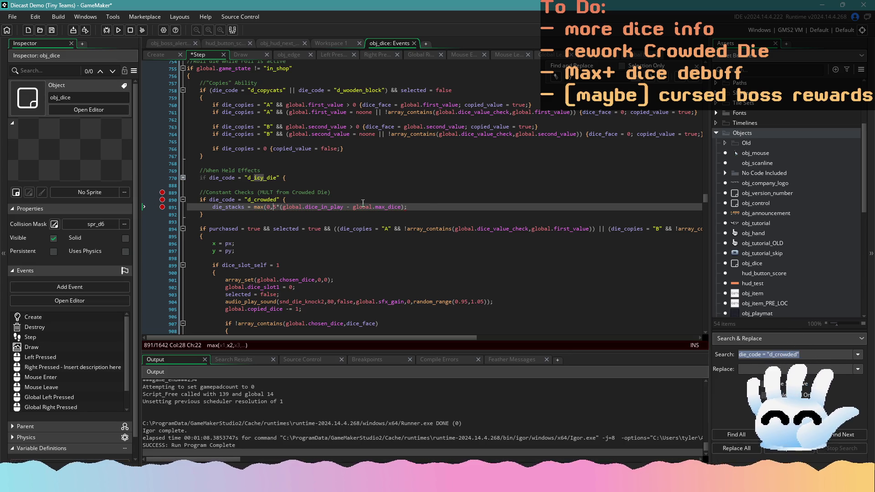
click(406, 207)
text())
key(ctrl+s)
Step: Check the max function's argument hint, then bring up the Left Pressed event code
scroll(406, 208, up, 1)
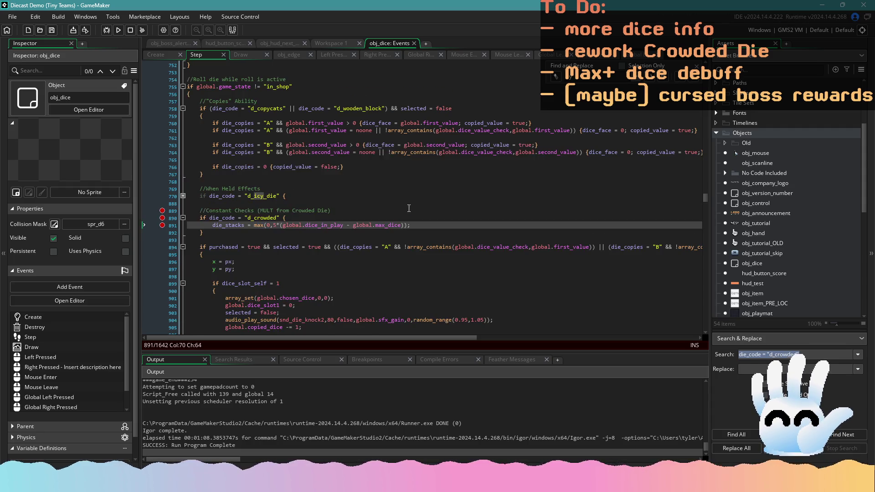
click(346, 225)
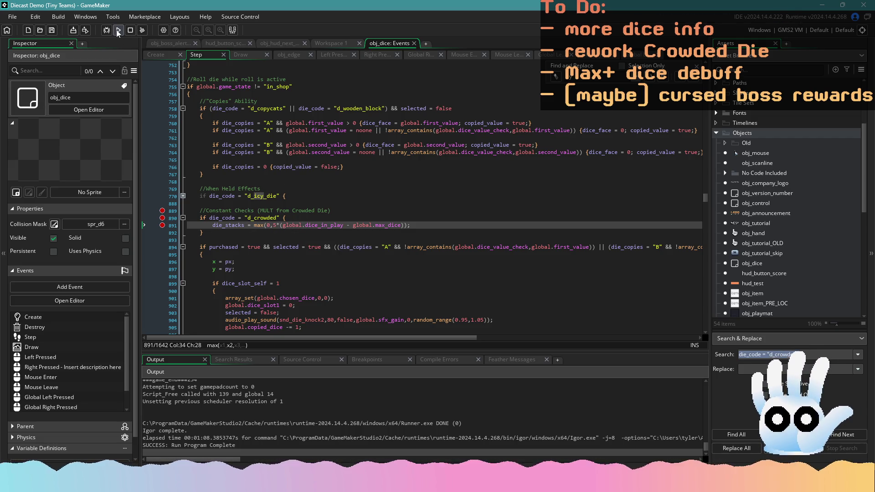
click(328, 58)
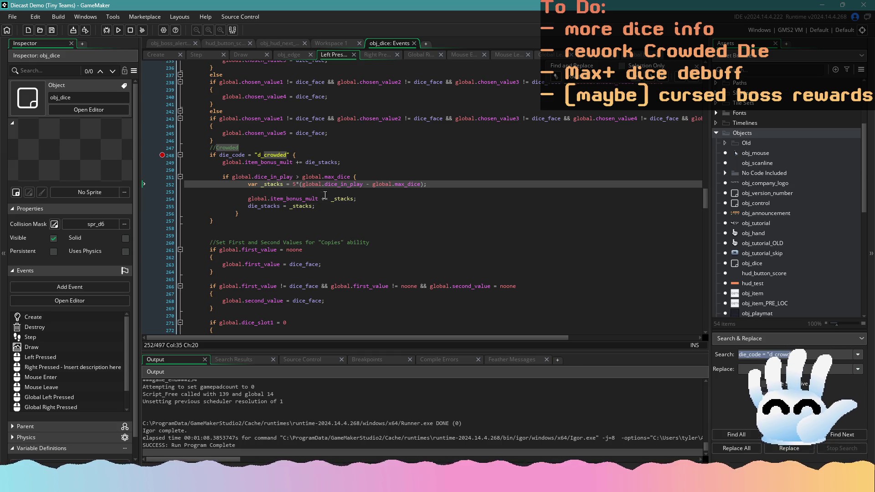
Step: Delete the die_stacks = _stacks and var _stacks lines from the Crowded block
mouse_move(326, 206)
mouse_down()
mouse_move(256, 200)
mouse_move(177, 210)
mouse_up()
click(347, 199)
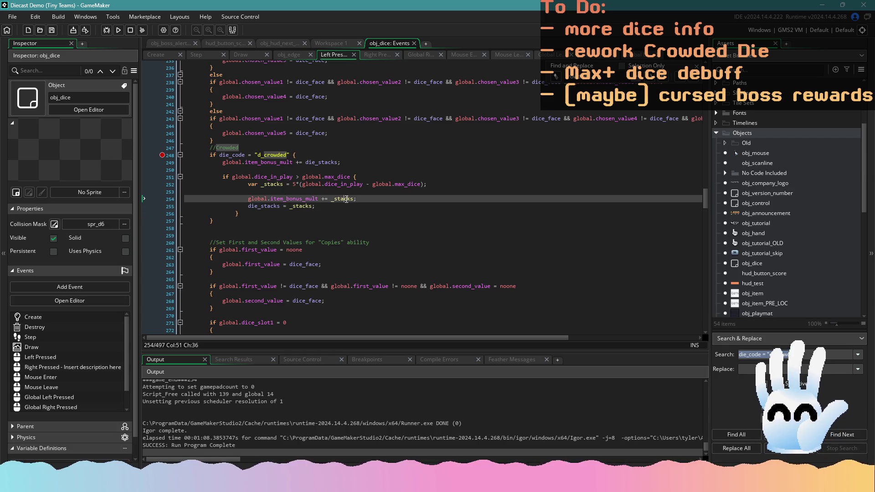
text(die_s)
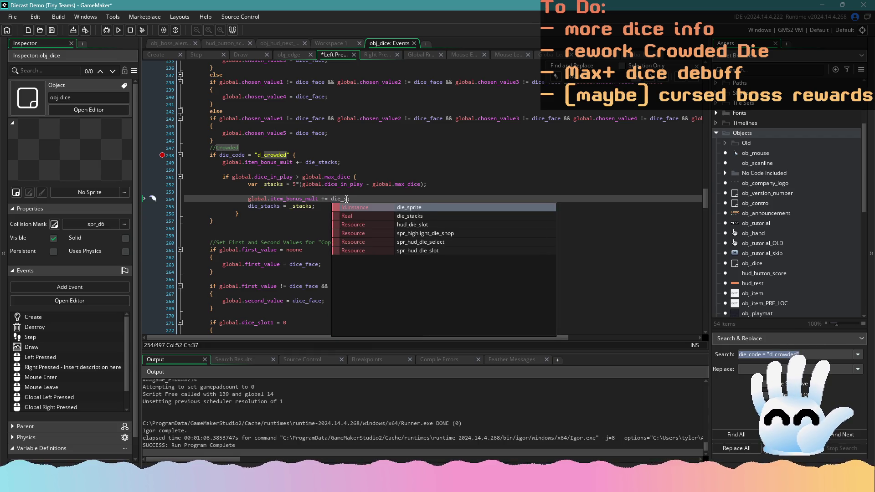
text(tacks = _stacks;)
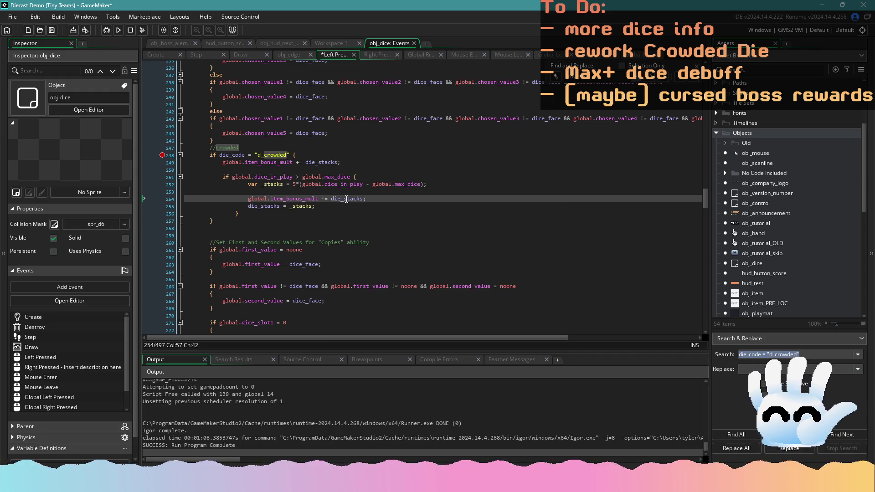
scroll(319, 214, up, 1)
key(Down)
click(174, 225)
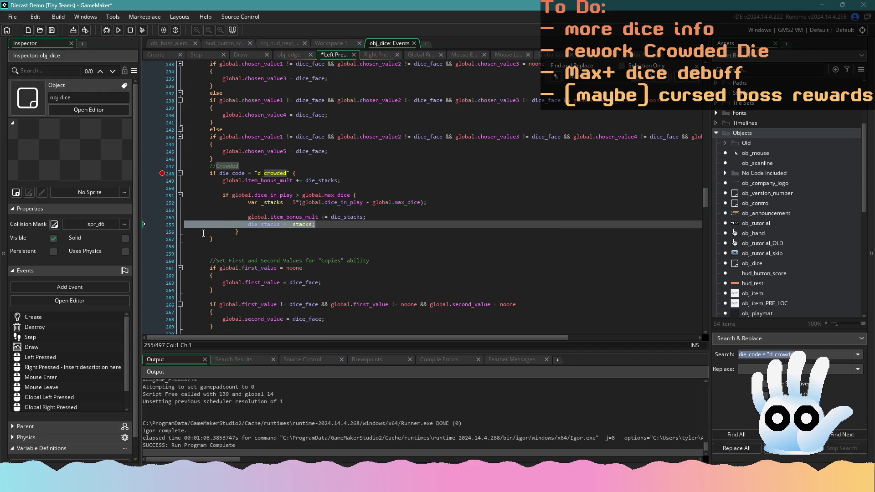
key(BackSpace)
key(BackSpace)
drag(264, 211, 360, 195)
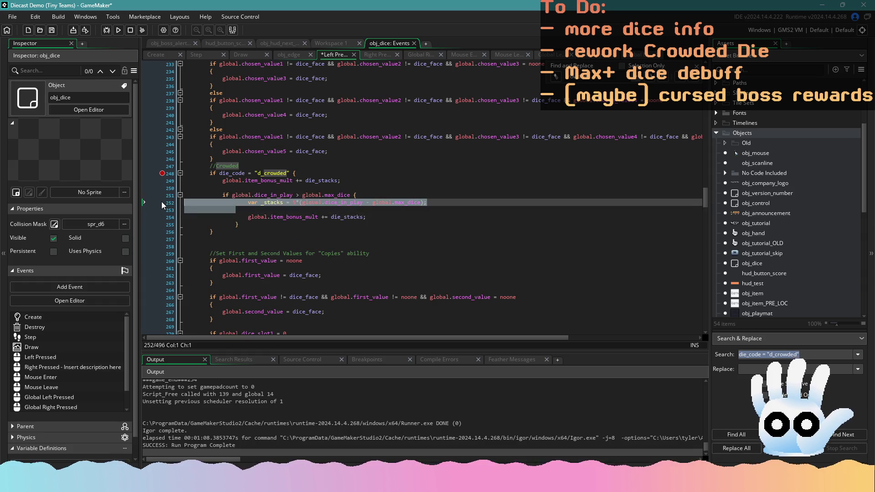
key(BackSpace)
Step: Inspect the nested bonus-multiplier lines, comparing with Step code and setting a breakpoint on the nested if
click(286, 202)
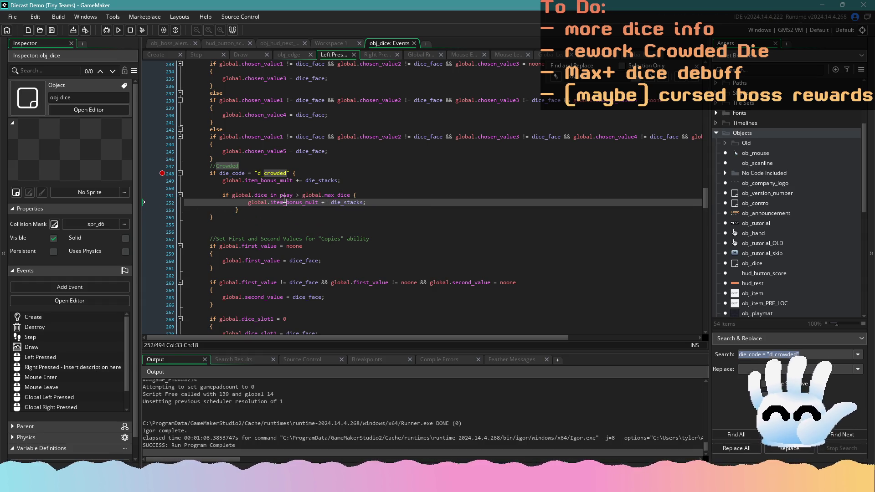
click(212, 55)
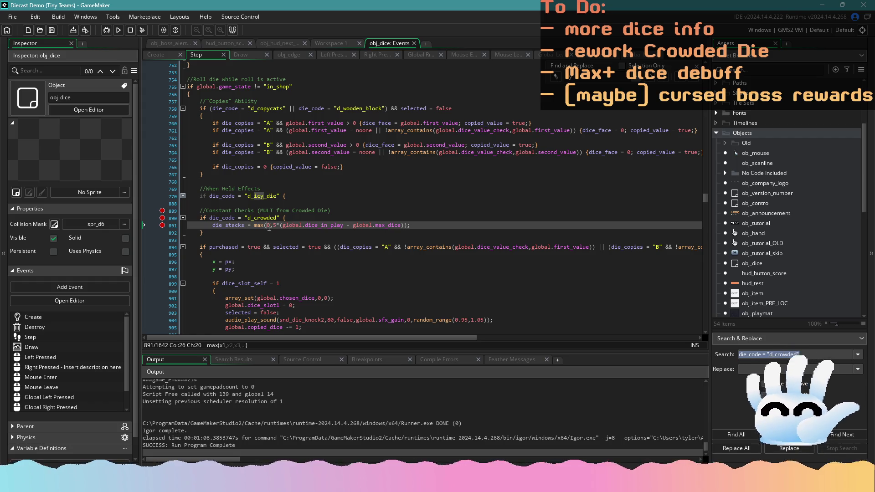
click(331, 55)
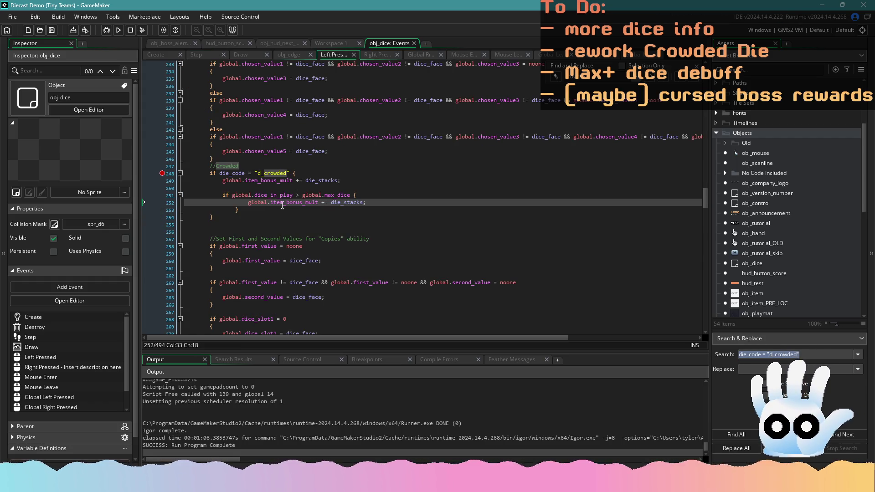
drag(377, 201, 251, 206)
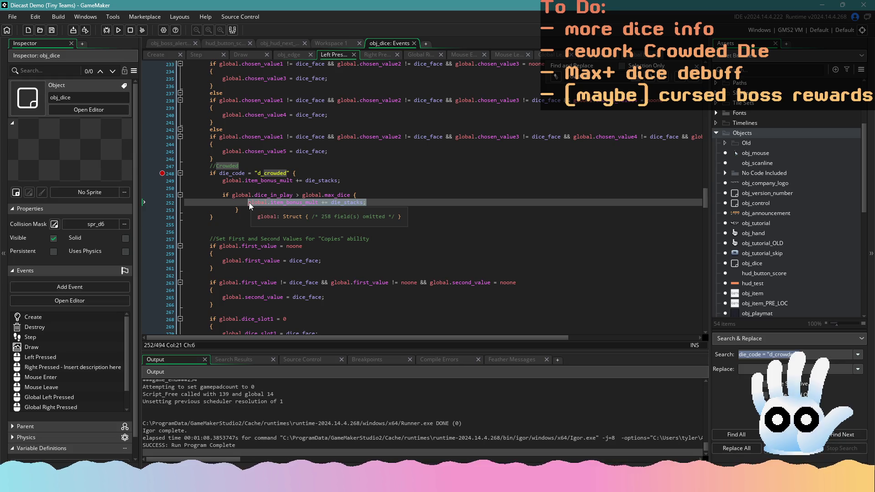
click(167, 197)
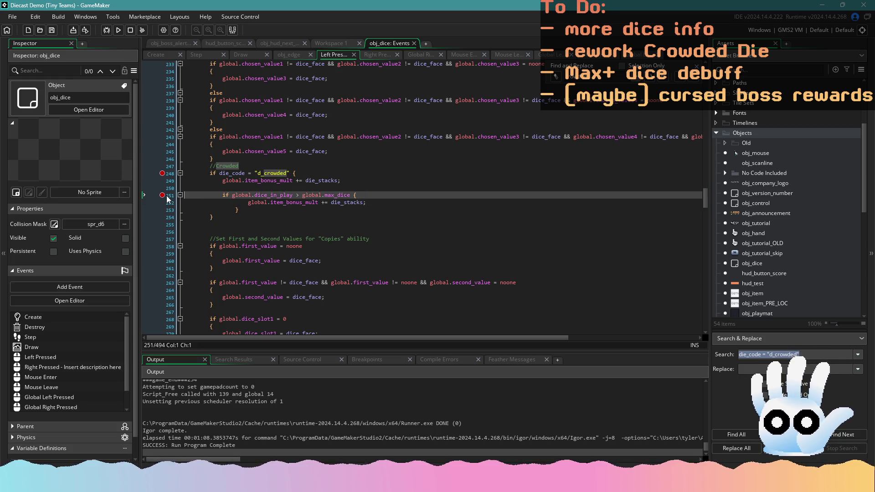
click(299, 189)
drag(374, 184, 191, 182)
key(ctrl+c)
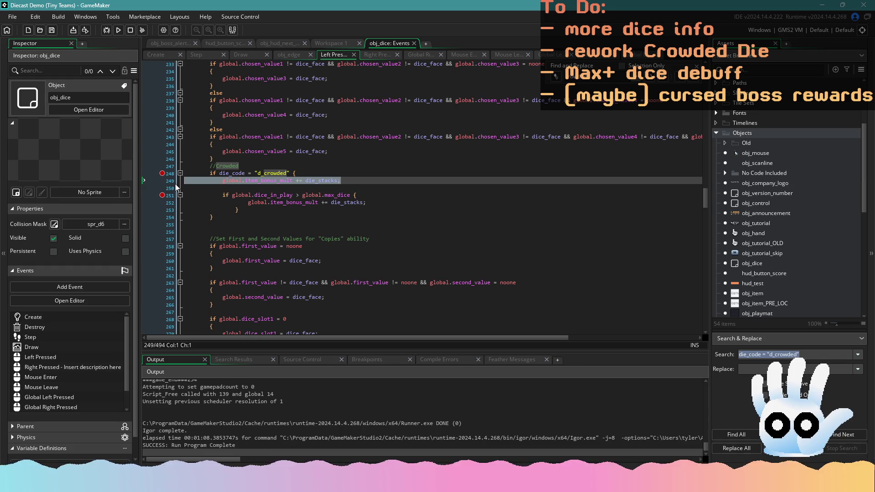
click(289, 183)
click(278, 189)
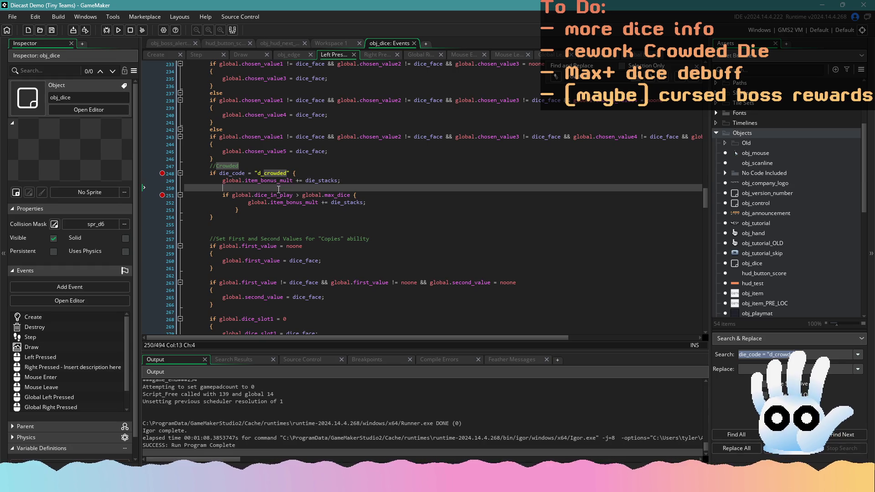
Step: Delete the nested max-dice if-block and its leftover blank line, then save
drag(292, 212, 186, 194)
key(BackSpace)
key(BackSpace)
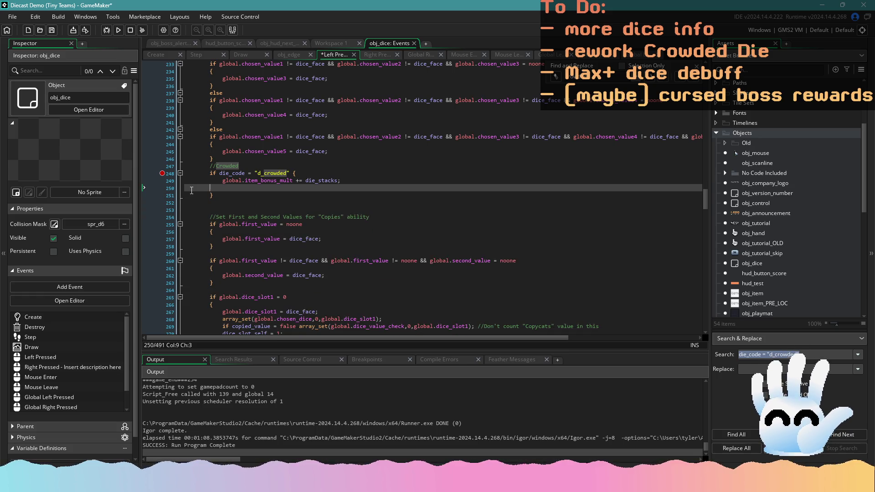
key(BackSpace)
key(ctrl+s)
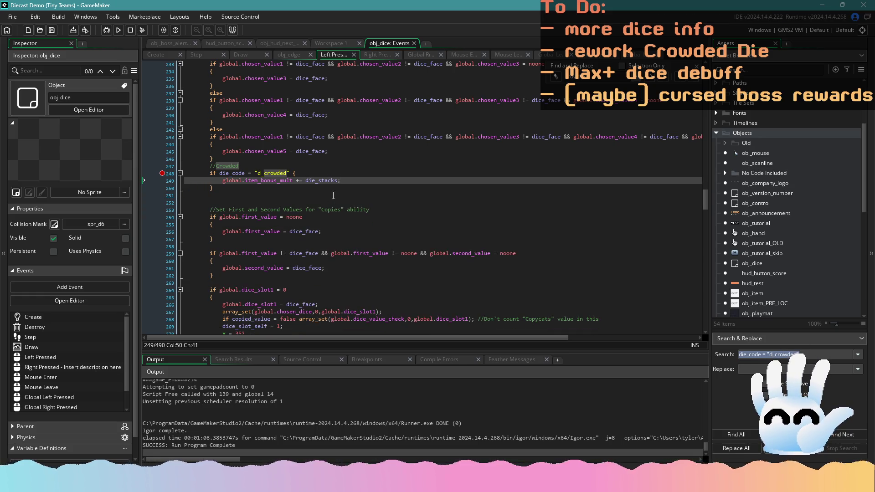
click(226, 184)
scroll(686, 251, down, 20)
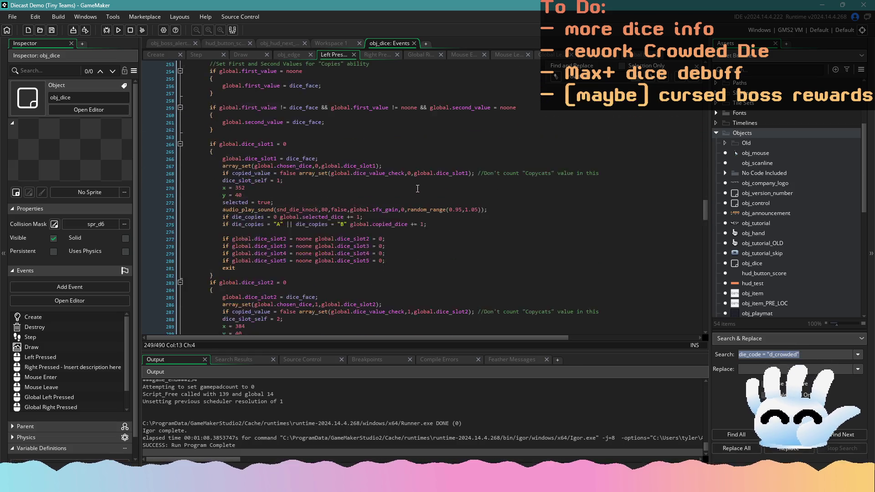
Step: Replace the second Crowded block's nested logic with an indented global.item_bonus_mult -= die_stacks; and save
mouse_move(704, 252)
mouse_down()
mouse_move(703, 318)
mouse_move(704, 173)
mouse_move(709, 275)
mouse_up()
click(247, 194)
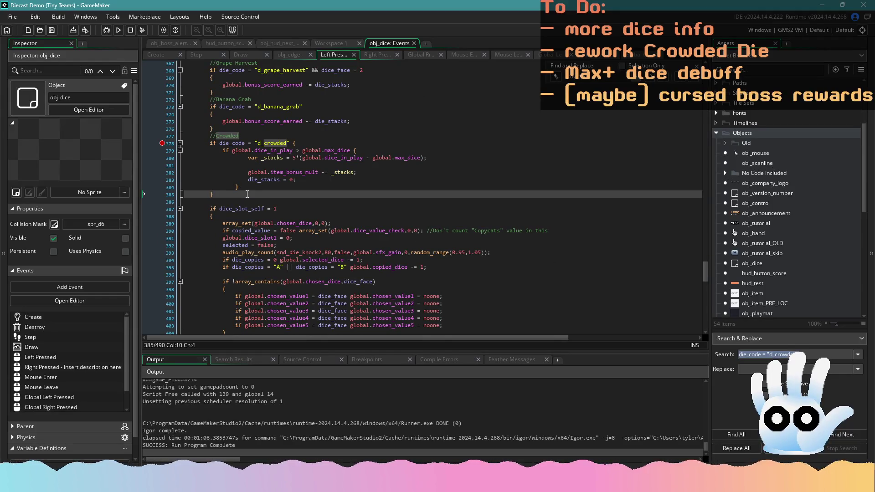
drag(250, 191, 184, 151)
key(ctrl+v)
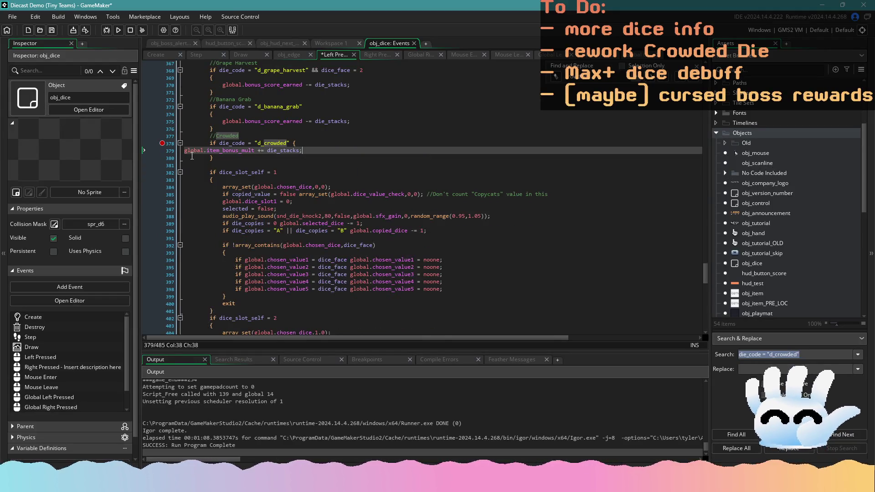
key(Tab)
click(301, 154)
key(ctrl+s)
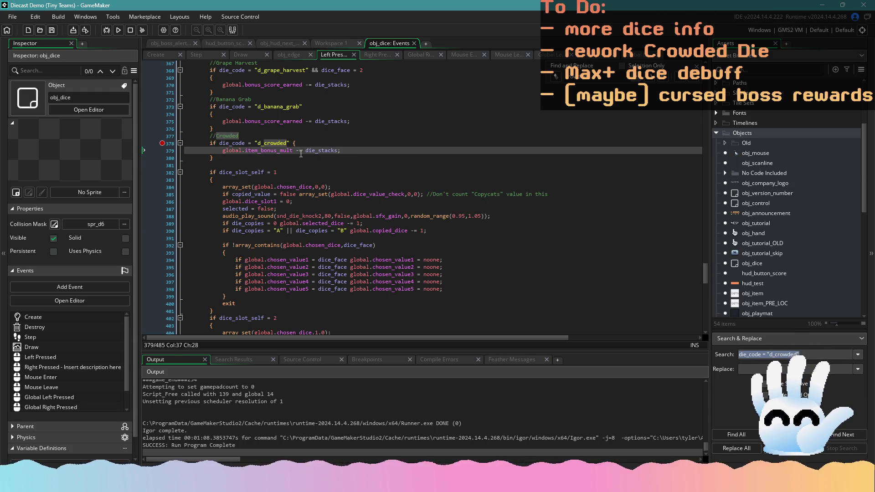
Step: Run the Diecast Demo build, restart it, and advance past the title to the 100-rolls prompt
click(118, 31)
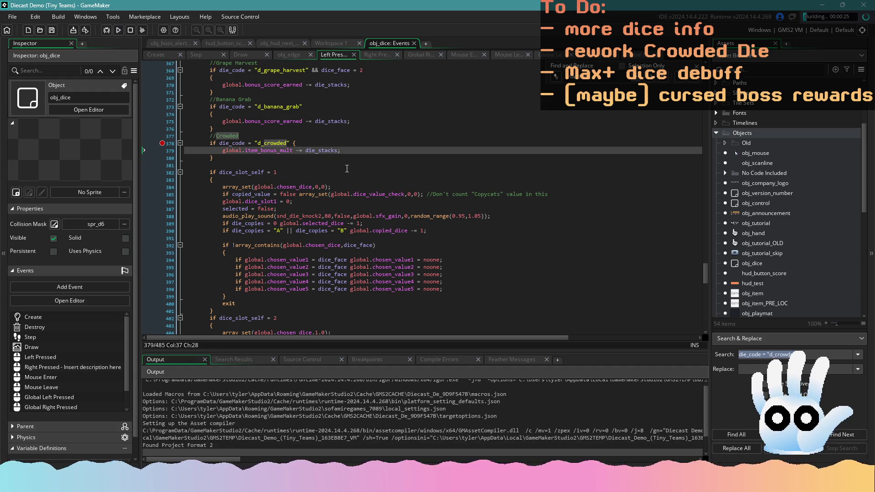
click(129, 31)
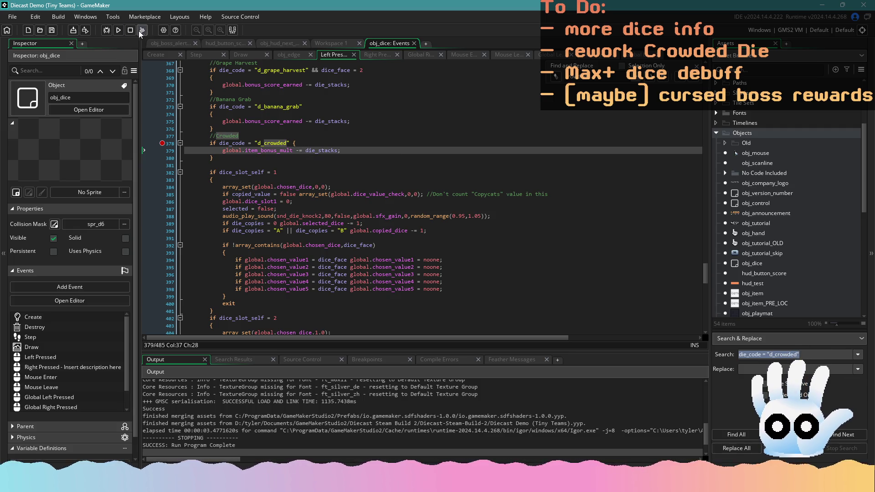
click(118, 31)
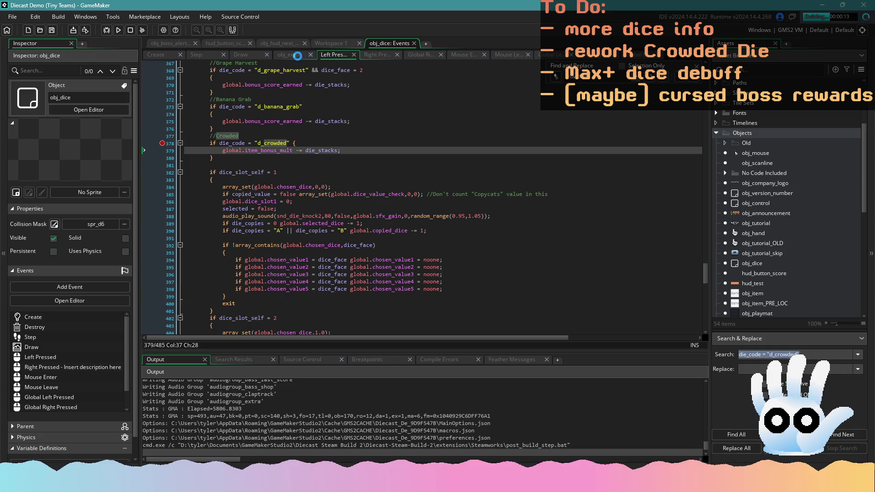
click(299, 56)
click(322, 55)
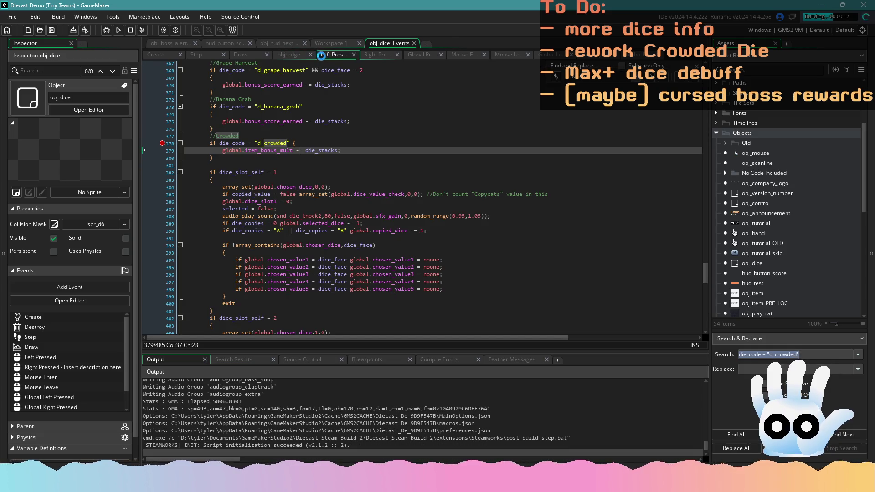
click(220, 54)
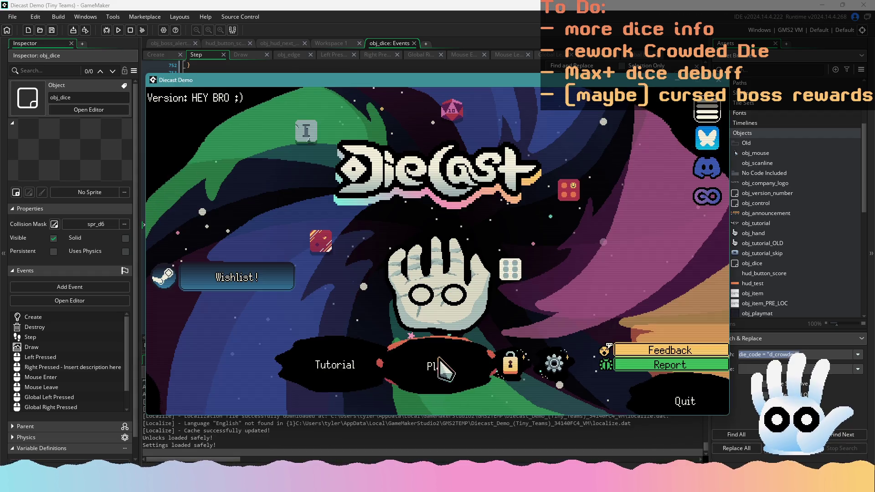
click(441, 364)
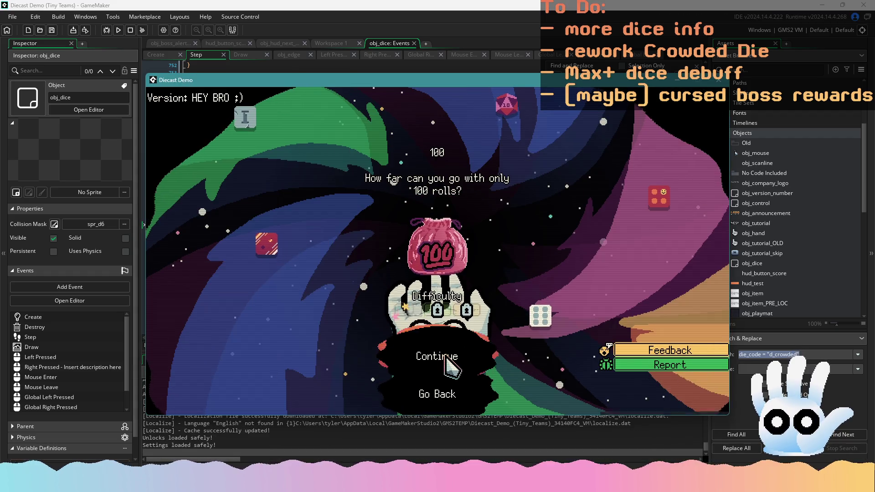
Step: Continue the saved run and try the yellow and green Crowded dice in play with a reroll
click(445, 359)
click(590, 323)
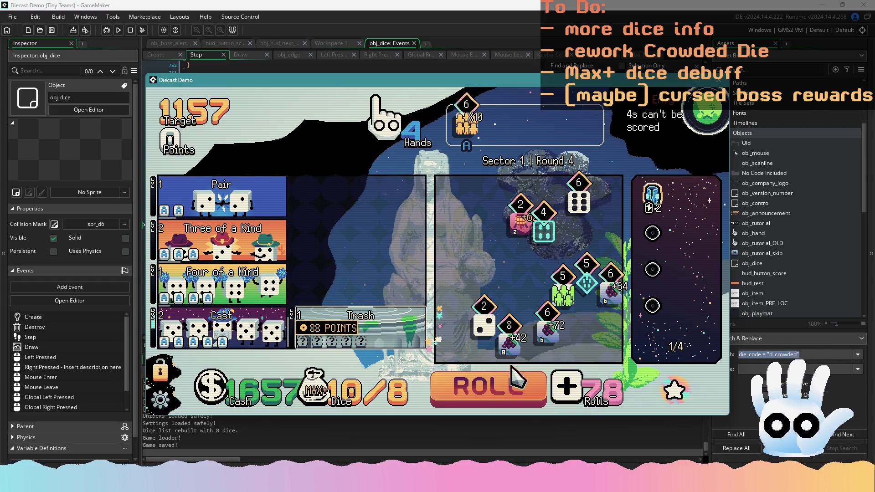
click(558, 306)
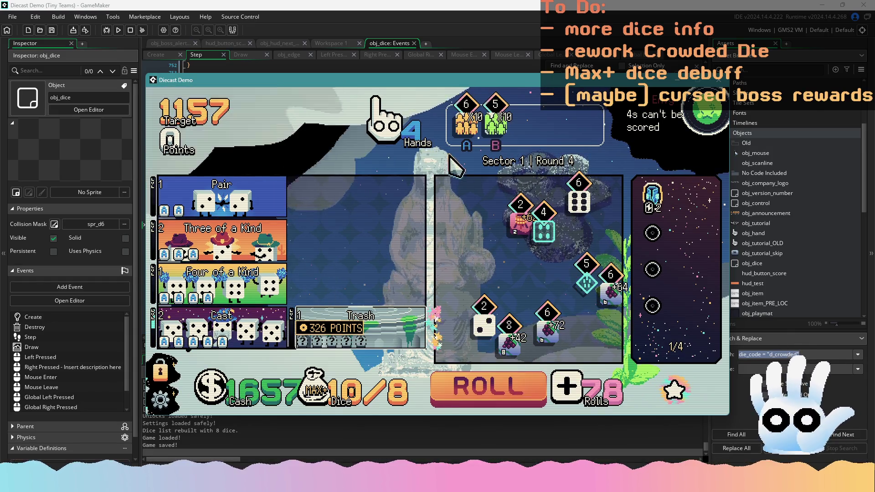
click(517, 378)
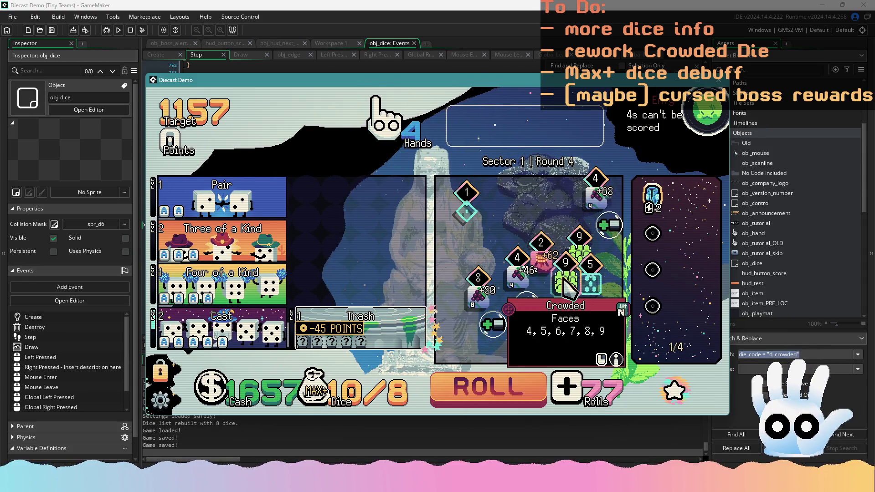
click(564, 279)
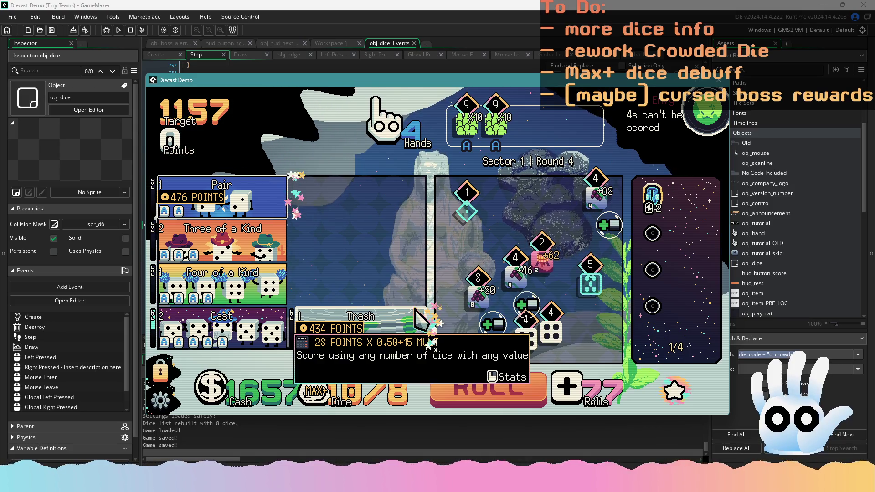
mouse_move(261, 209)
click(466, 122)
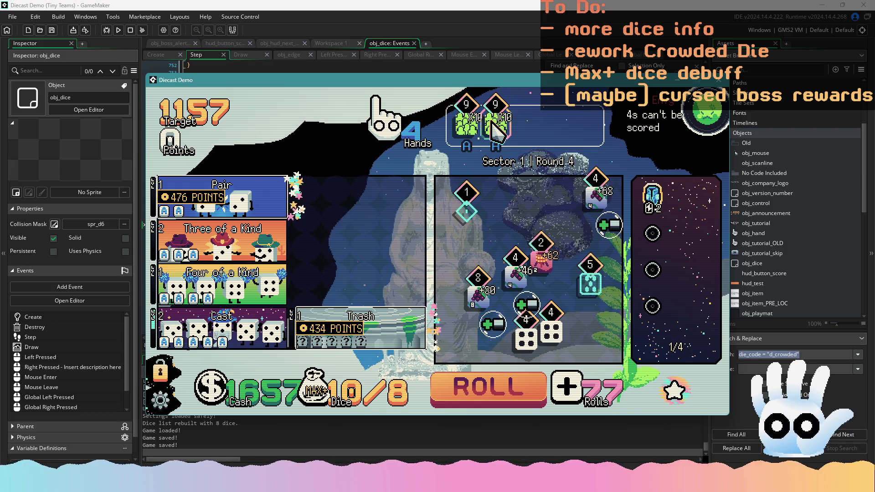
Step: Abandon the run from the pause menu and start a new one from the main menu
key(Escape)
click(683, 400)
click(438, 359)
click(440, 362)
click(451, 352)
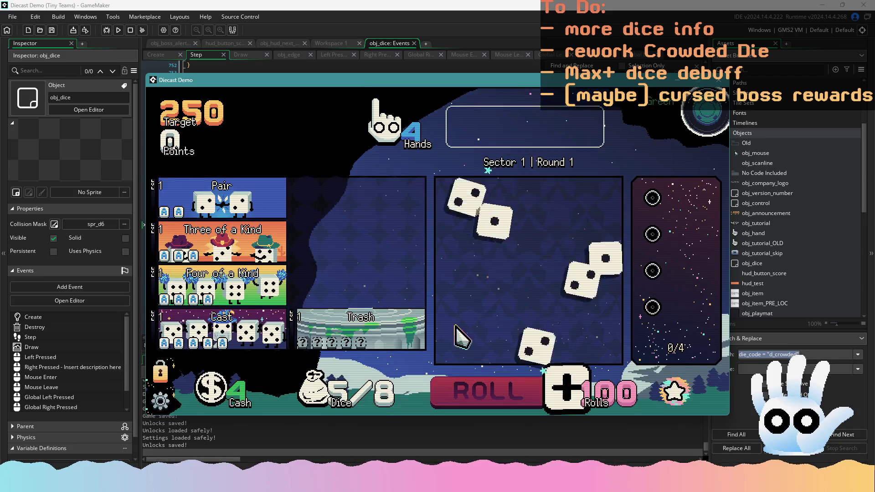
Step: Play two 6s, force level completion with F1, and reroll the shop's jar items twice before leaving
click(453, 281)
click(453, 292)
key(F1)
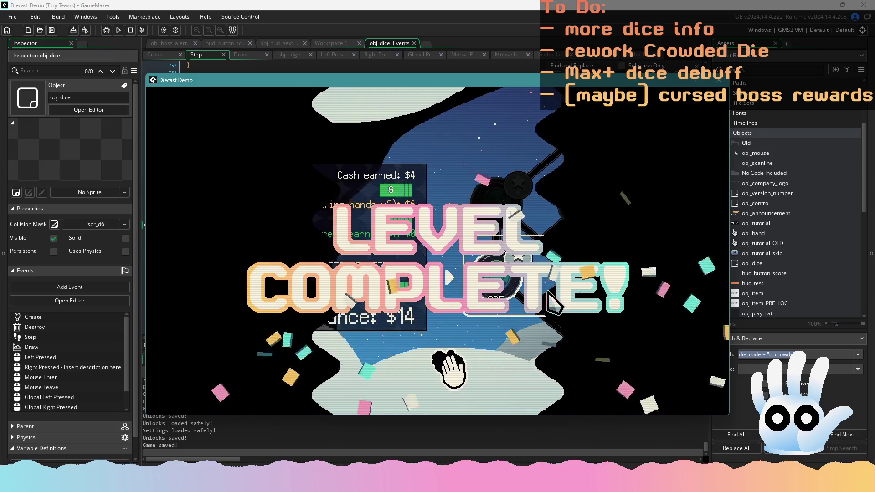
click(445, 377)
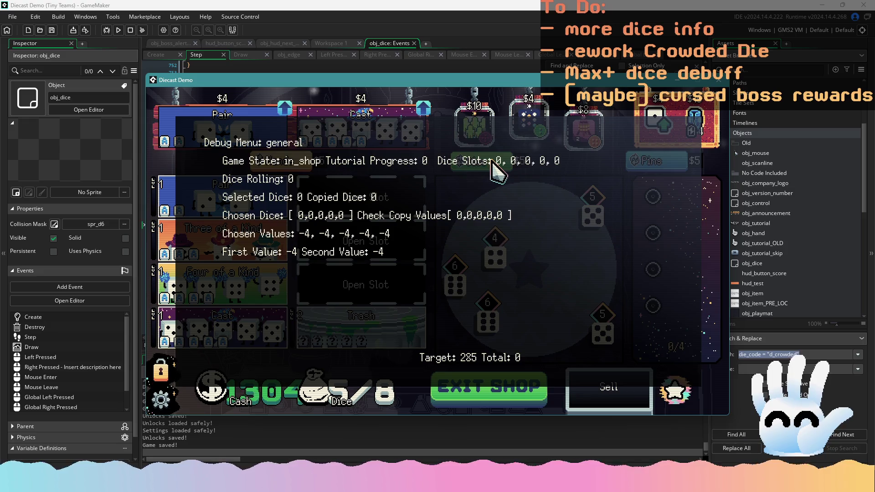
click(486, 170)
click(485, 169)
click(524, 392)
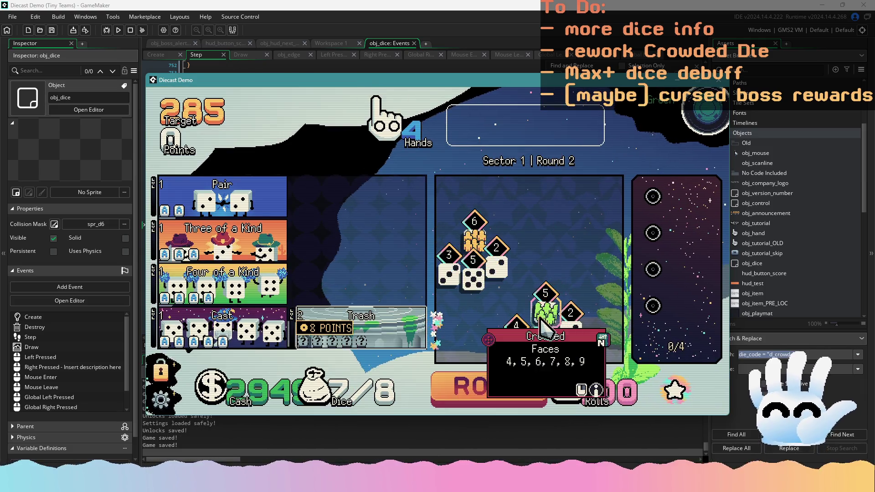
Step: Swap the gold 6 die into the hand, score it to clear Round 2, and continue to the shop
click(547, 304)
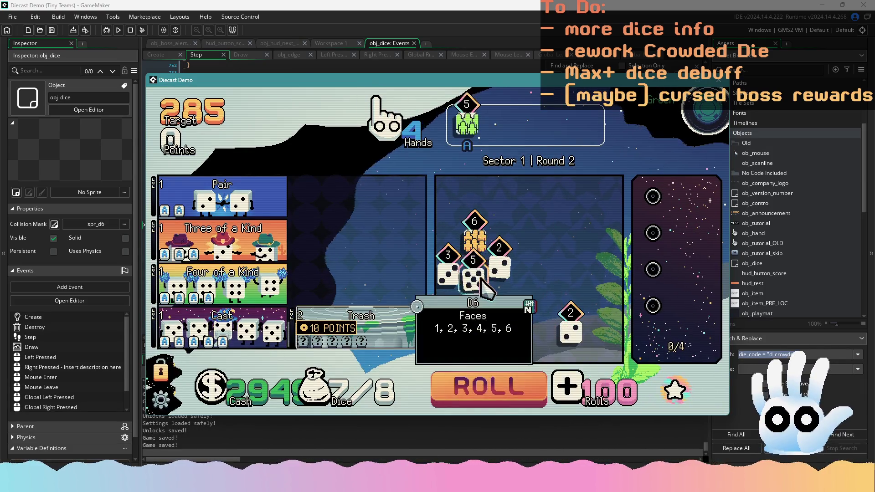
click(473, 272)
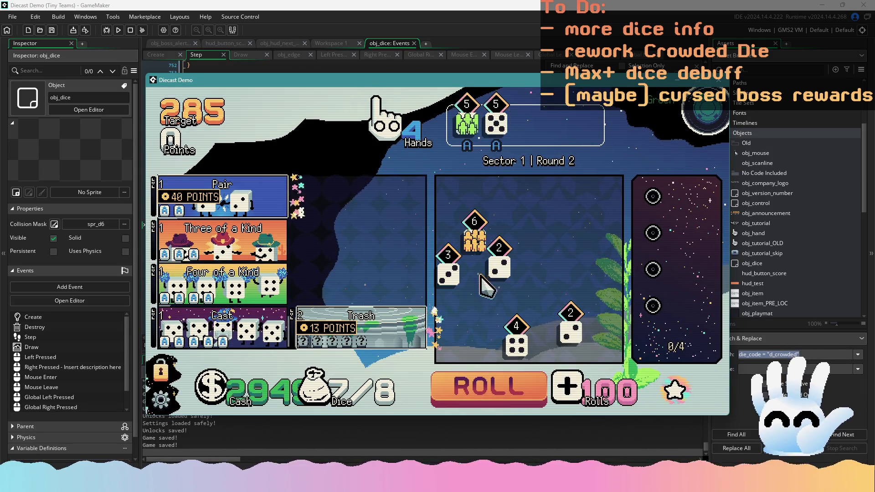
click(501, 127)
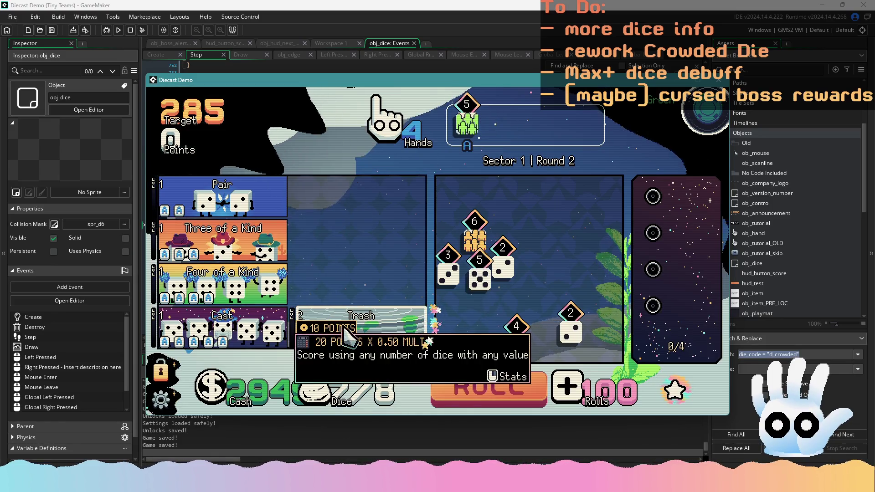
click(474, 236)
click(463, 142)
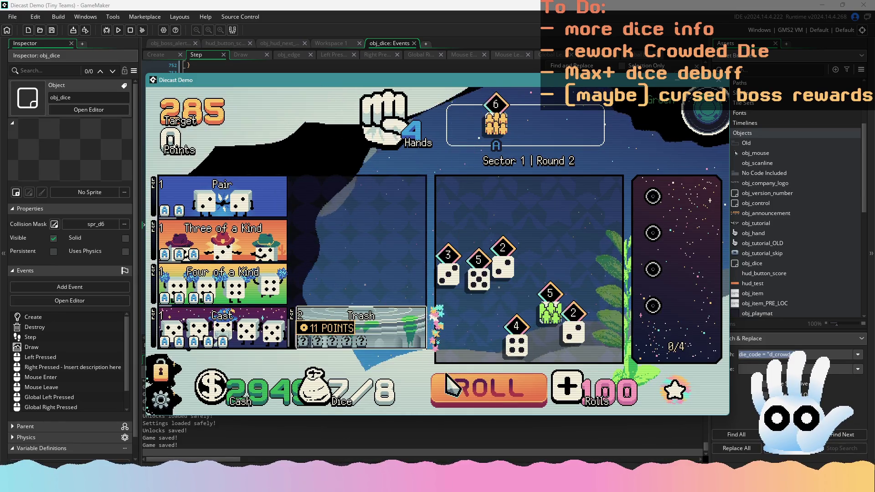
click(413, 348)
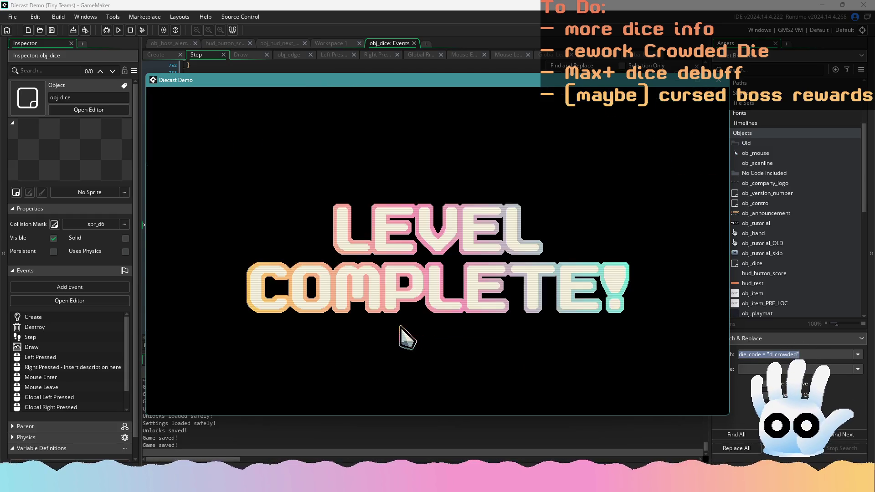
click(524, 212)
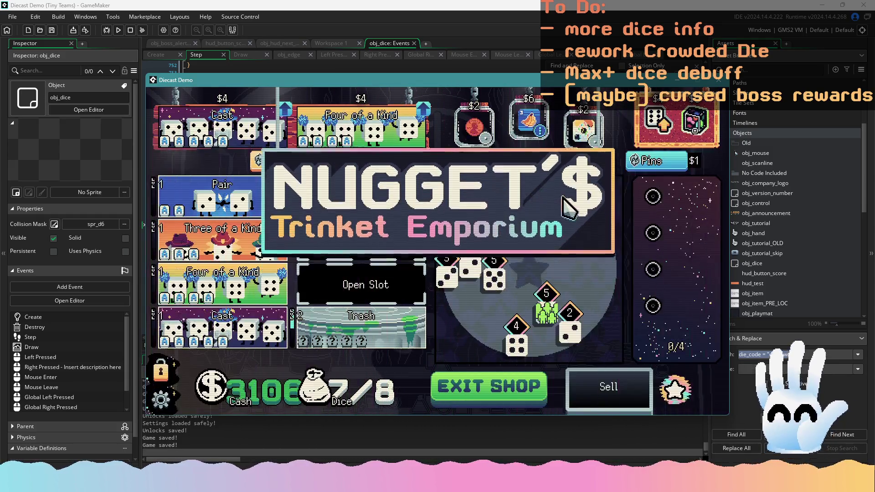
Step: Reroll the Pips shop repeatedly, buy two crystal pins, and leave for Round 3
click(656, 164)
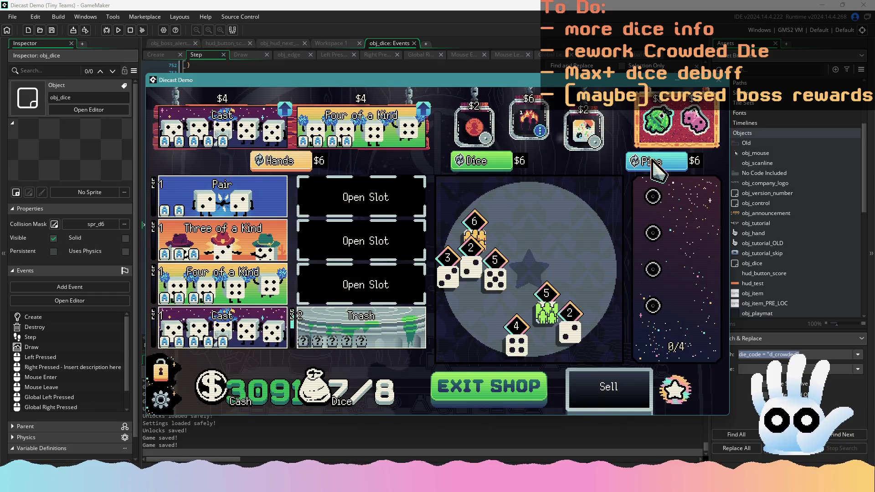
click(657, 164)
click(656, 164)
click(656, 164)
click(656, 164)
click(656, 164)
click(656, 164)
click(695, 121)
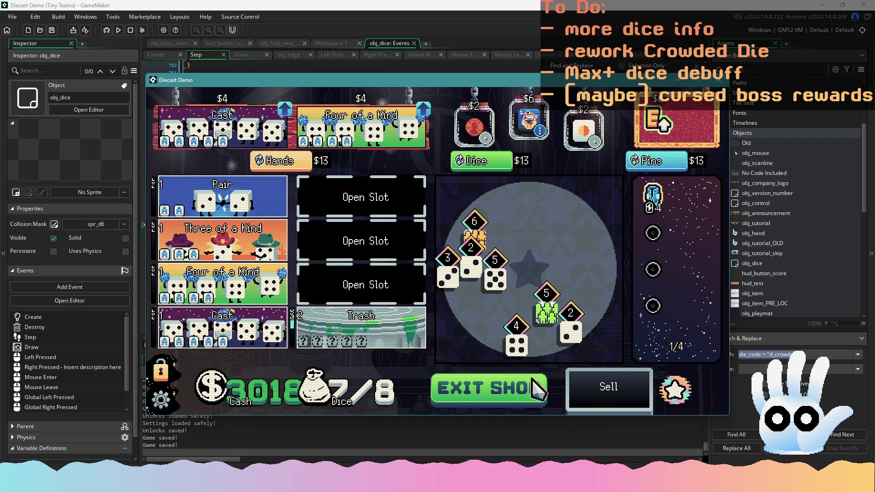
click(675, 164)
click(672, 163)
click(671, 161)
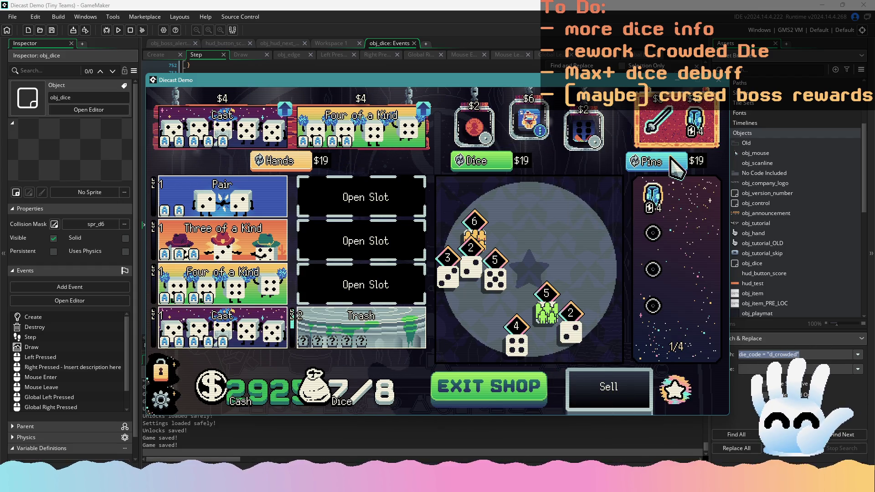
click(670, 162)
click(712, 129)
click(492, 387)
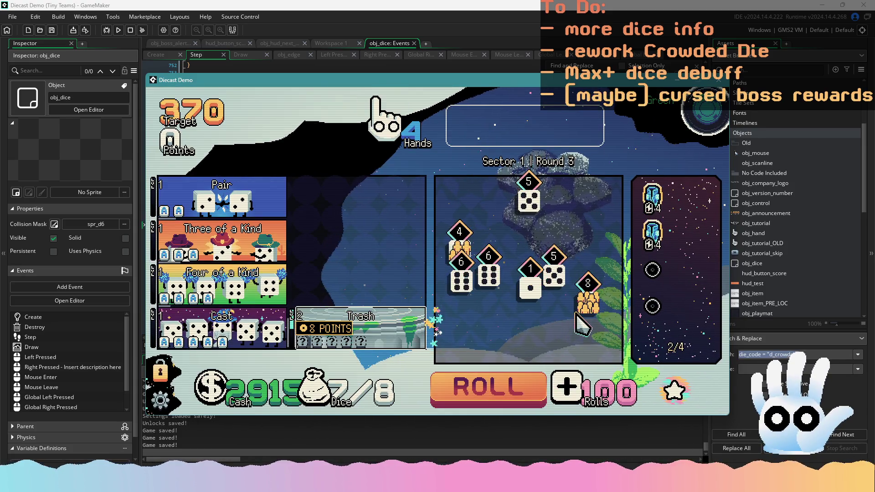
Step: Roll, score the selected pair of dice, then reroll several times and score again
click(523, 386)
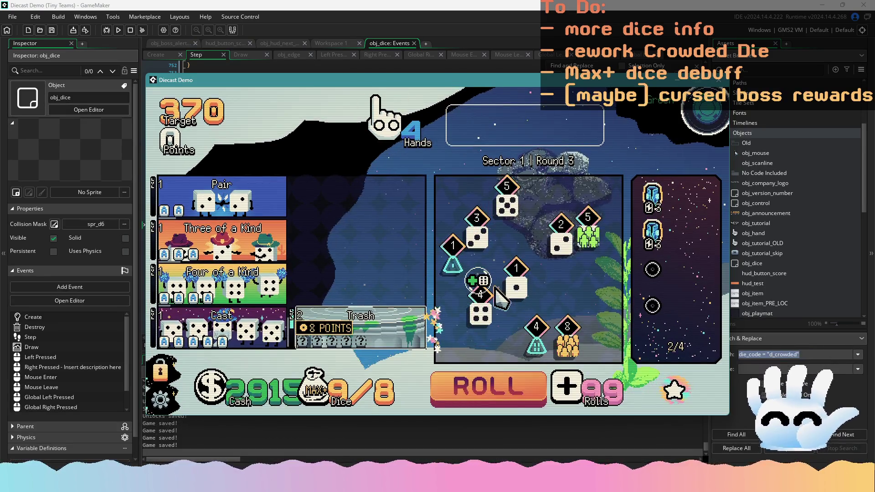
mouse_move(507, 280)
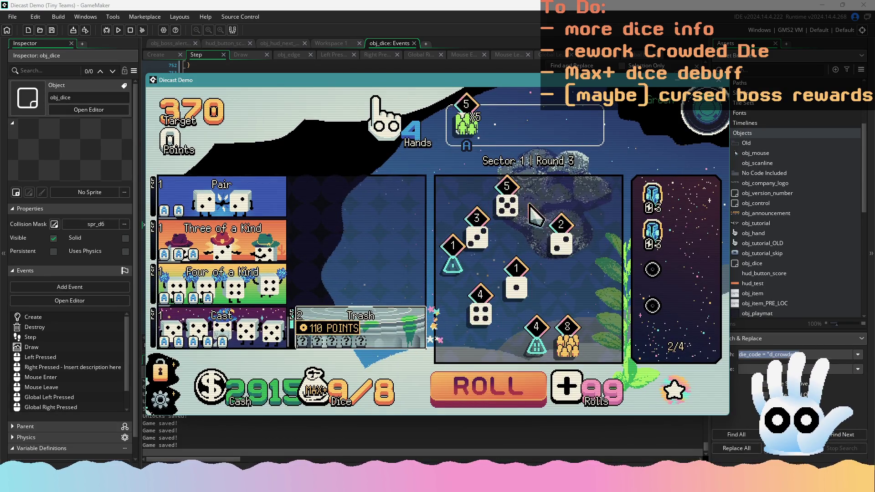
click(507, 204)
mouse_move(274, 200)
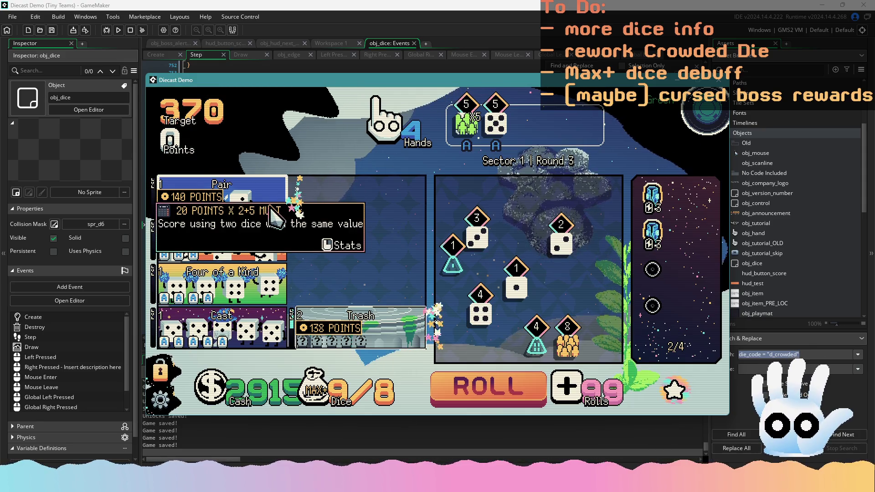
click(496, 123)
click(492, 386)
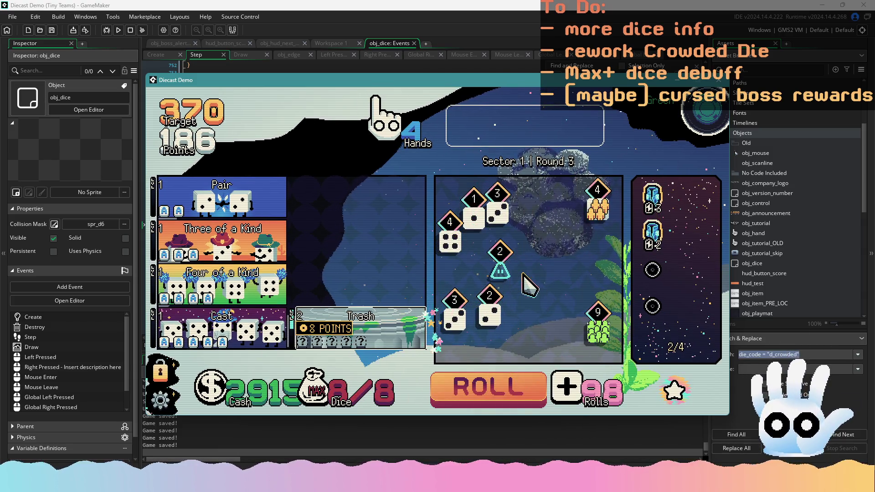
click(508, 378)
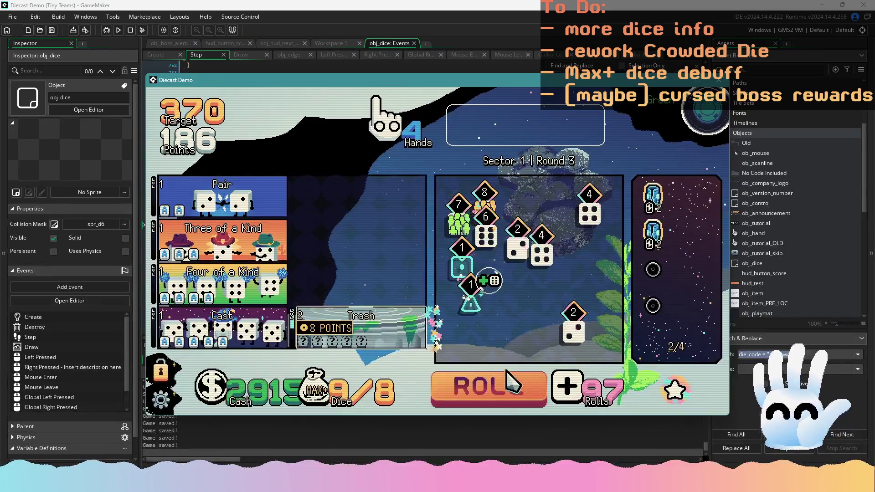
click(508, 388)
click(510, 389)
click(513, 390)
click(514, 390)
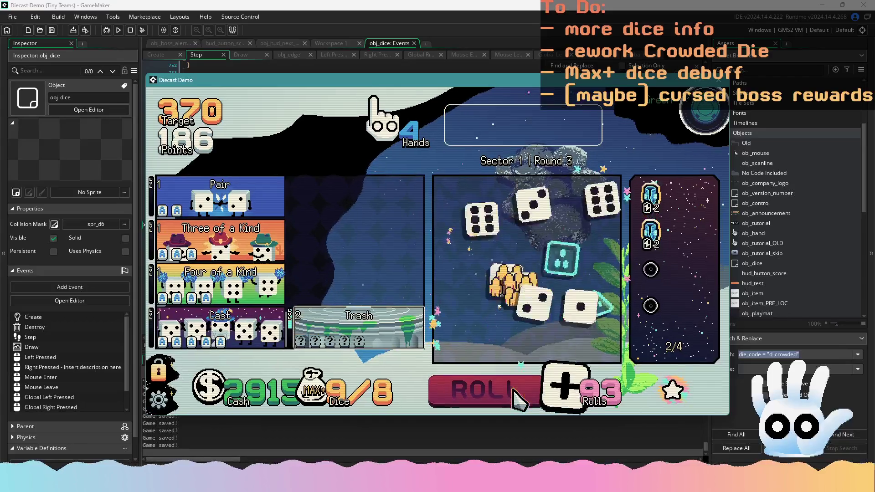
Step: Reroll further, return the 7 and 8 dice to the board, and score with the Crowded die
click(524, 381)
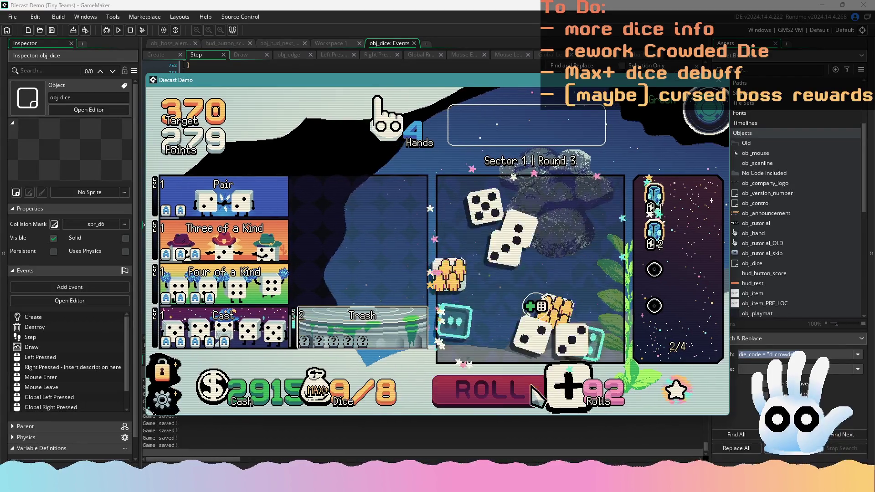
click(507, 382)
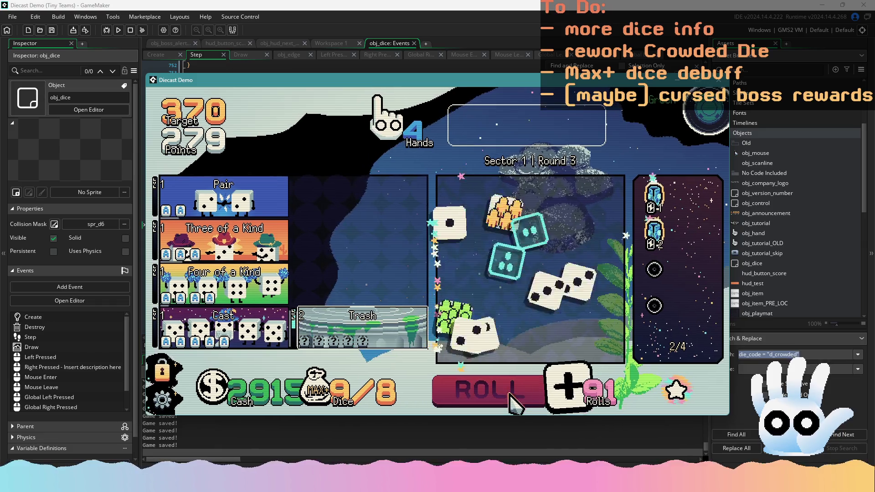
click(510, 387)
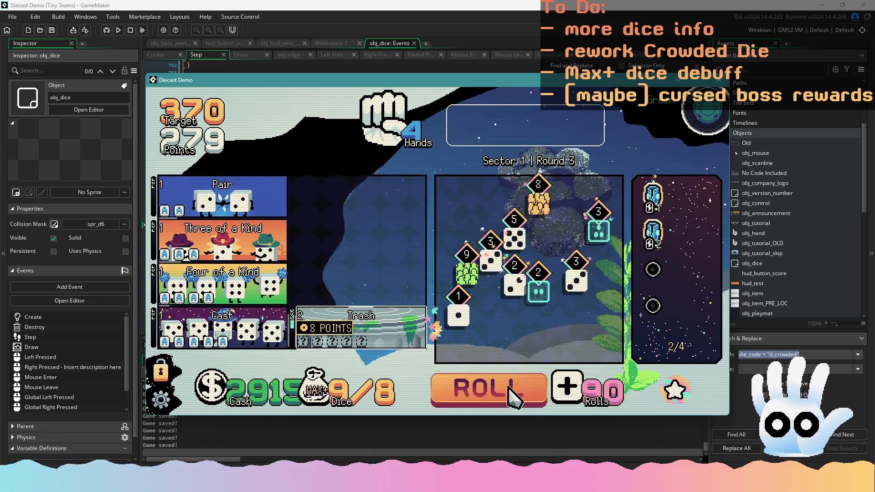
click(509, 386)
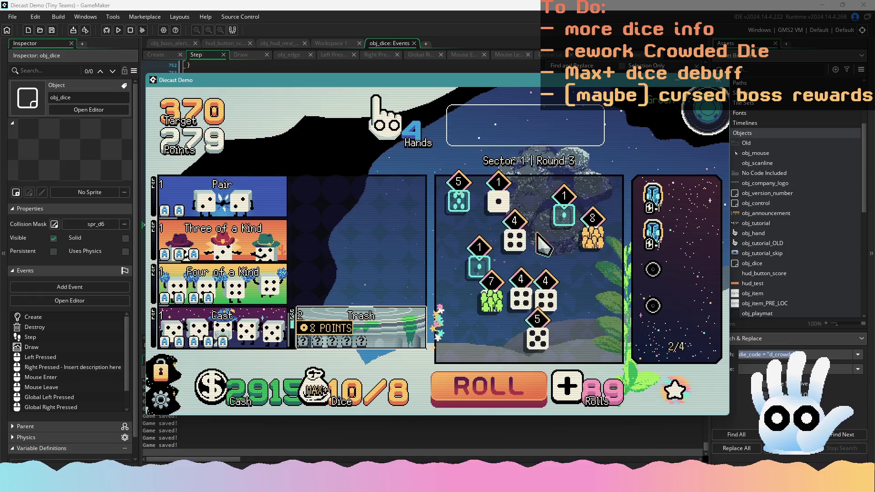
mouse_move(483, 314)
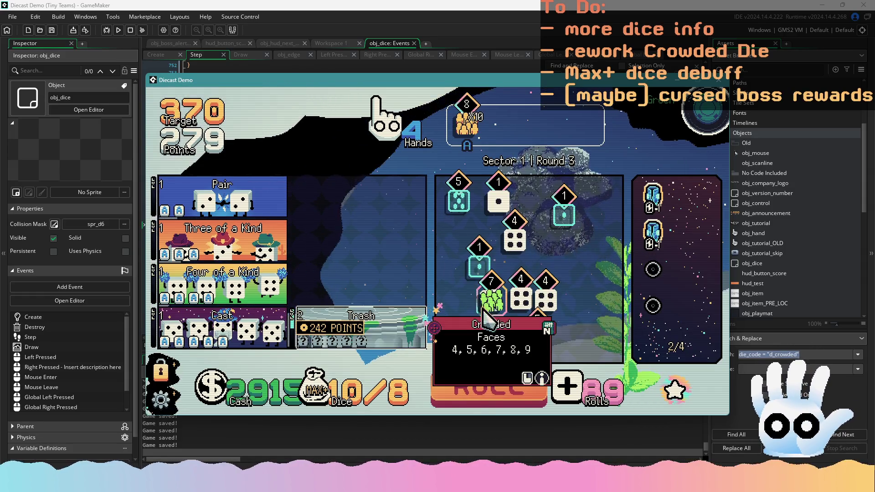
key(b)
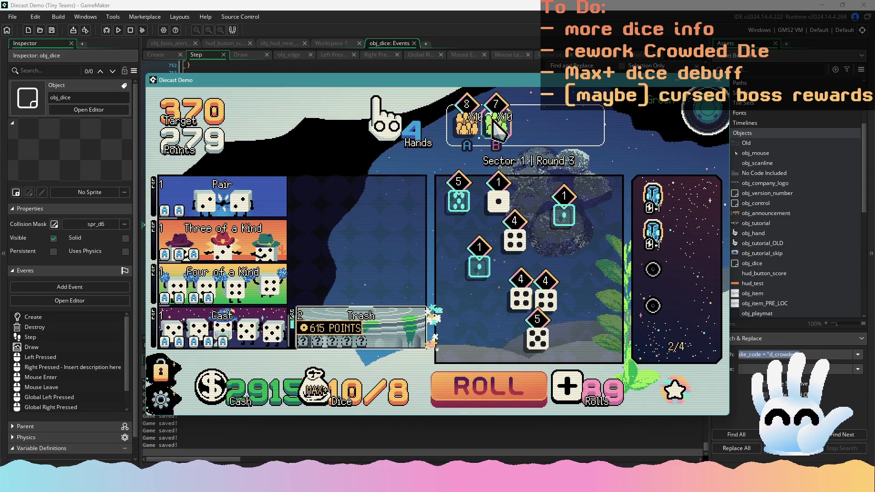
key(a)
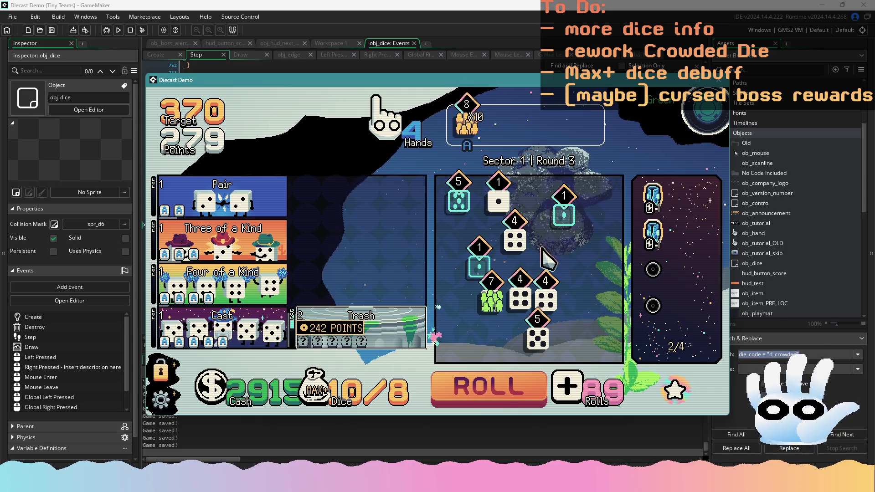
click(501, 388)
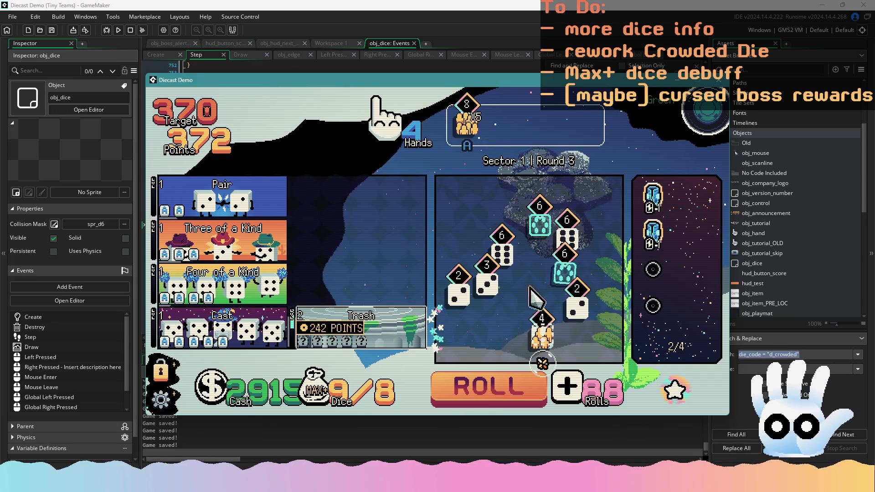
Step: Try the gold 6 and 8 Crowded dice in a Trash hand, remove them, then stop the game
mouse_move(405, 341)
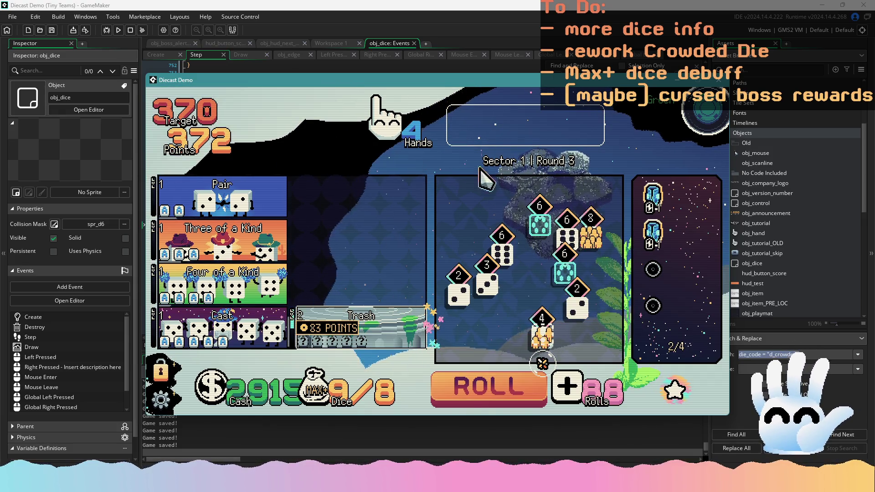
click(511, 386)
click(501, 387)
click(500, 383)
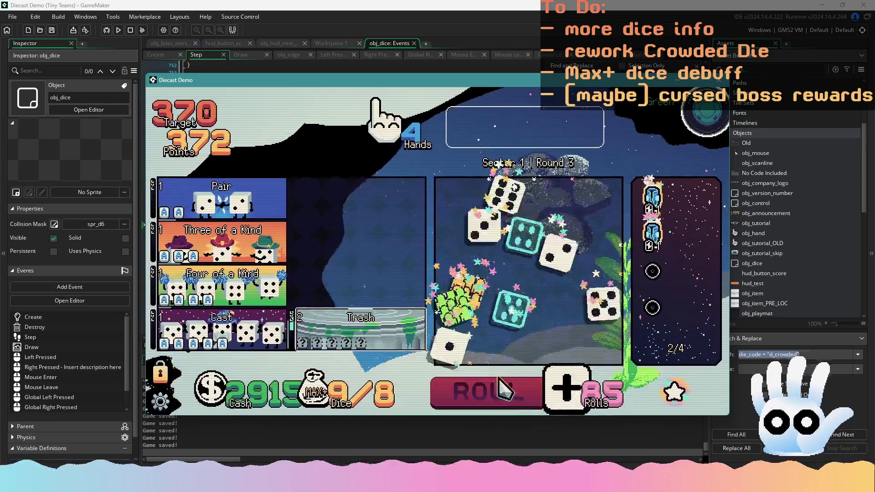
mouse_move(520, 276)
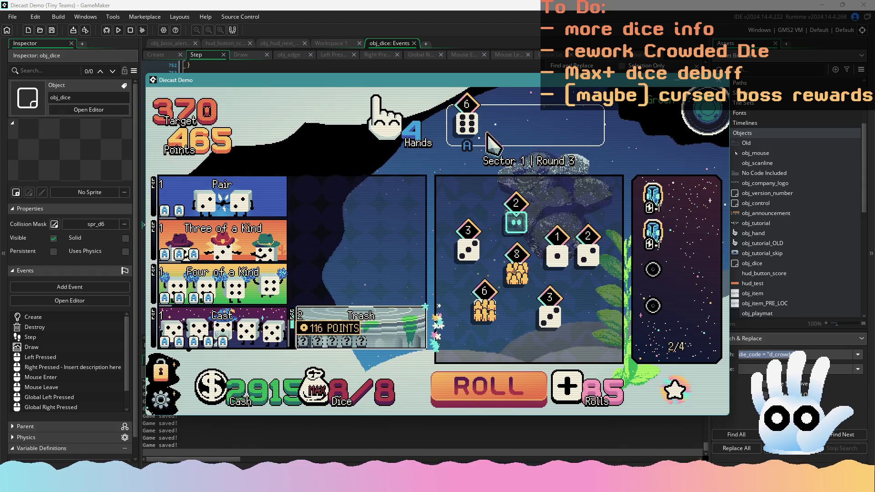
click(485, 306)
mouse_move(418, 322)
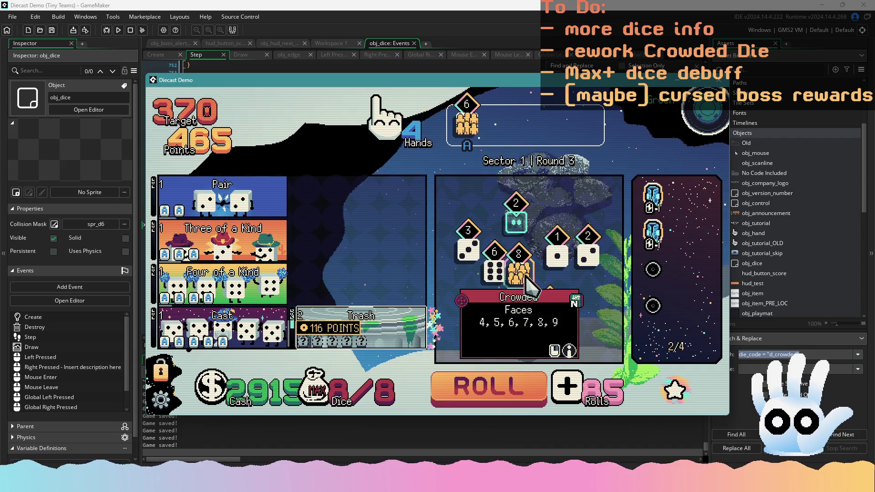
click(519, 272)
click(495, 121)
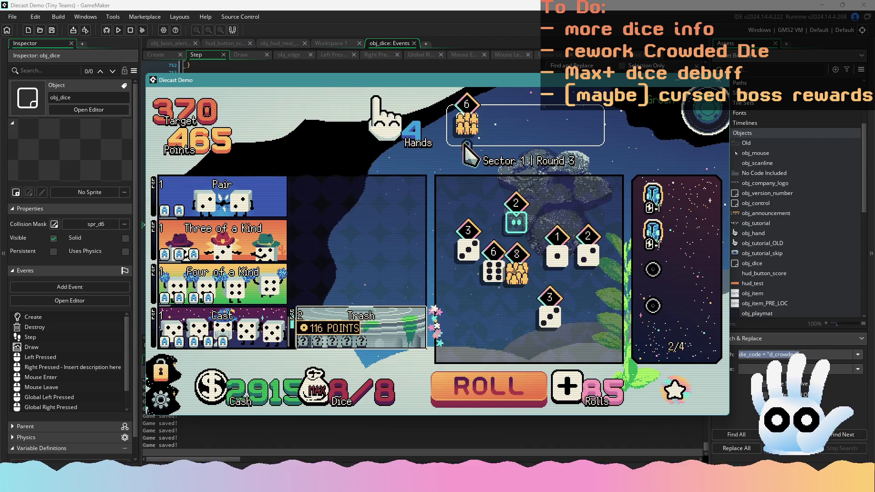
click(464, 127)
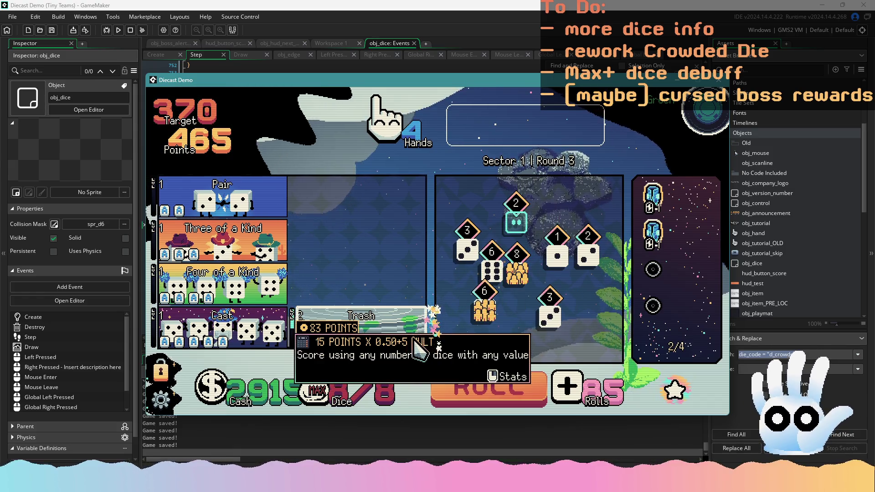
mouse_move(483, 275)
mouse_move(276, 202)
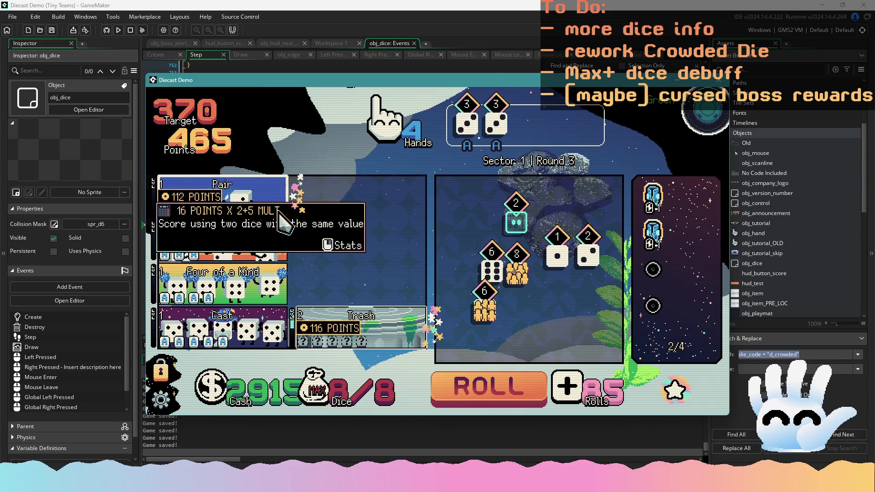
key(Escape)
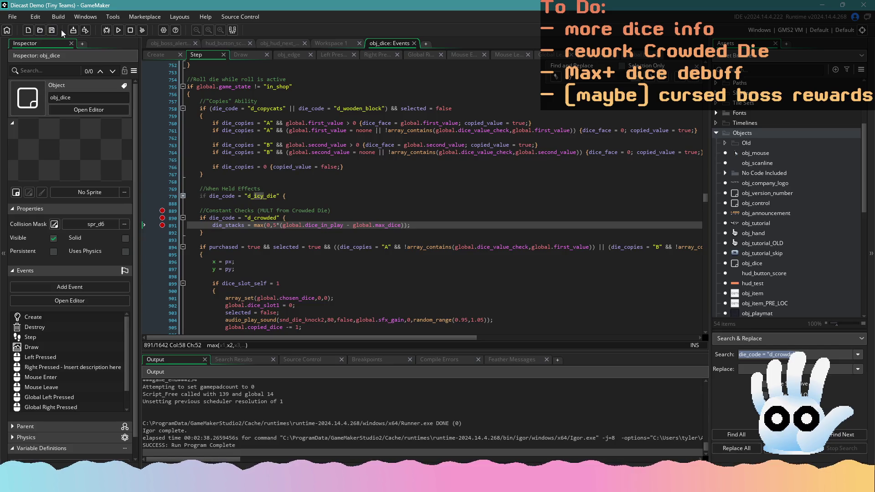
Step: Review the d_crowded item_bonus_mult lines in obj_dice's Left Pressed event code
click(334, 54)
click(362, 149)
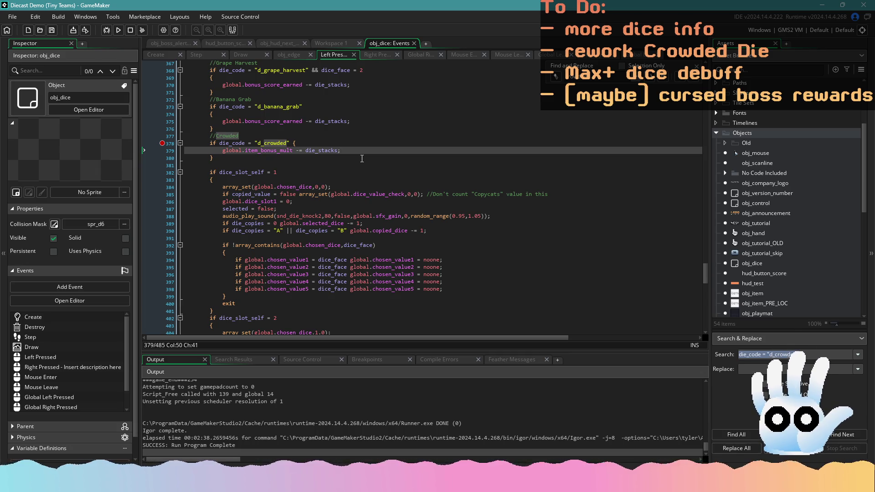
click(450, 143)
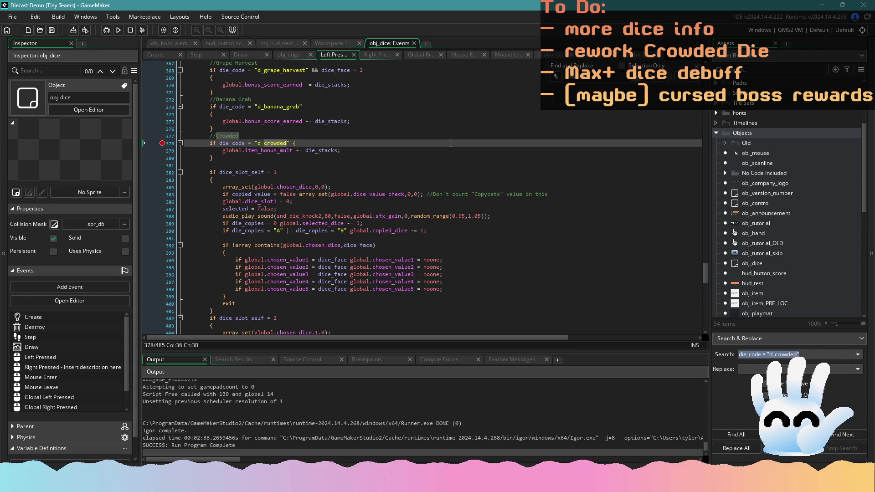
scroll(410, 195, up, 3)
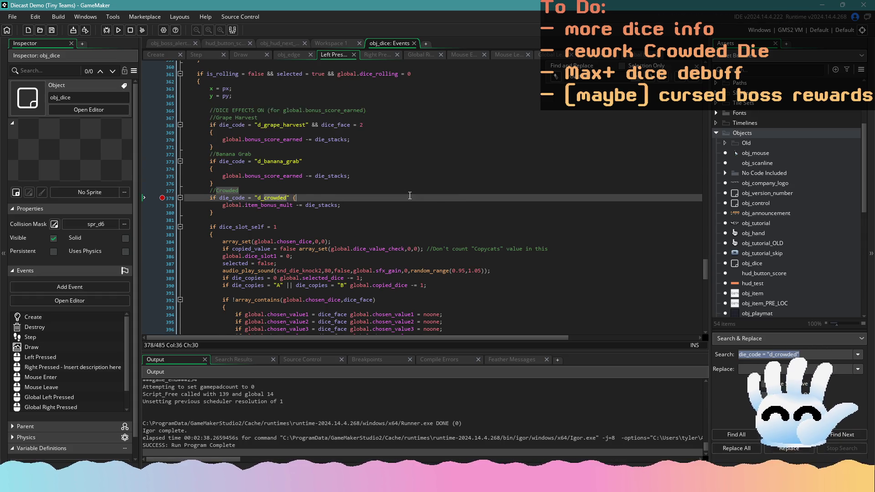
scroll(403, 190, up, 4)
mouse_move(705, 263)
mouse_down()
mouse_move(702, 187)
mouse_move(699, 208)
mouse_up()
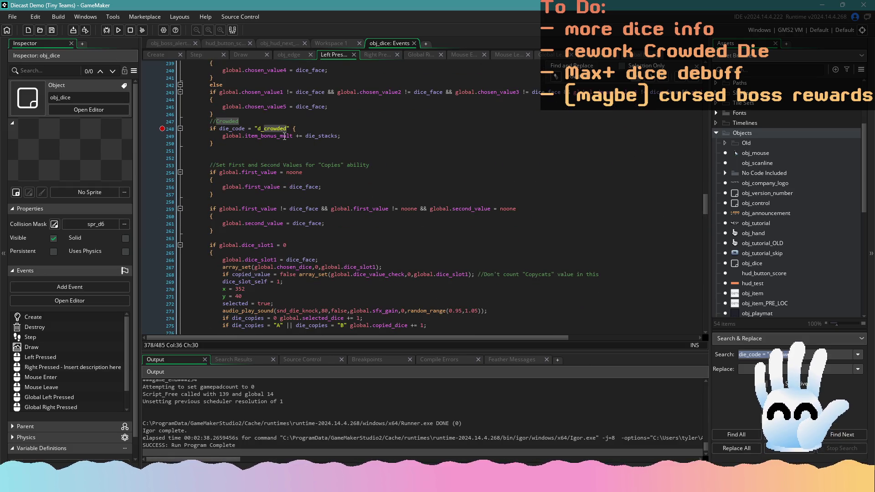
scroll(262, 157, down, 1)
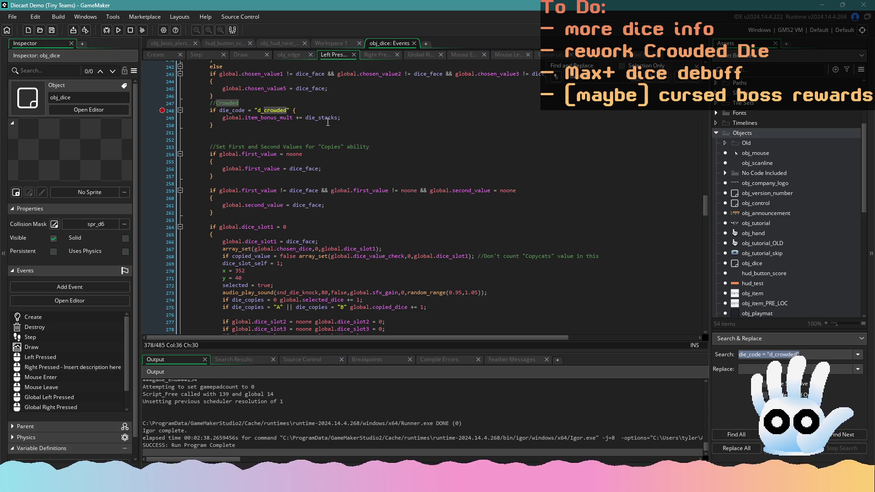
Step: Inspect line 891's die_stacks = max(...) calculation inside the Step event's Crowded check
click(208, 56)
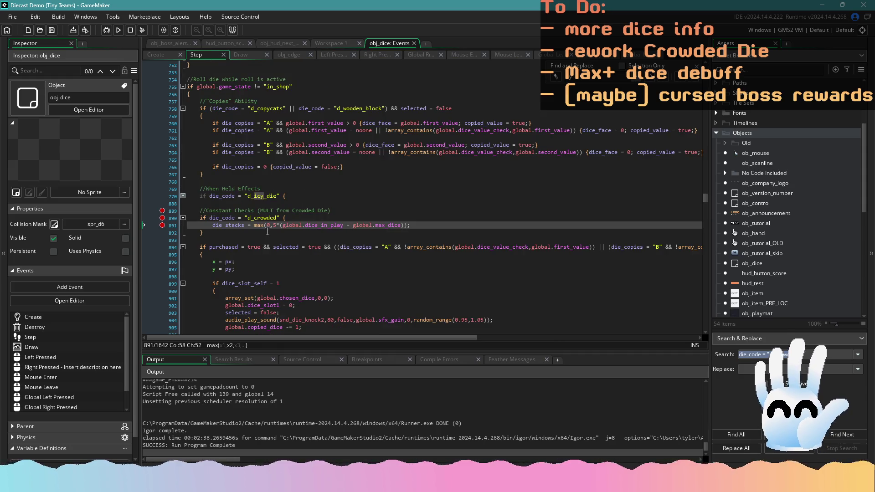
click(422, 226)
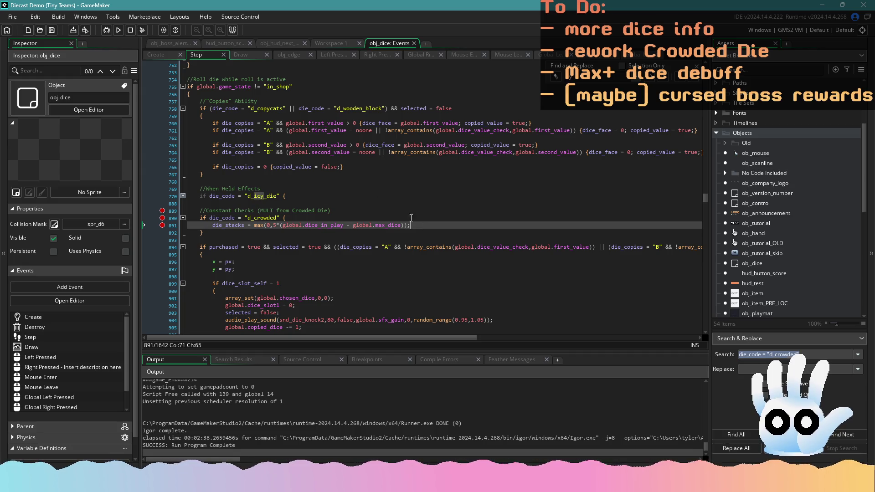
click(210, 225)
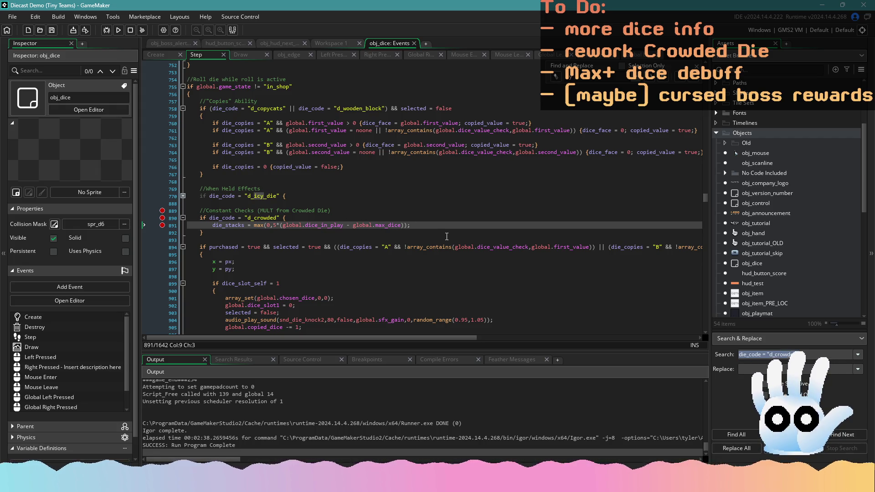
click(428, 225)
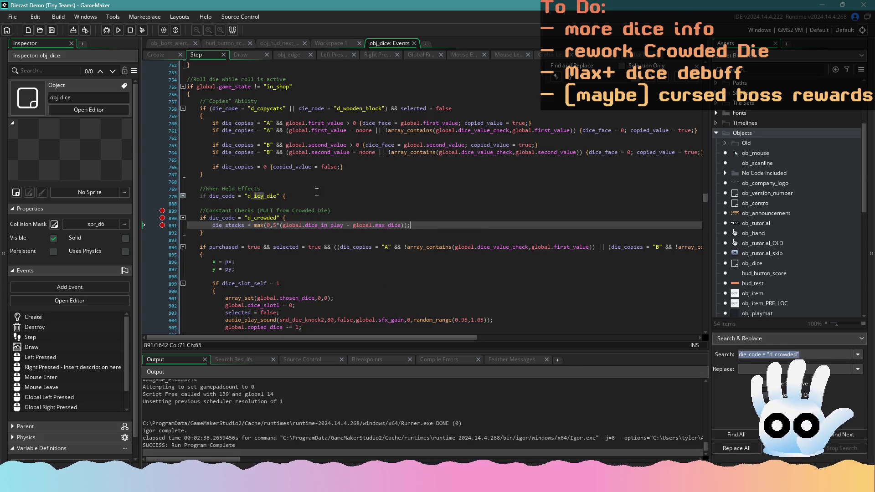
click(322, 220)
Step: Add 'var first_value =' above die_stacks, set it to the copied max formula, and save
key(Return)
key(Return)
key(Up)
text(var first_value =)
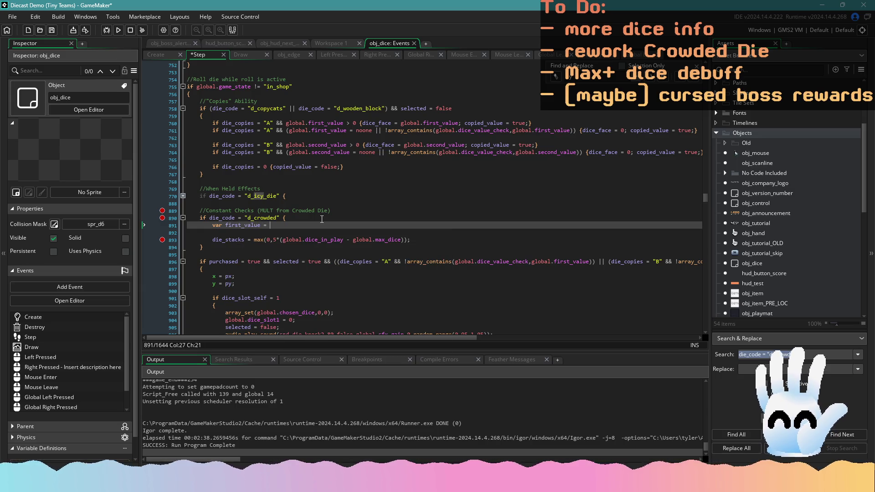
drag(412, 240, 252, 239)
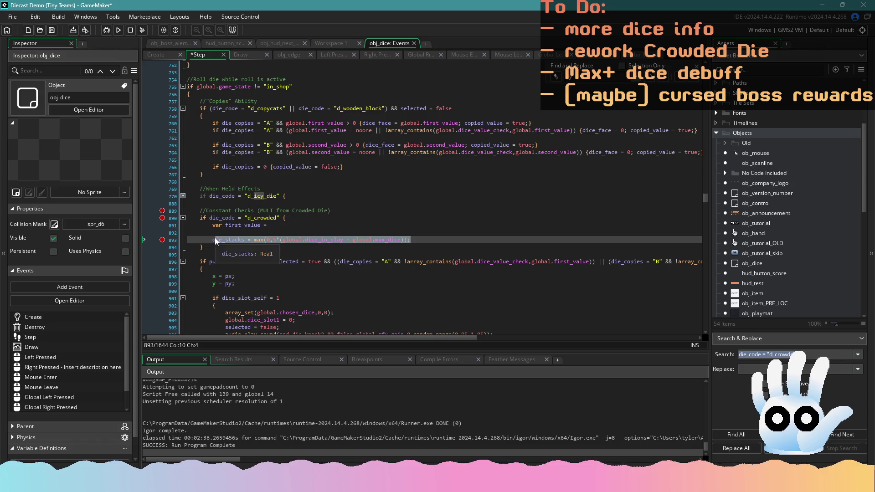
key(ctrl+c)
click(268, 225)
key(ctrl+v)
key(ctrl+s)
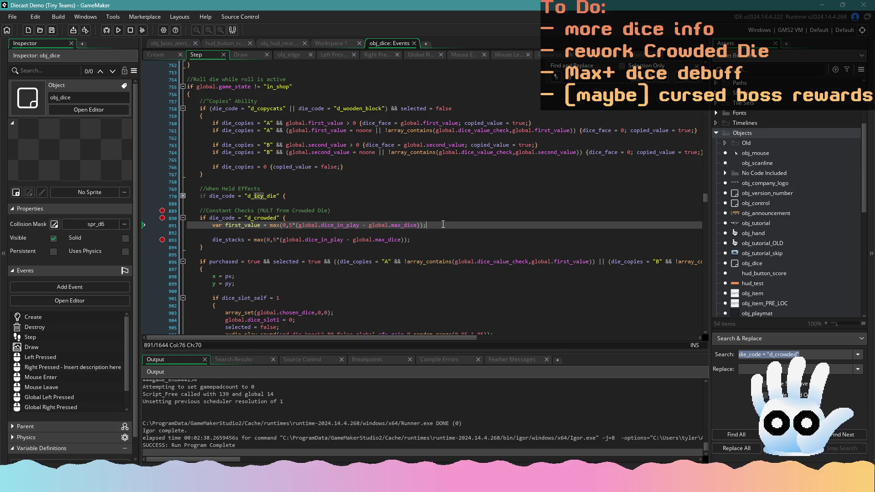
Step: Start an if line below, trimming the unfinished 'if first_value' condition back to just 'if'
key(Return)
key(Return)
text(if )
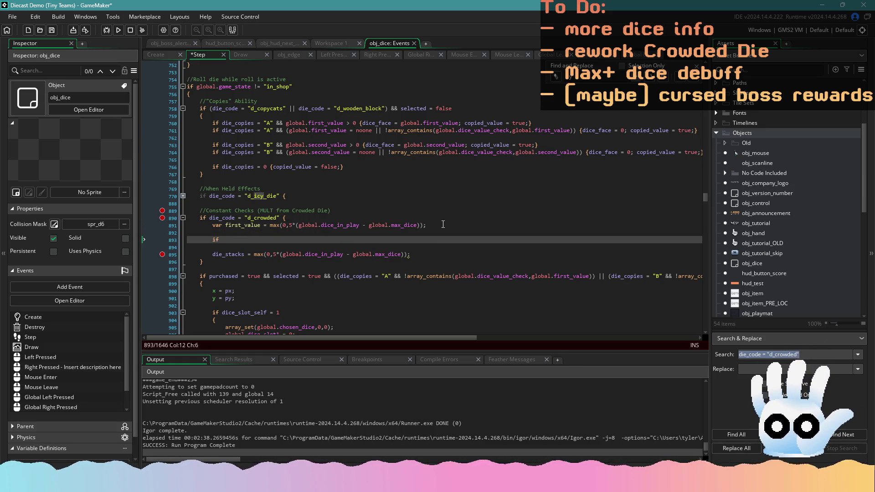
text(first_value)
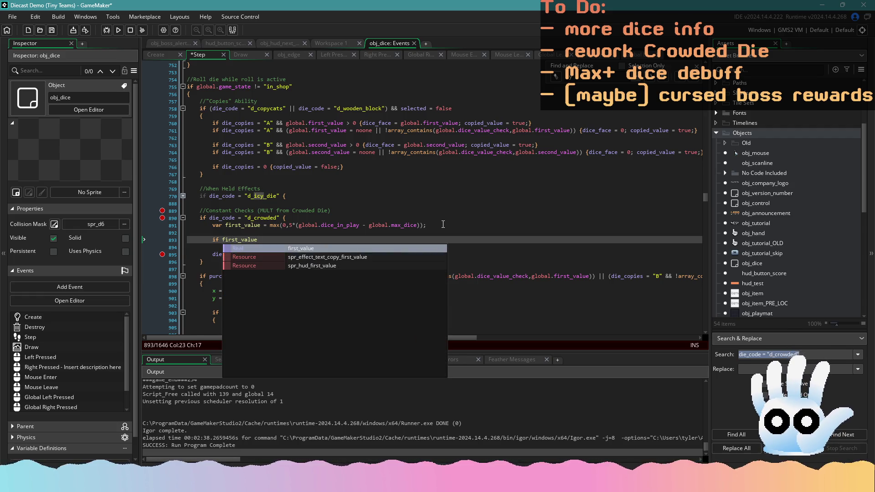
key(BackSpace)
key(BackSpace)
key(BackSpace)
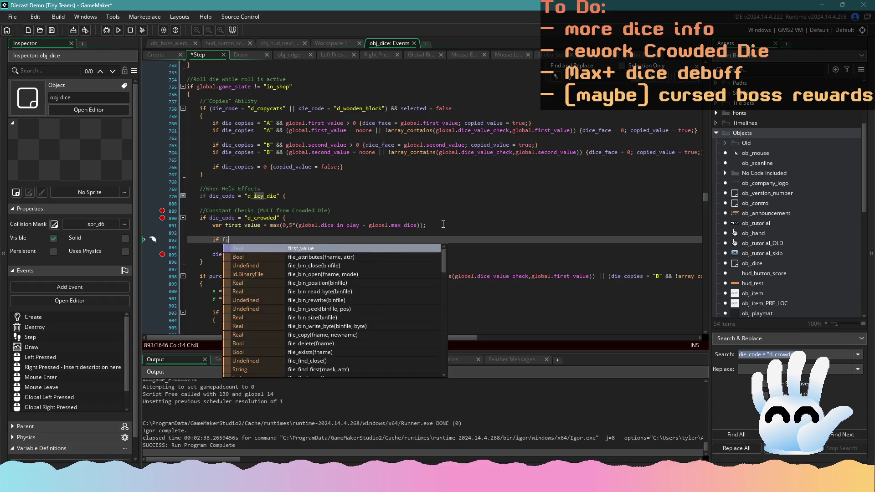
key(BackSpace)
key(BackSpace)
Step: Add 'var constant = first_value;' below the first_value line, save, and recheck its end
click(443, 225)
key(Return)
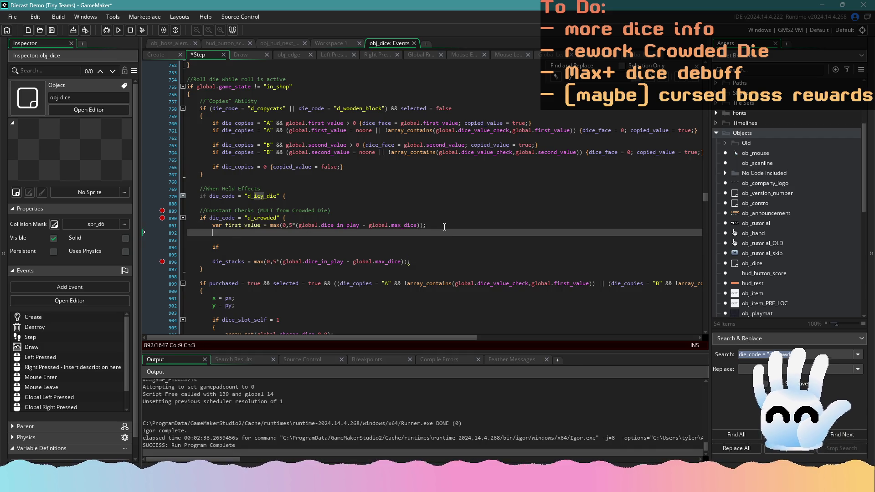
text(var constant = first_value;)
key(ctrl+s)
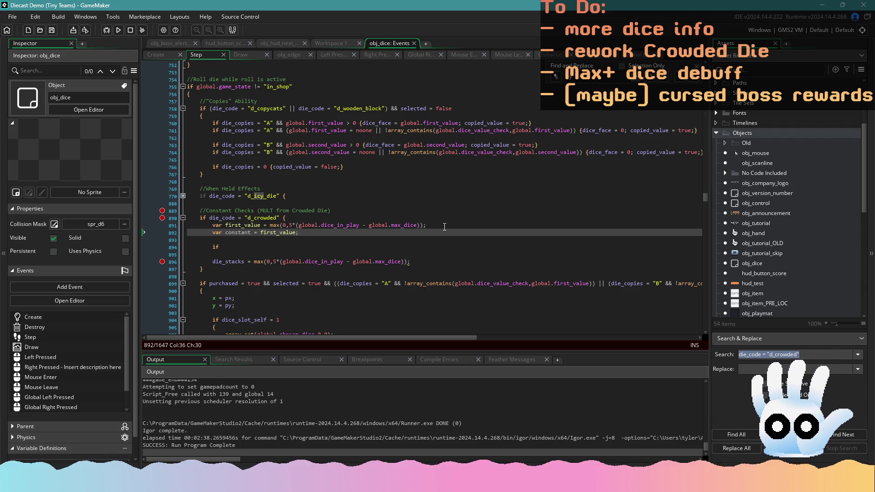
click(319, 239)
click(413, 262)
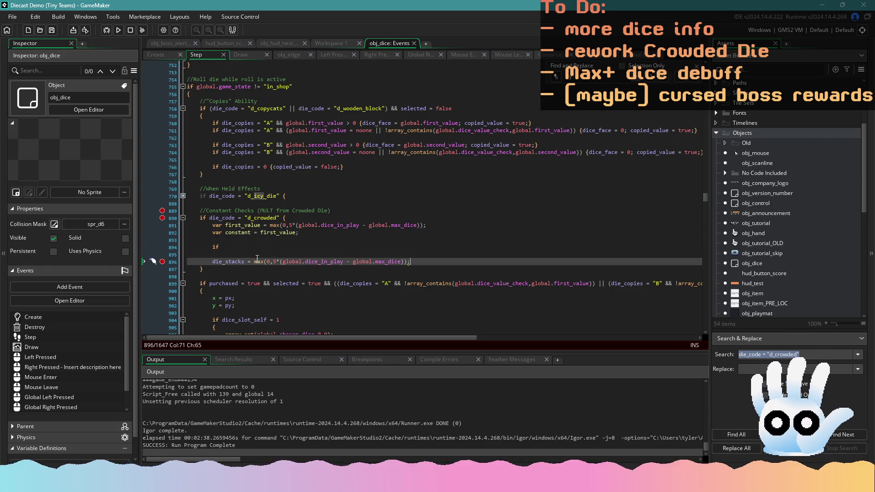
drag(238, 232, 307, 242)
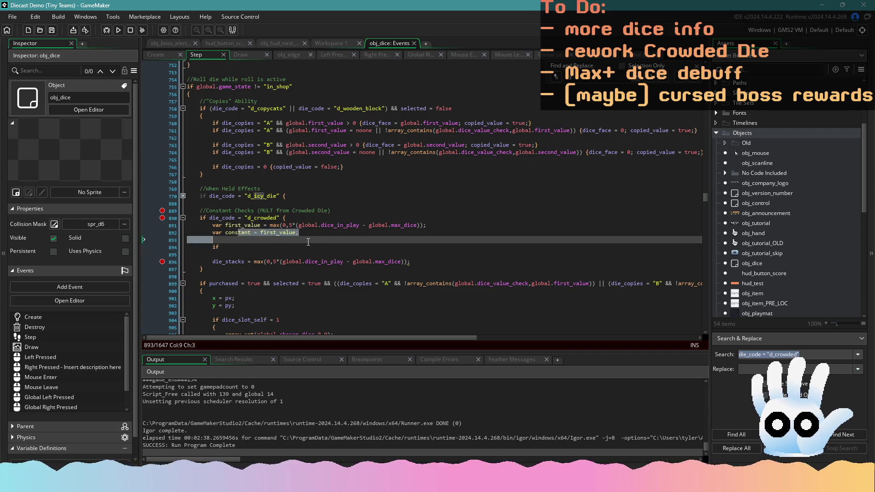
click(308, 232)
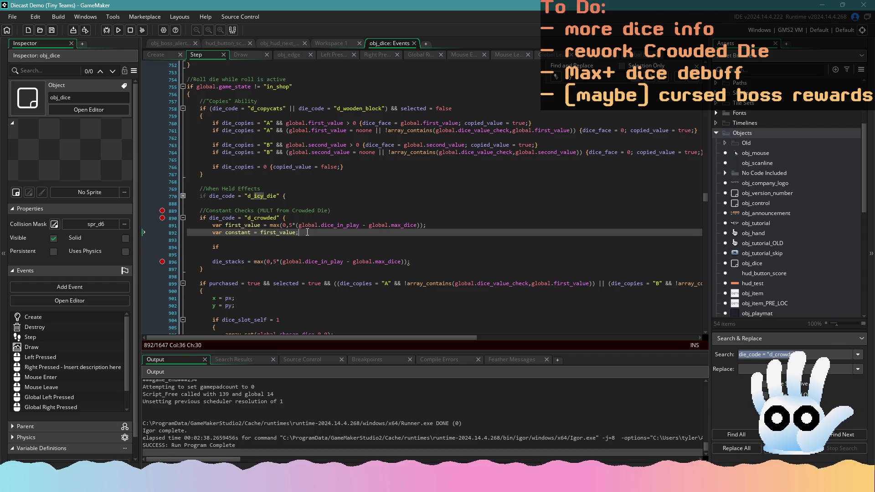